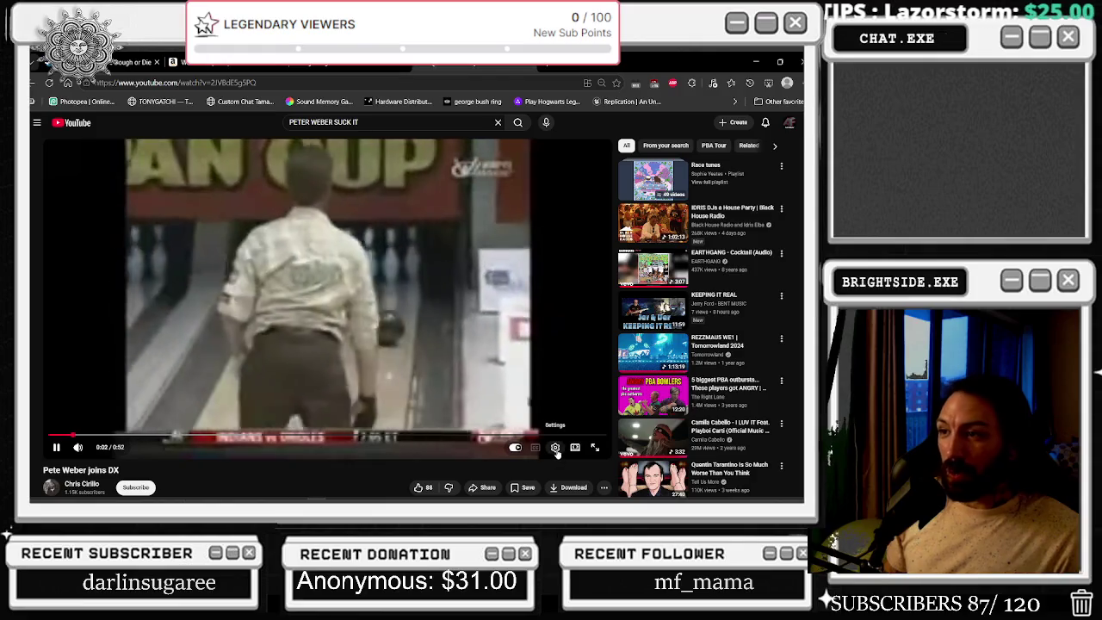
{"action": "left_click", "coordinate": [554, 448]}
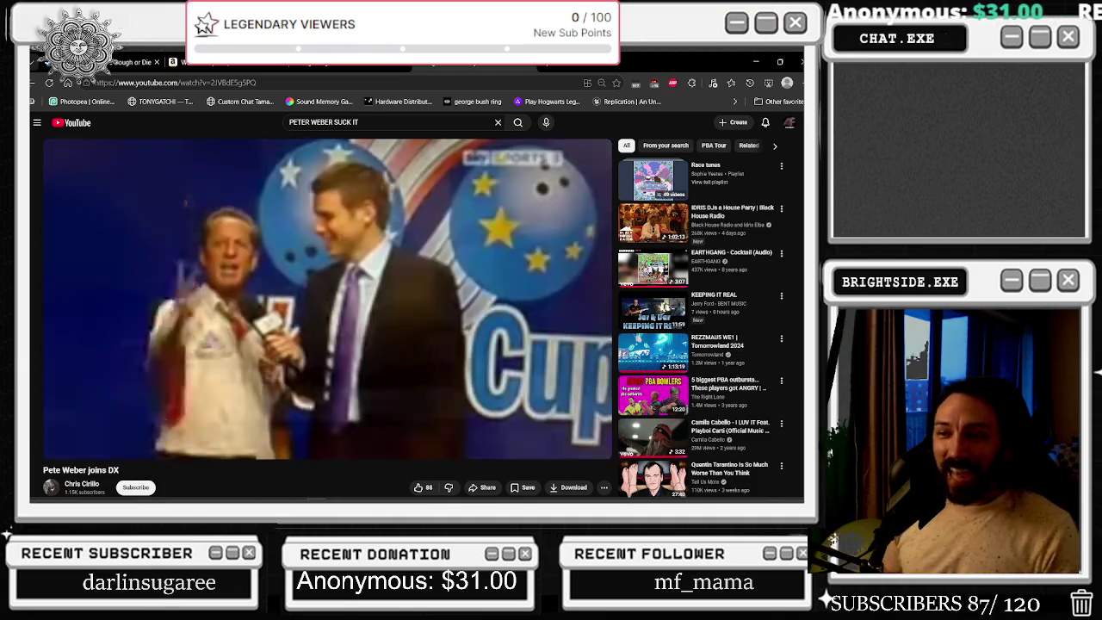
Rewind the Pete Weber clip to the crowd scene near 0:38, back five more seconds, and resume
{"action": "left_click", "coordinate": [494, 438]}
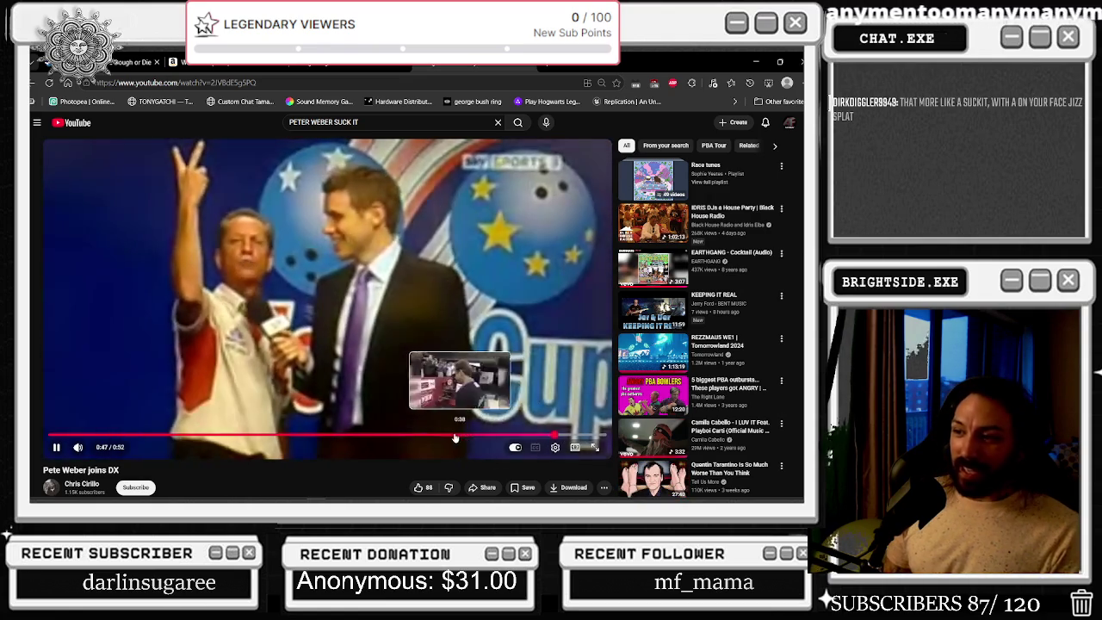
{"action": "left_click", "coordinate": [455, 438]}
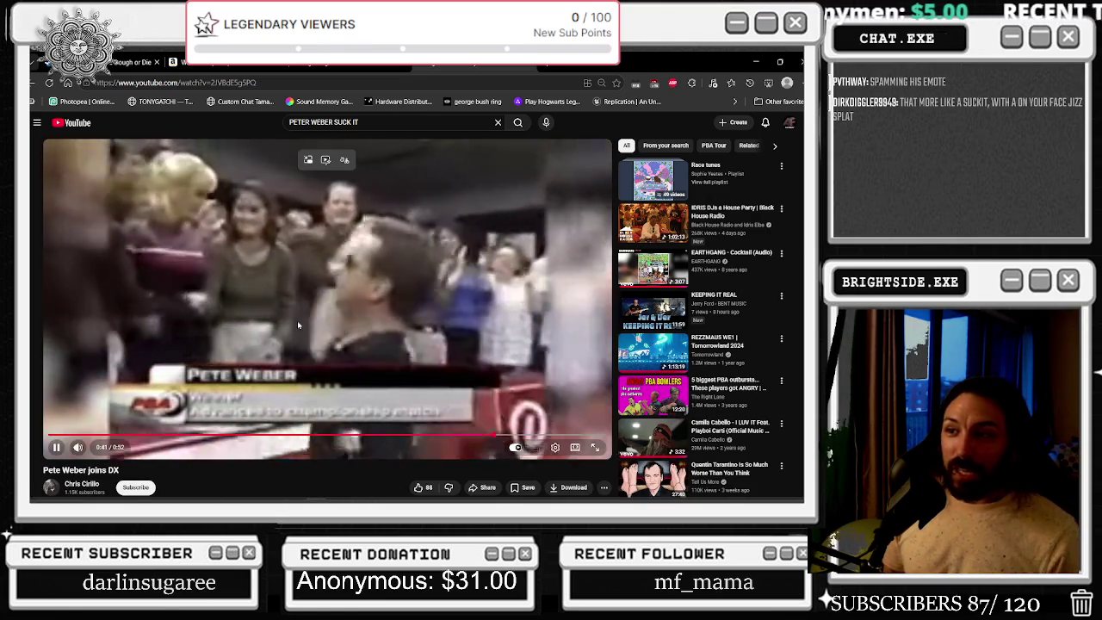
{"action": "left_click", "coordinate": [176, 204]}
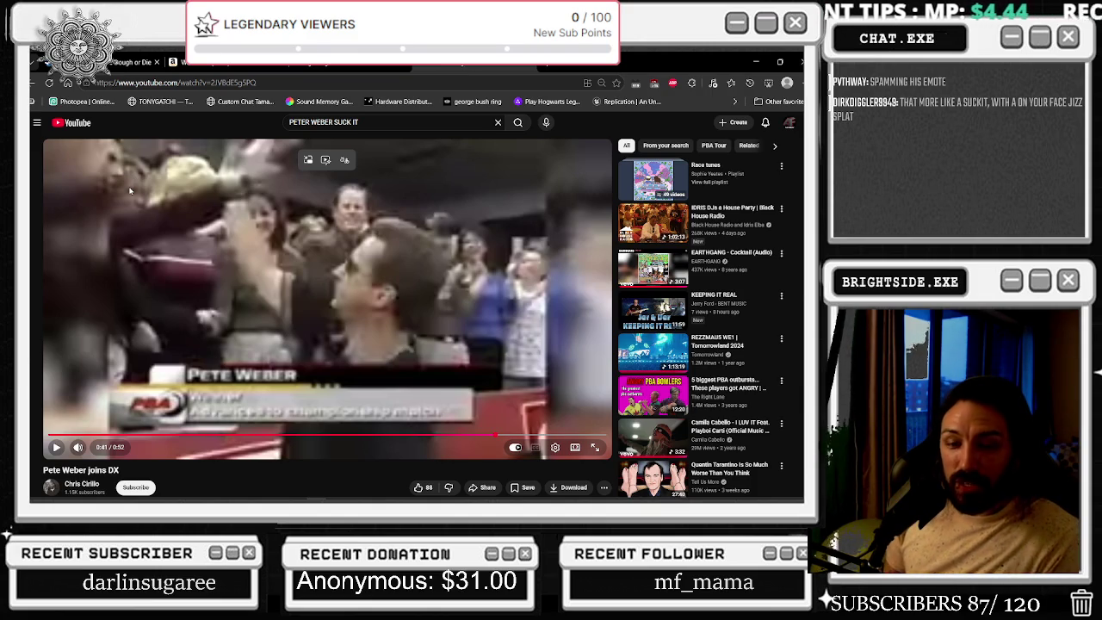
{"action": "key", "text": "Left"}
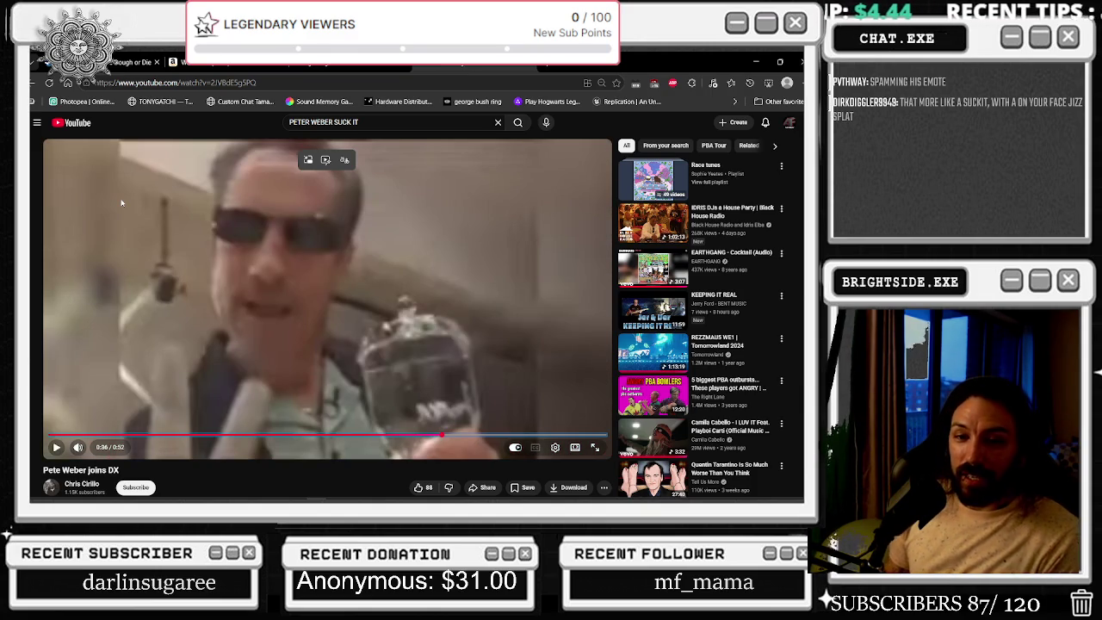
{"action": "left_click", "coordinate": [122, 204]}
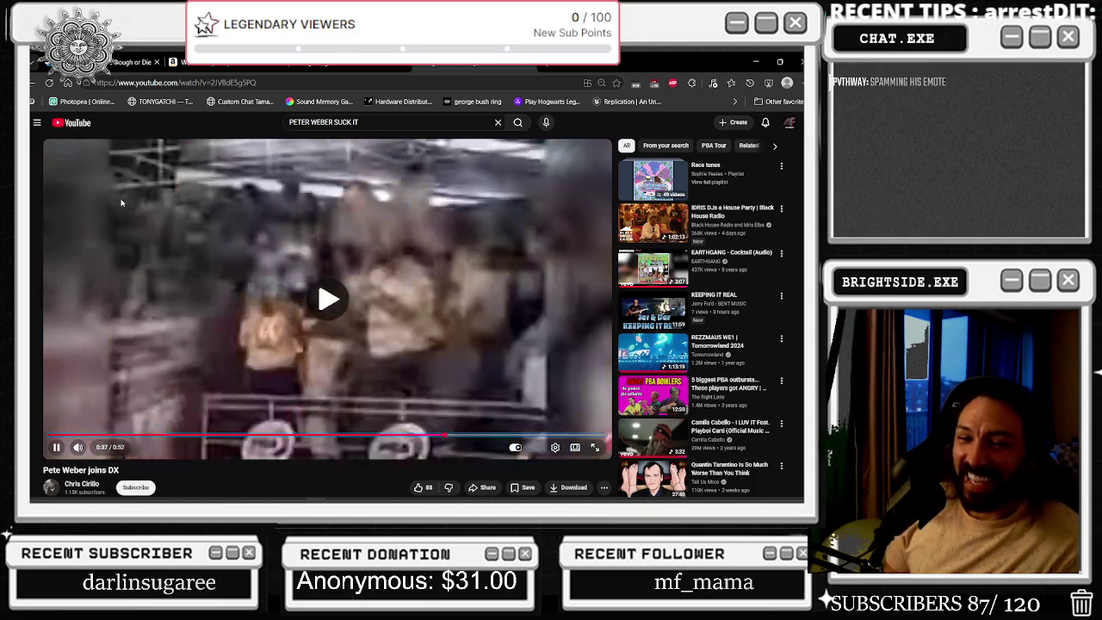
Replay from 0:32, pausing at 0:34 and 0:37, then rewatch the ending until the clip finishes
{"action": "left_click", "coordinate": [146, 192]}
{"action": "key", "text": "Left"}
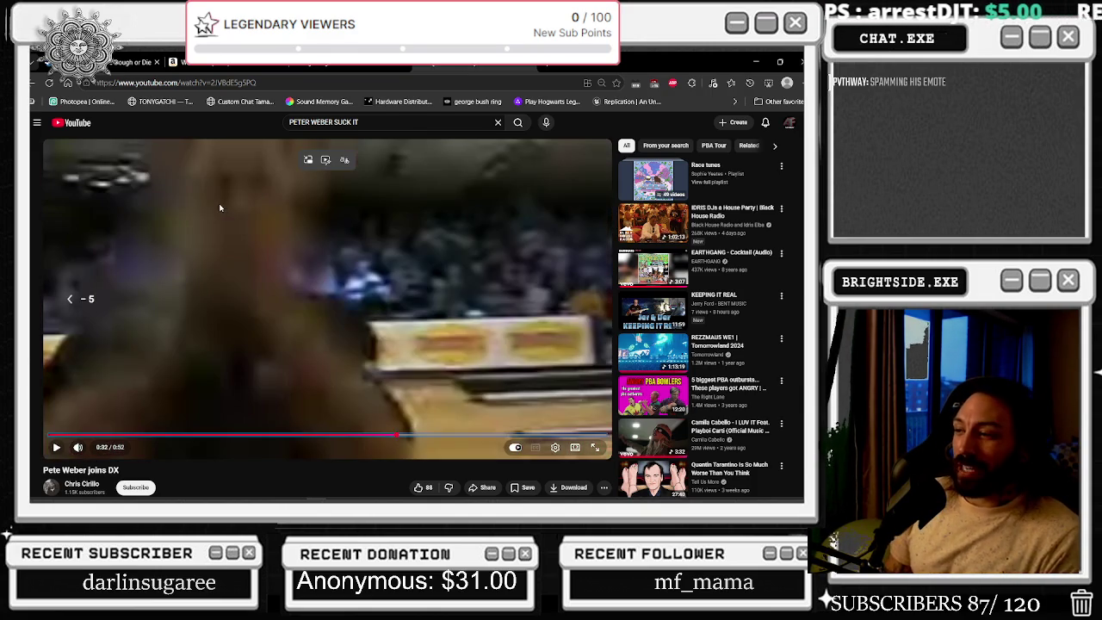
{"action": "key", "text": "space"}
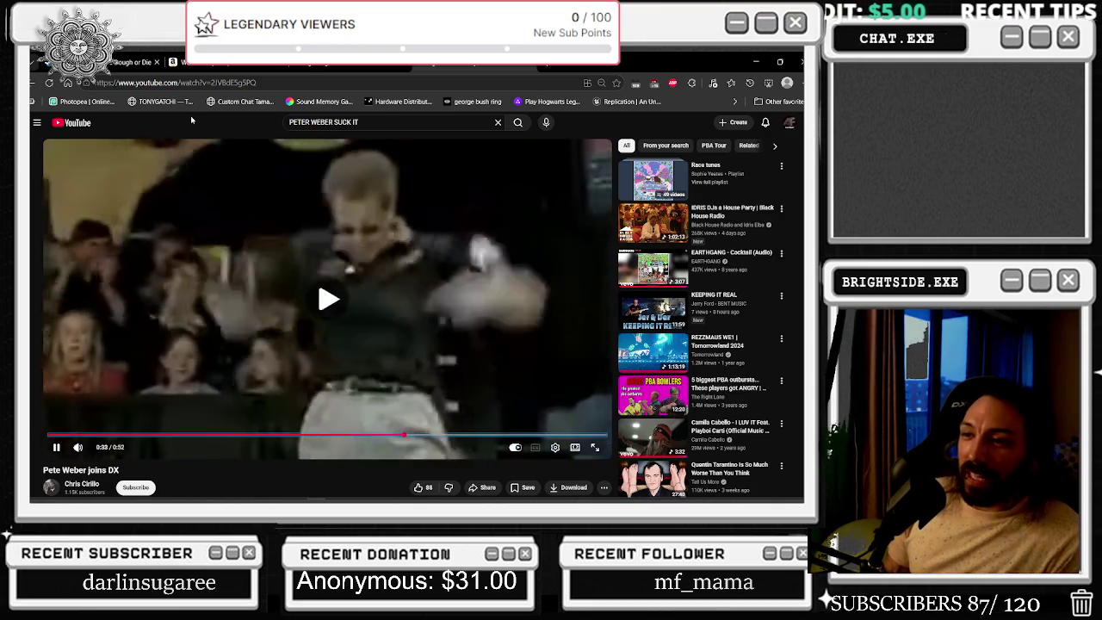
{"action": "left_click", "coordinate": [356, 251]}
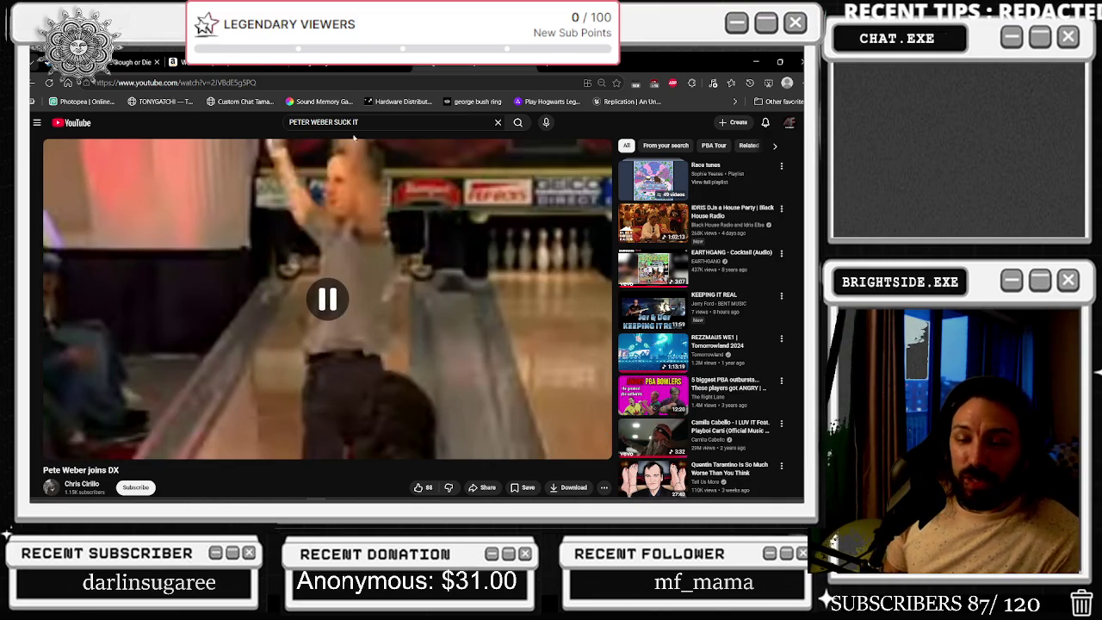
{"action": "left_click", "coordinate": [357, 184]}
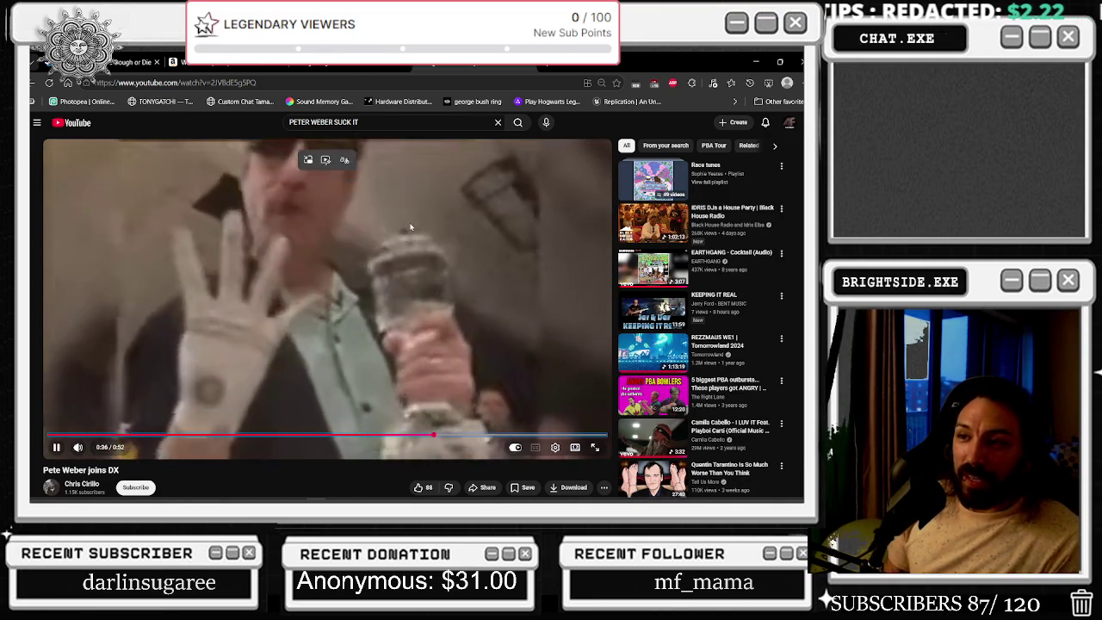
{"action": "left_click", "coordinate": [405, 225]}
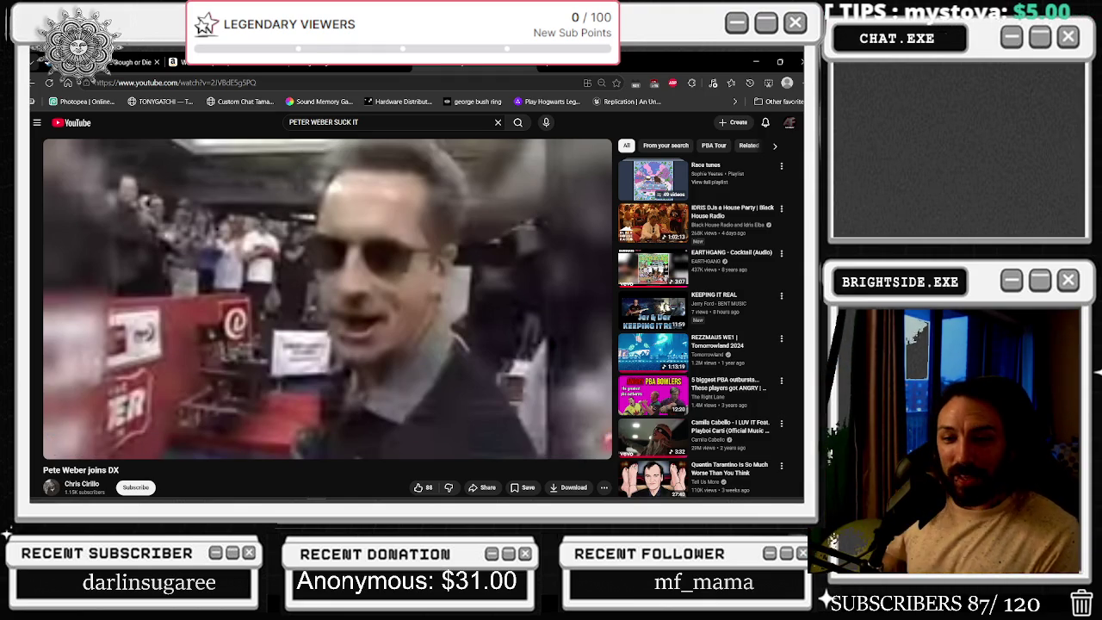
{"action": "left_click", "coordinate": [405, 226]}
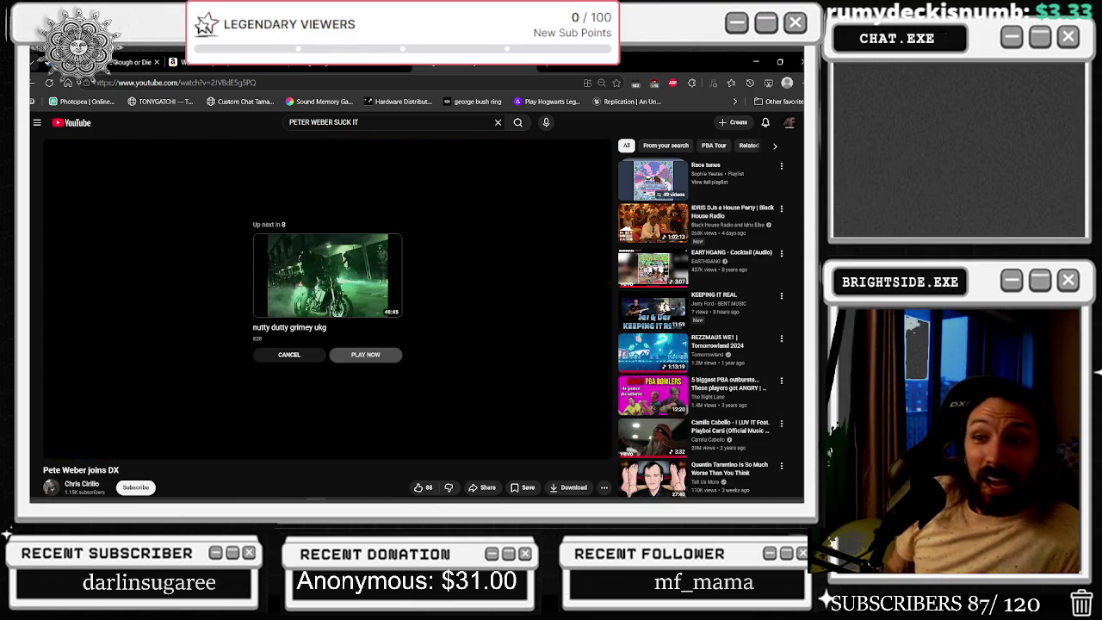
{"action": "key", "text": "Left"}
{"action": "key", "text": "Left"}
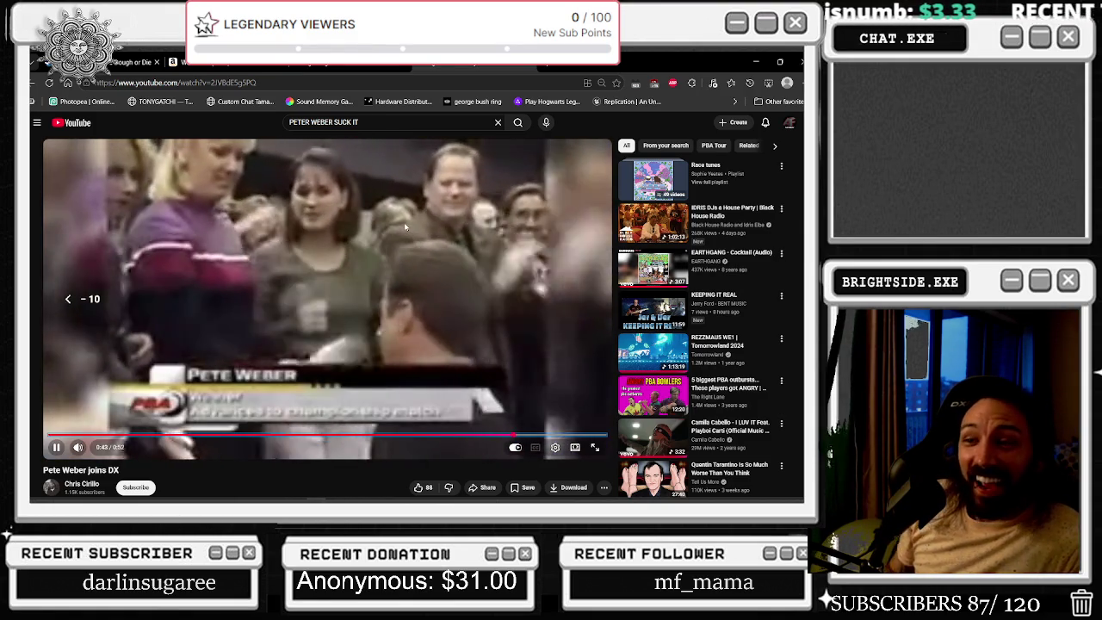
{"action": "mouse_move", "coordinate": [108, 448]}
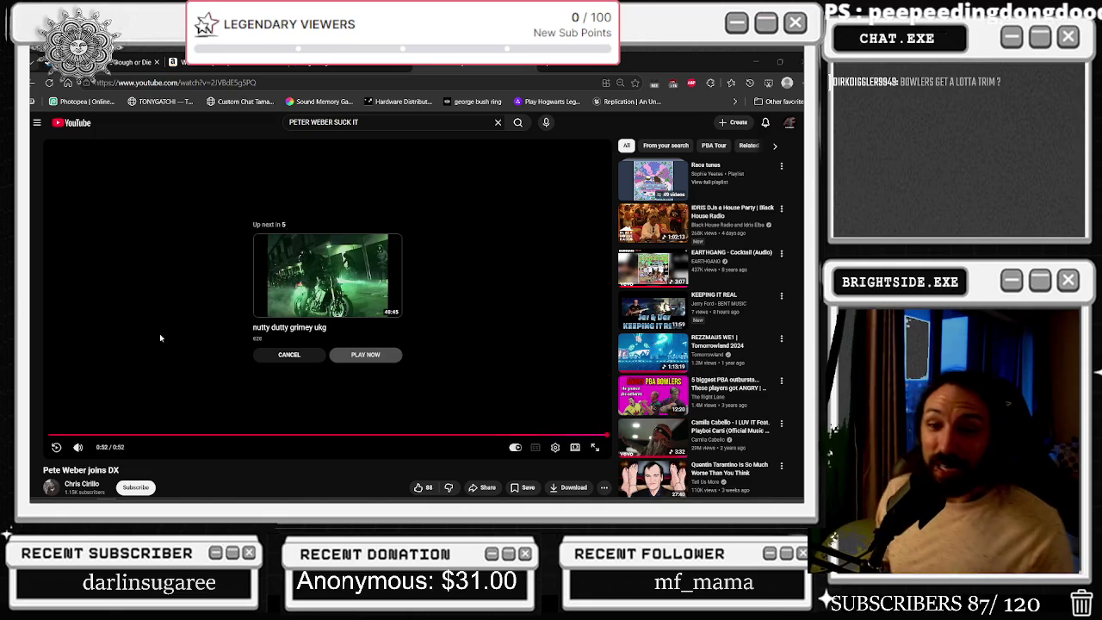
{"action": "left_click", "coordinate": [74, 126]}
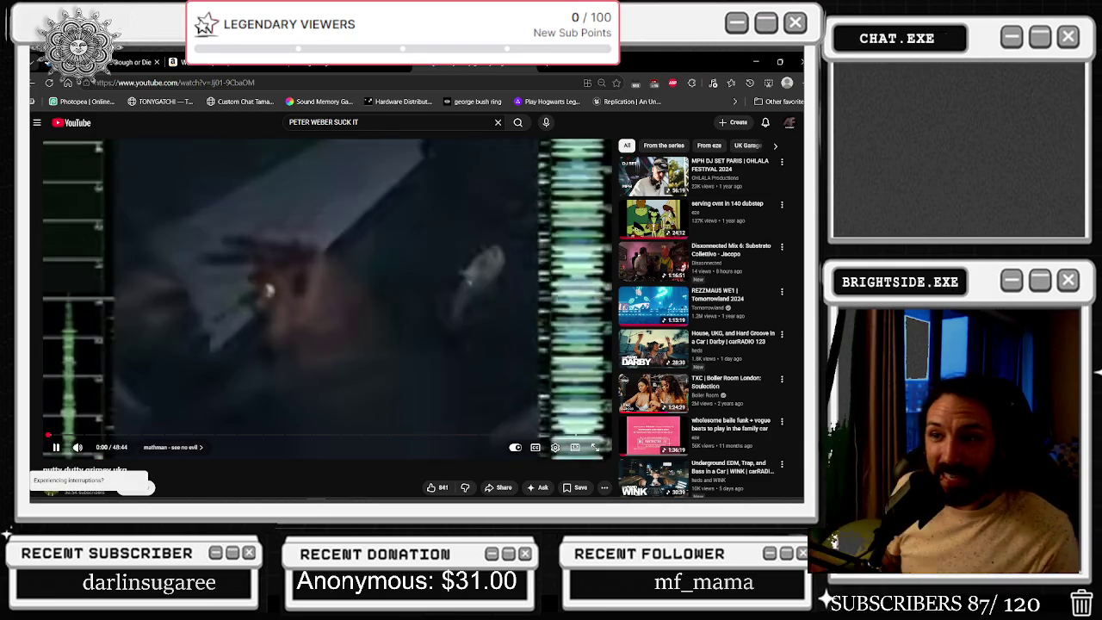
Pause the 'nutty dutty grimey ukg' video and switch back to the Unreal Engine editor
{"action": "left_click", "coordinate": [83, 287]}
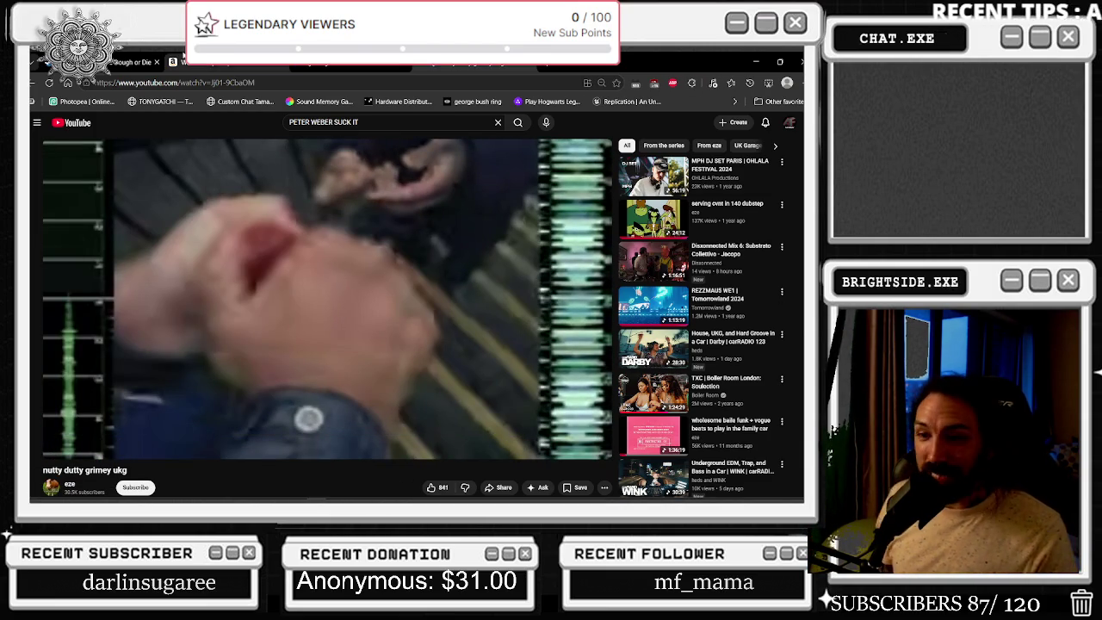
{"action": "key", "text": "alt+Tab"}
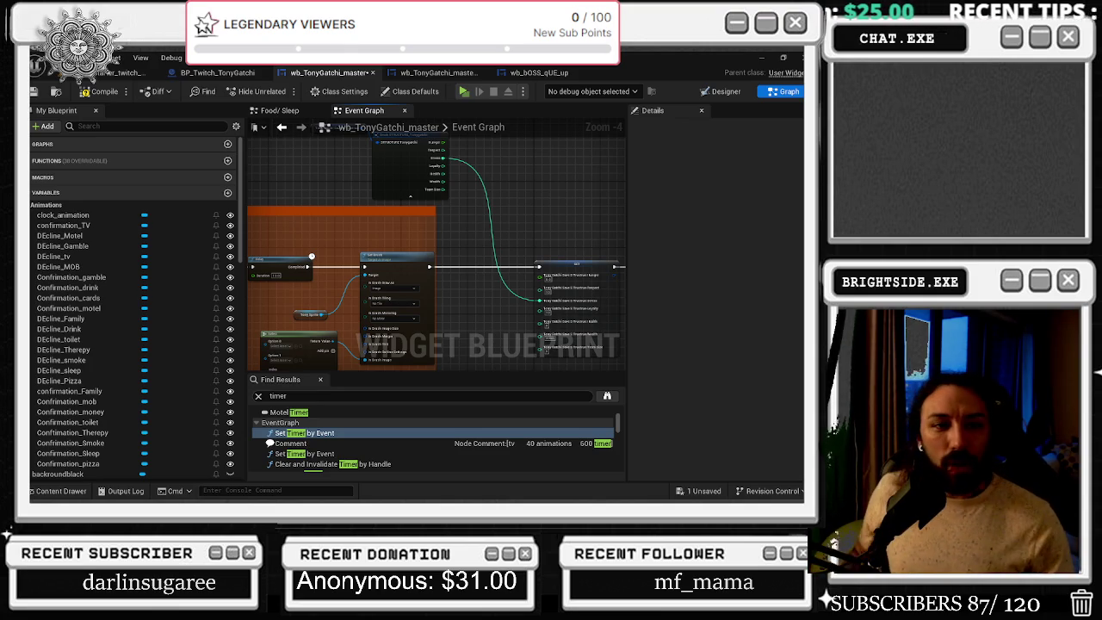
Search YouTube for 'PETER WEBER WHO DO YOU THINK YOU ARE' and open the top result
{"action": "key", "text": "alt+Tab"}
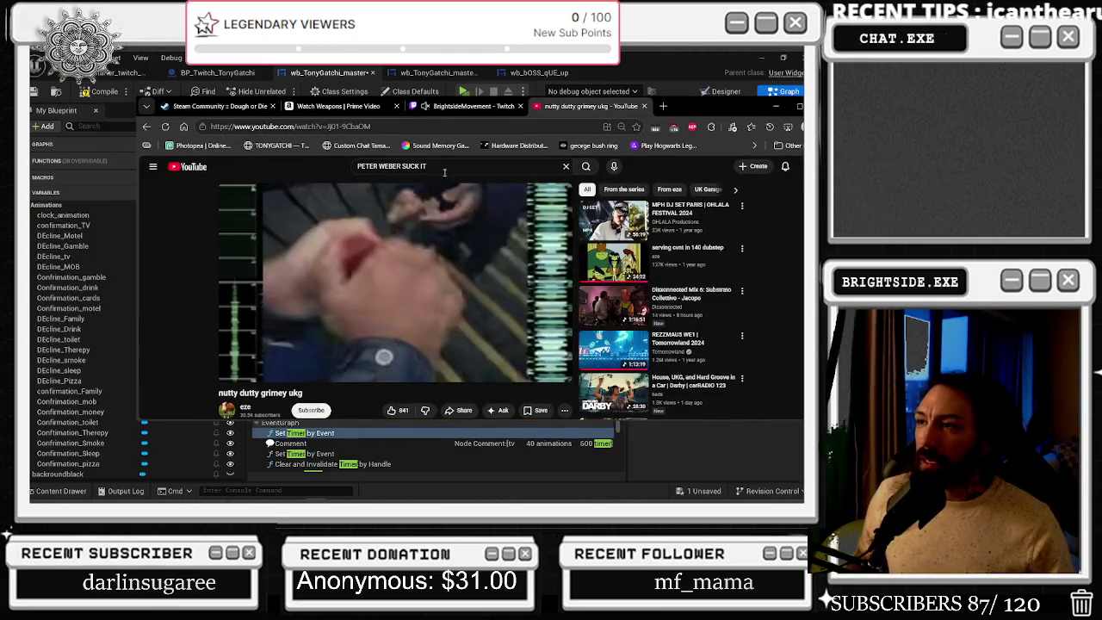
{"action": "key", "text": "Right"}
{"action": "key", "text": "Right"}
{"action": "key", "text": "Right"}
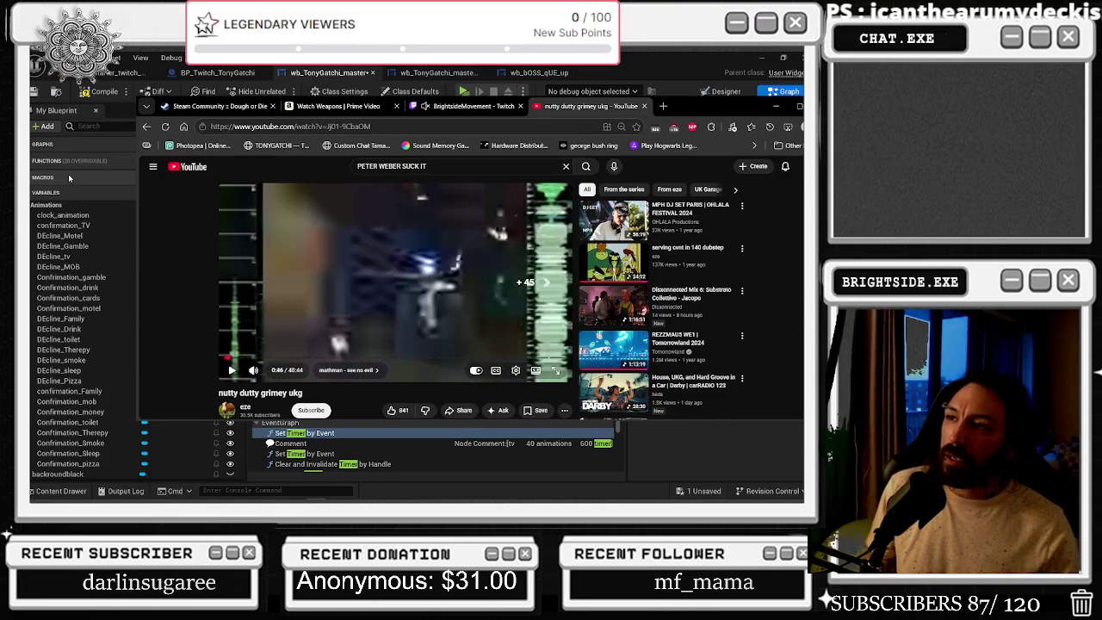
{"action": "key", "text": "ctrl+a"}
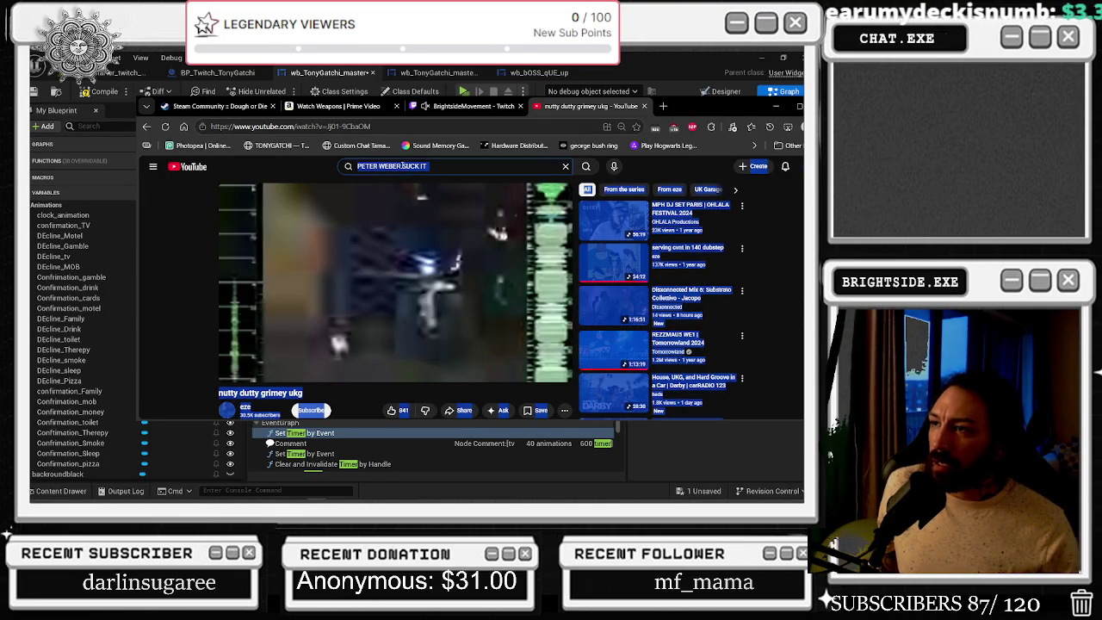
{"action": "left_click", "coordinate": [464, 162]}
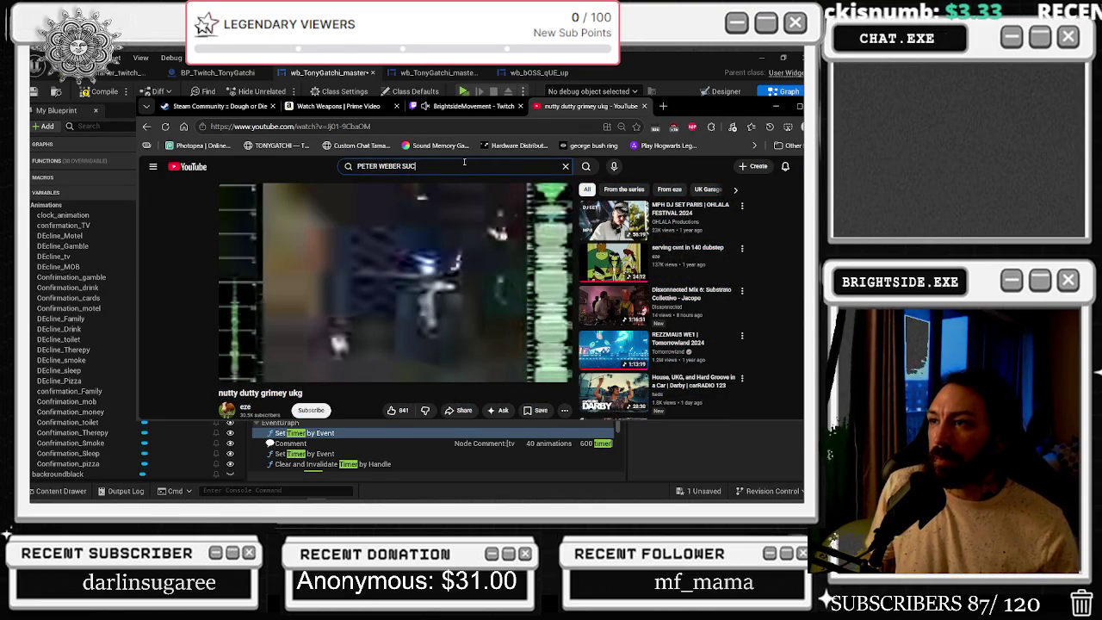
{"action": "key", "text": "BackSpace"}
{"action": "key", "text": "BackSpace"}
{"action": "key", "text": "BackSpace"}
{"action": "type", "text": "WHO DO YOU THINK YOU ARE"}
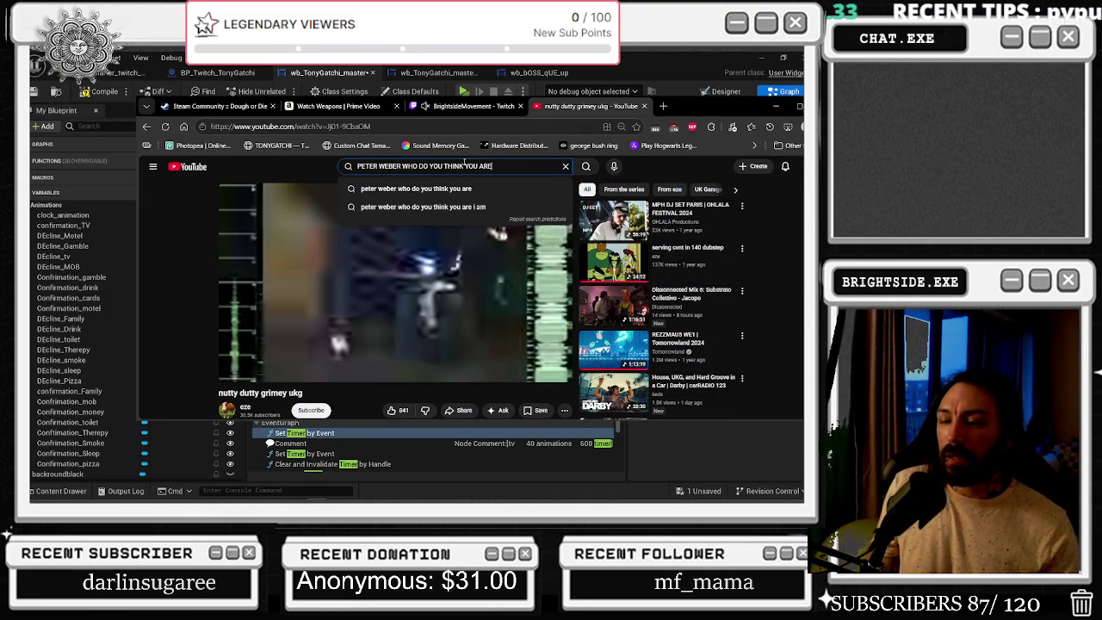
{"action": "key", "text": "Return"}
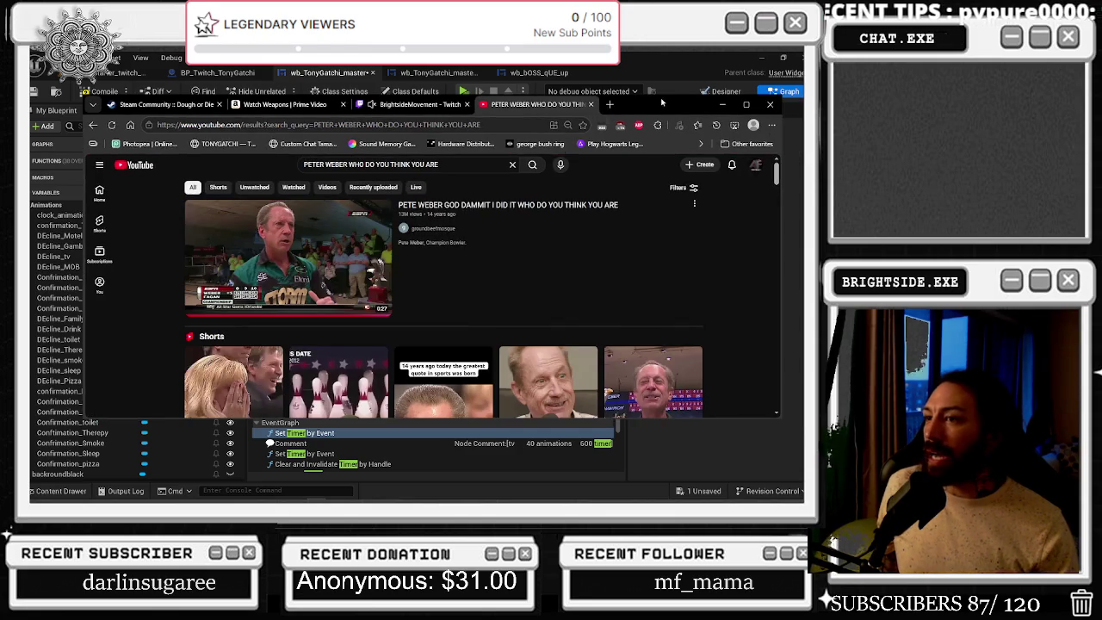
{"action": "left_click", "coordinate": [317, 258]}
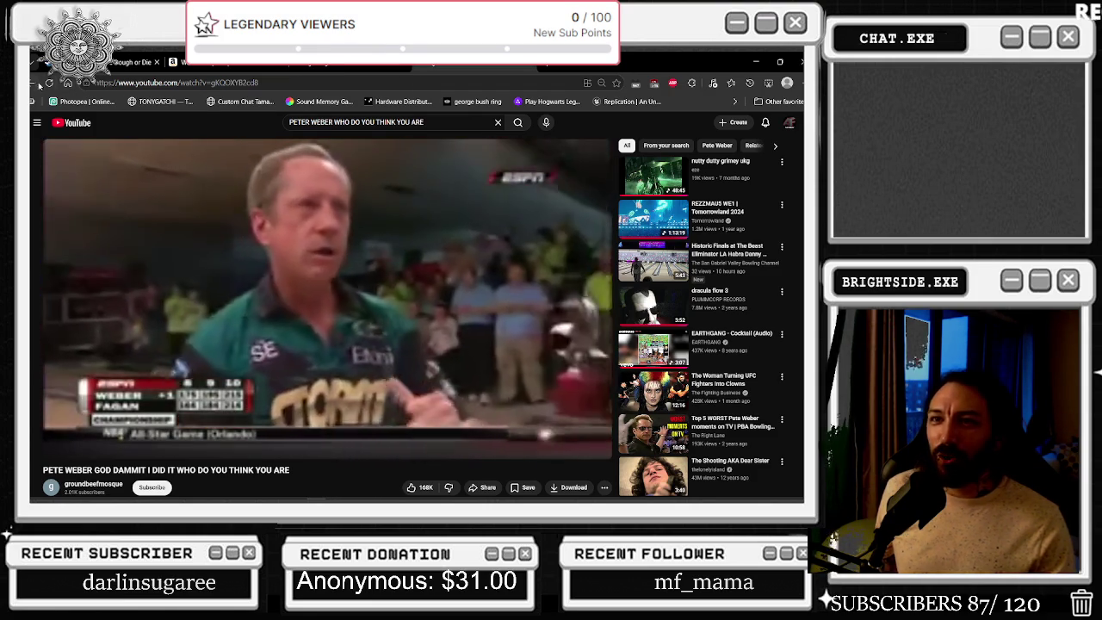
Go back to the search results, scroll down and open 'Pete Weber Suck It'
{"action": "key", "text": "alt+Left"}
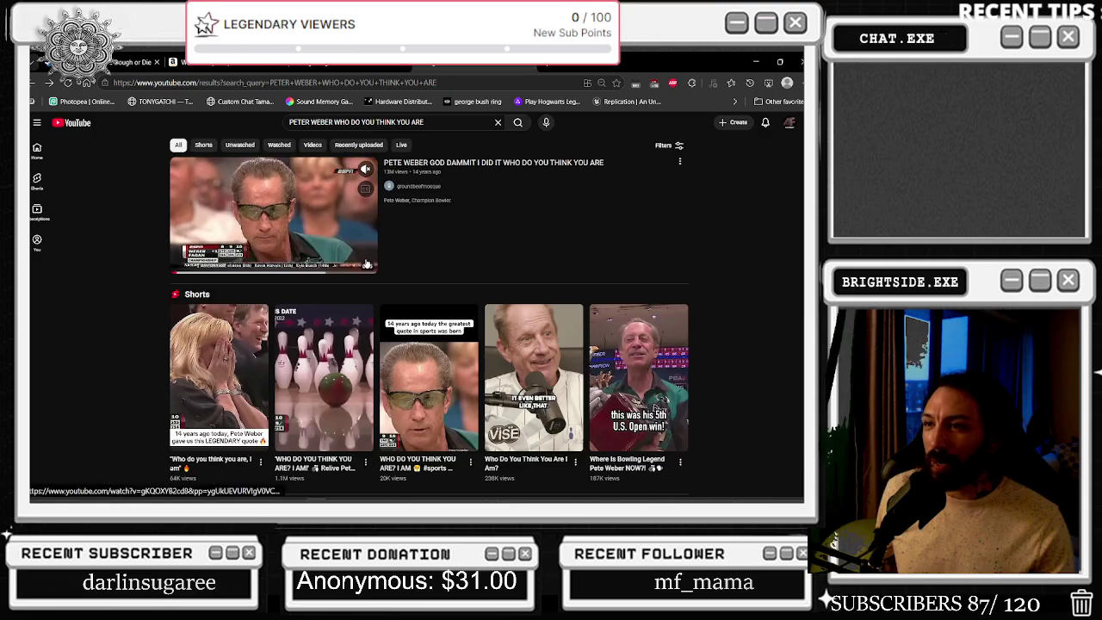
{"action": "scroll", "coordinate": [279, 352], "scroll_direction": "down", "scroll_amount": 3}
{"action": "scroll", "coordinate": [279, 351], "scroll_direction": "down", "scroll_amount": 4}
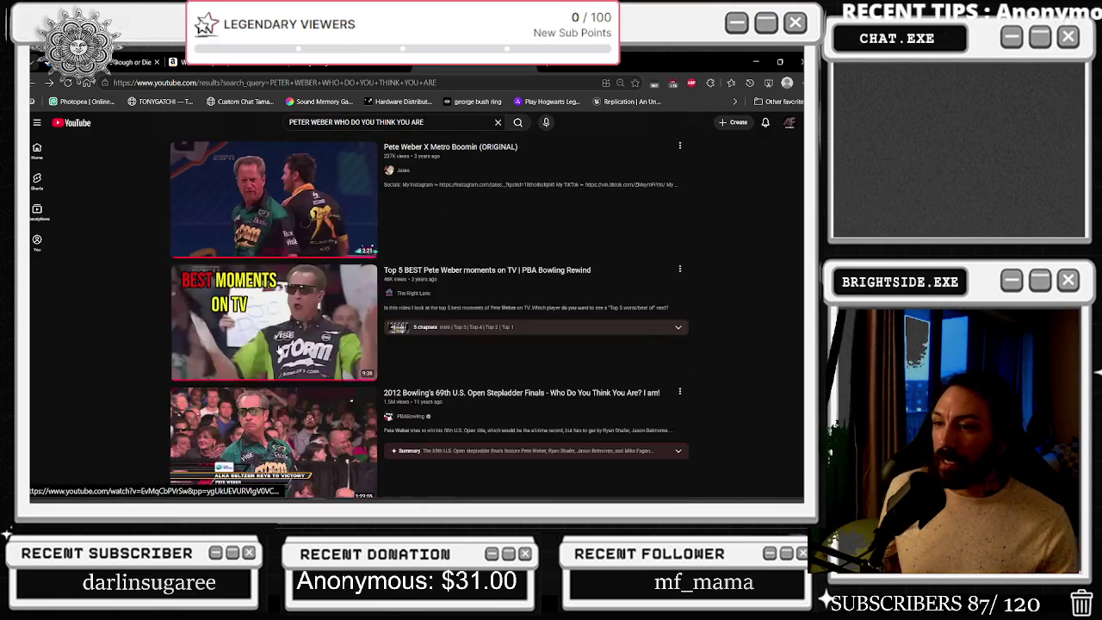
{"action": "scroll", "coordinate": [269, 331], "scroll_direction": "down", "scroll_amount": 2}
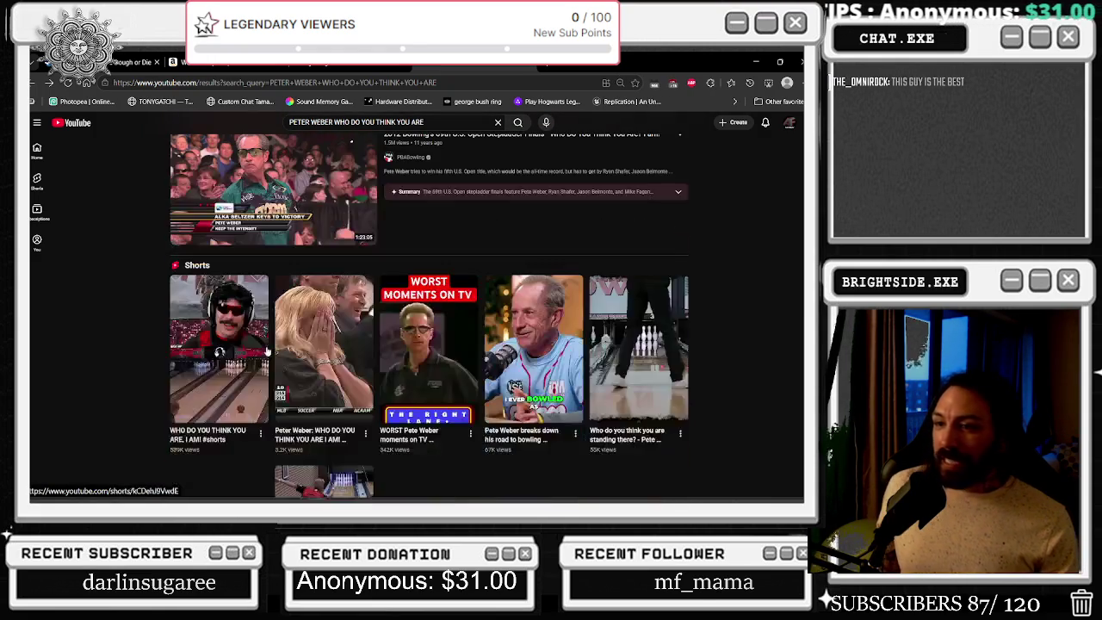
{"action": "scroll", "coordinate": [262, 345], "scroll_direction": "down", "scroll_amount": 4}
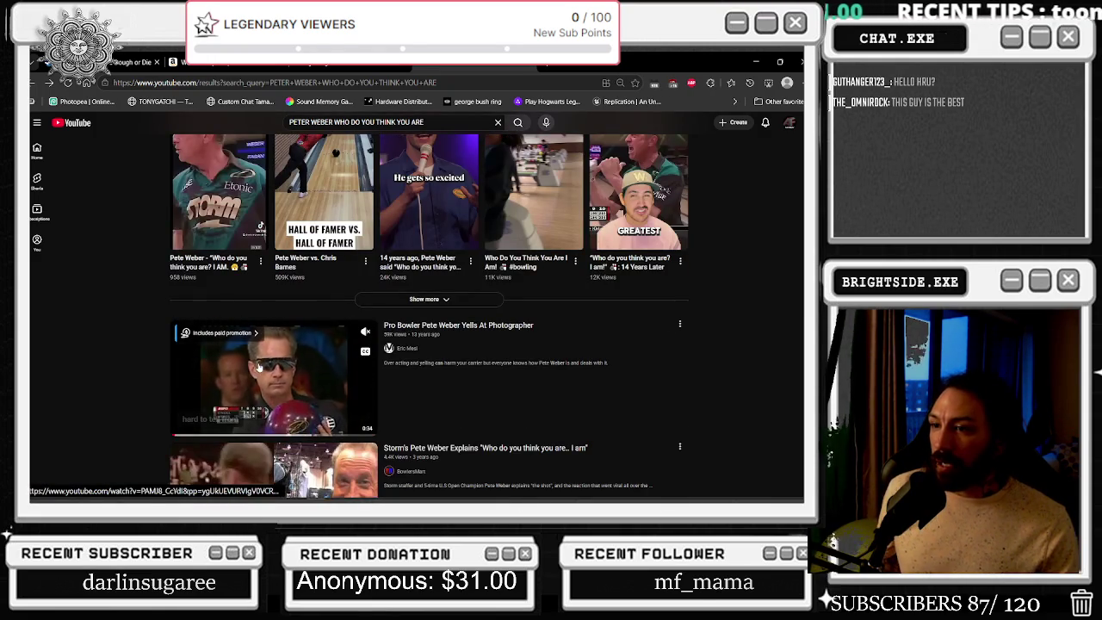
{"action": "scroll", "coordinate": [258, 369], "scroll_direction": "down", "scroll_amount": 1}
{"action": "scroll", "coordinate": [259, 362], "scroll_direction": "down", "scroll_amount": 2}
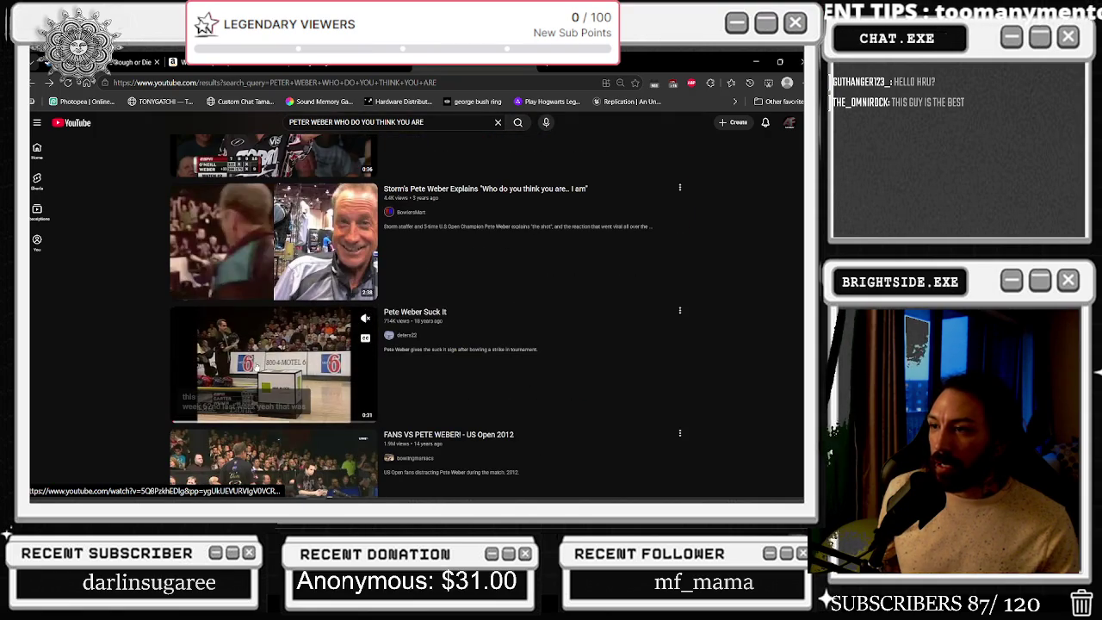
{"action": "left_click", "coordinate": [266, 342]}
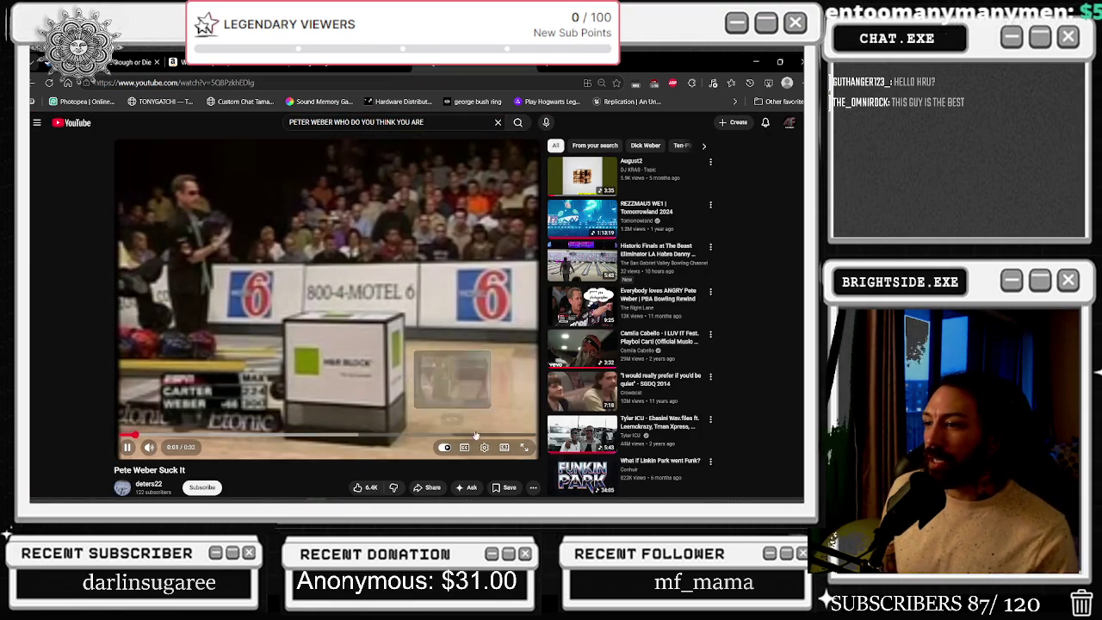
Pause at the strike, rewind five seconds and replay from 0:21 to 0:24
{"action": "left_click", "coordinate": [364, 342]}
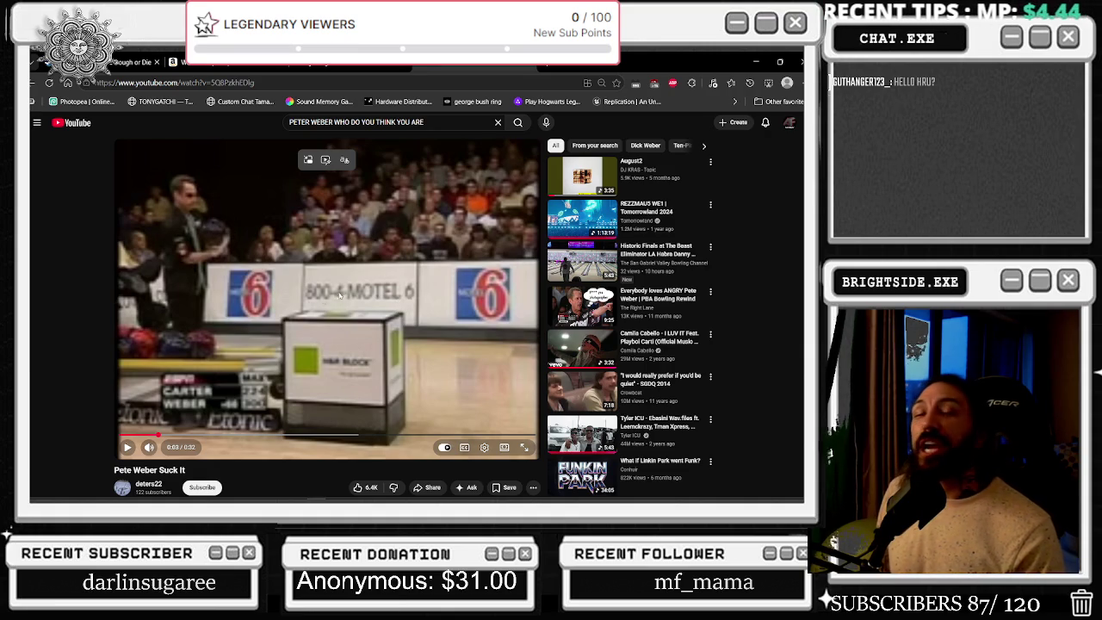
{"action": "left_click", "coordinate": [347, 295]}
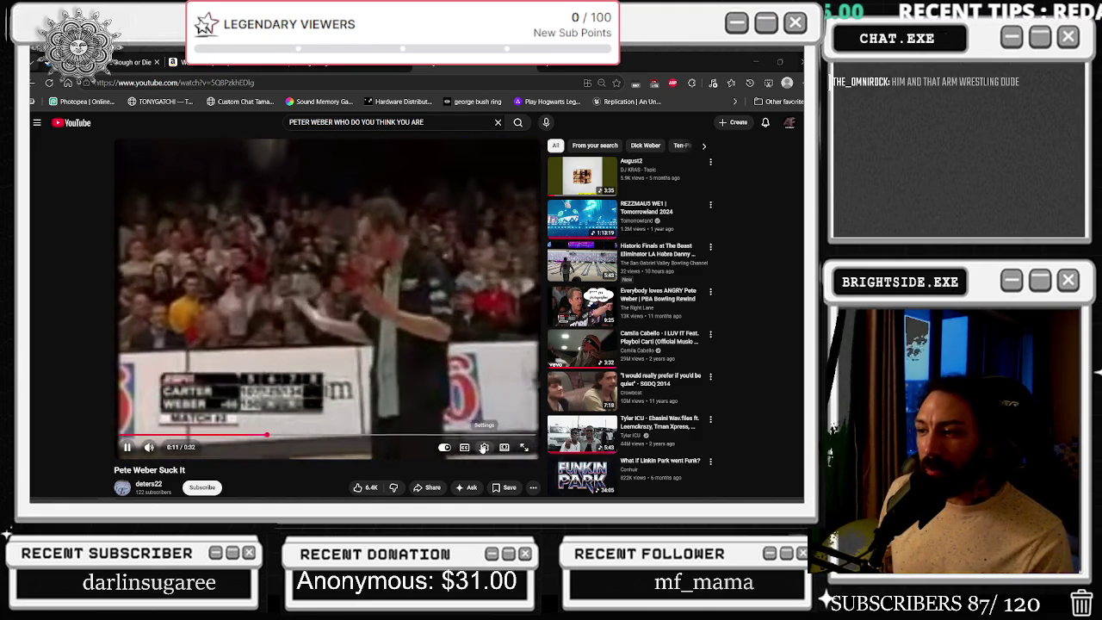
{"action": "left_click", "coordinate": [484, 448]}
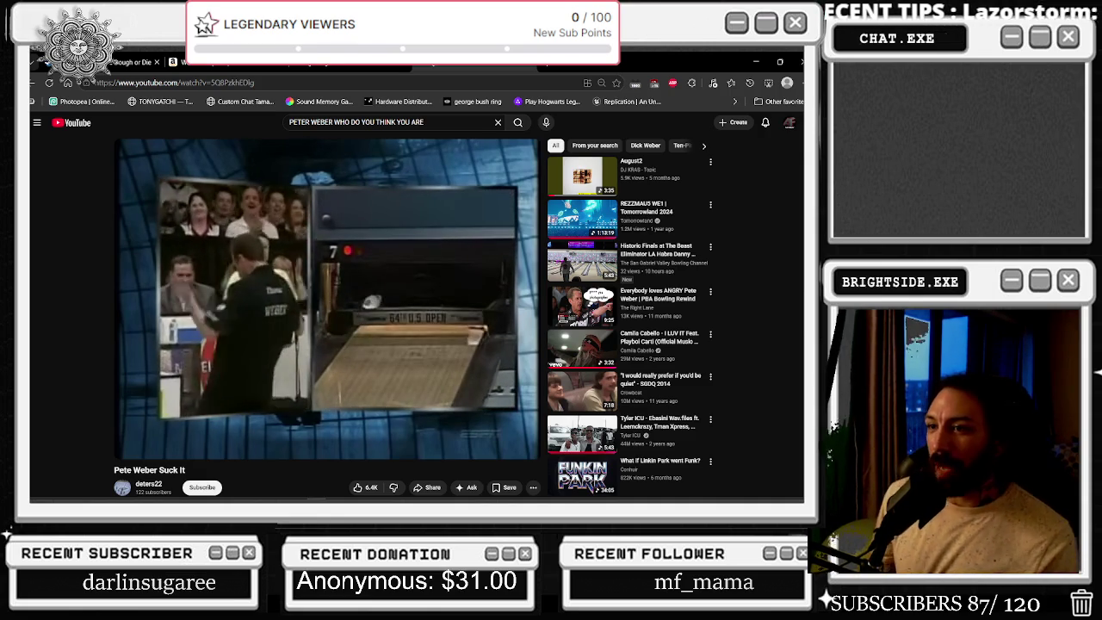
{"action": "left_click", "coordinate": [209, 441]}
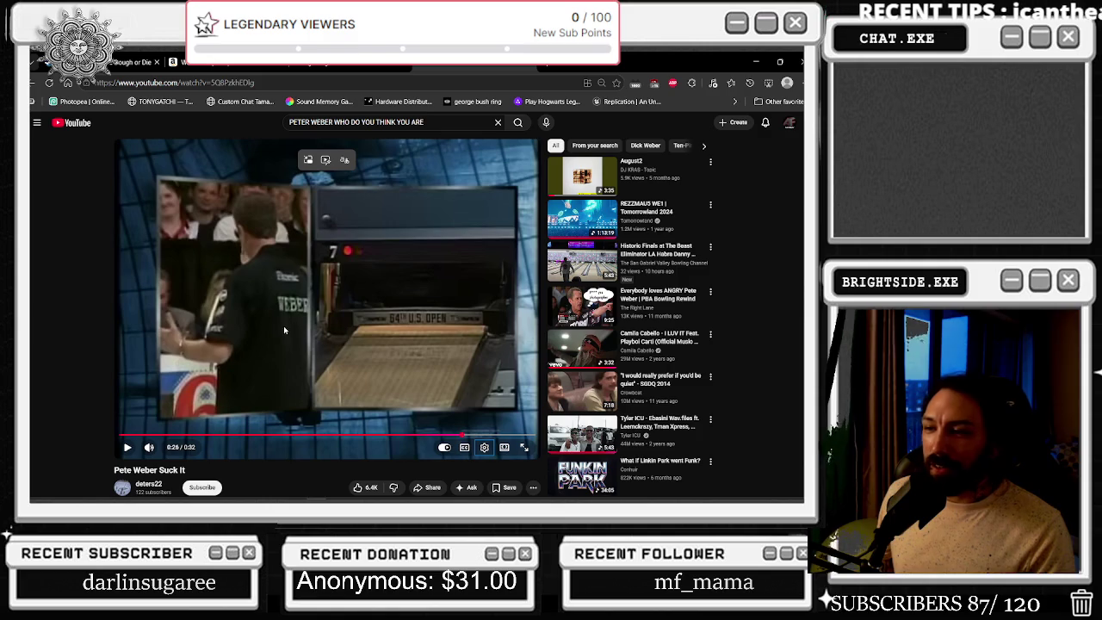
{"action": "key", "text": "Left"}
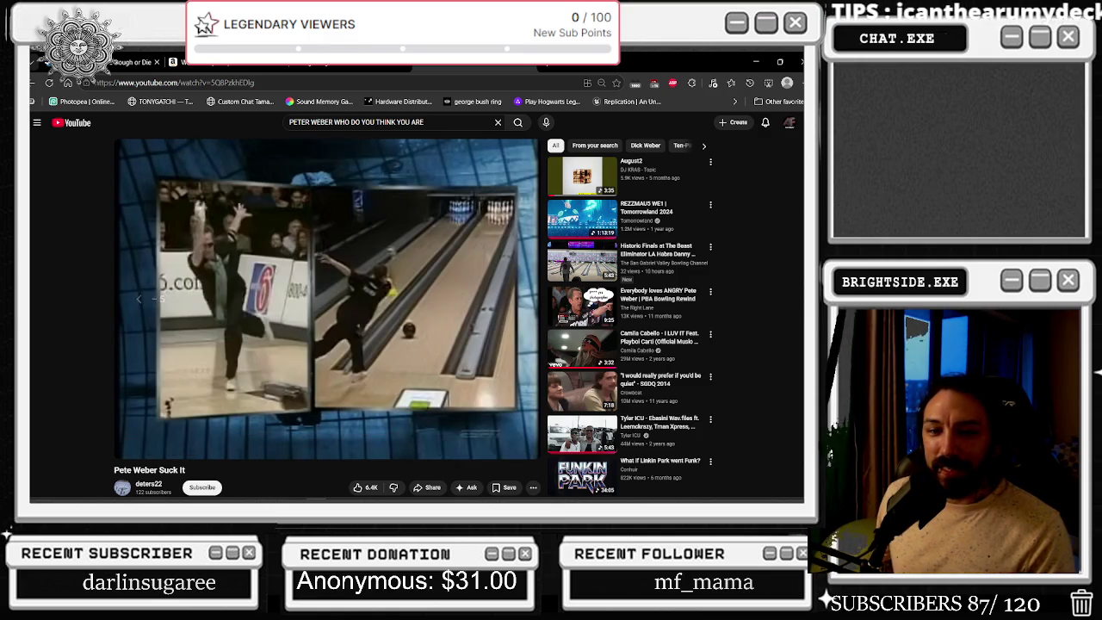
{"action": "left_click", "coordinate": [311, 320]}
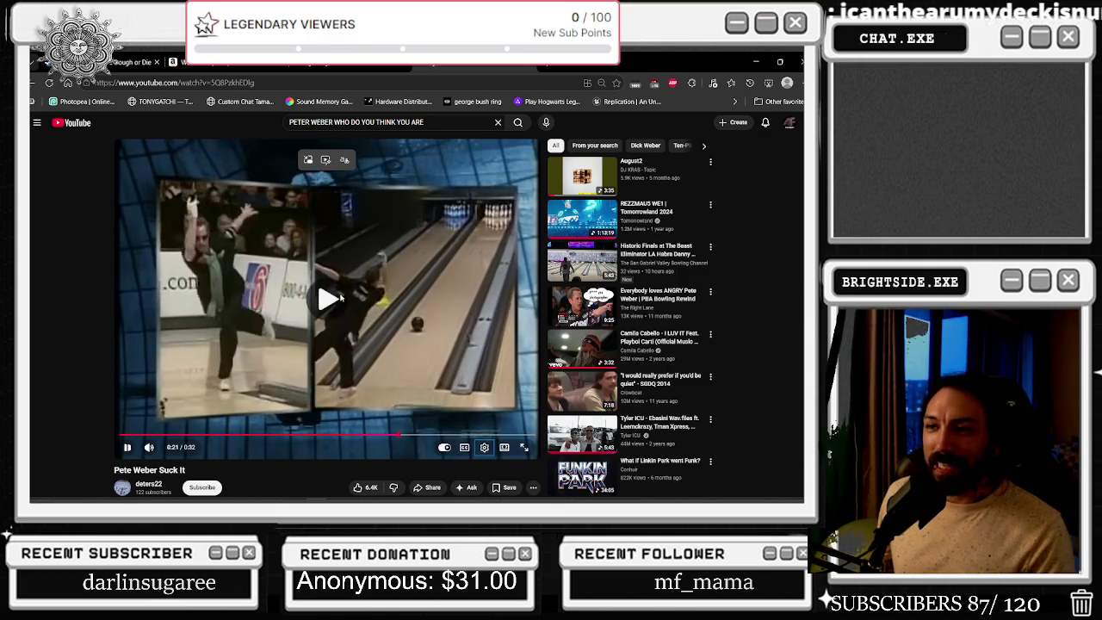
{"action": "left_click", "coordinate": [269, 310]}
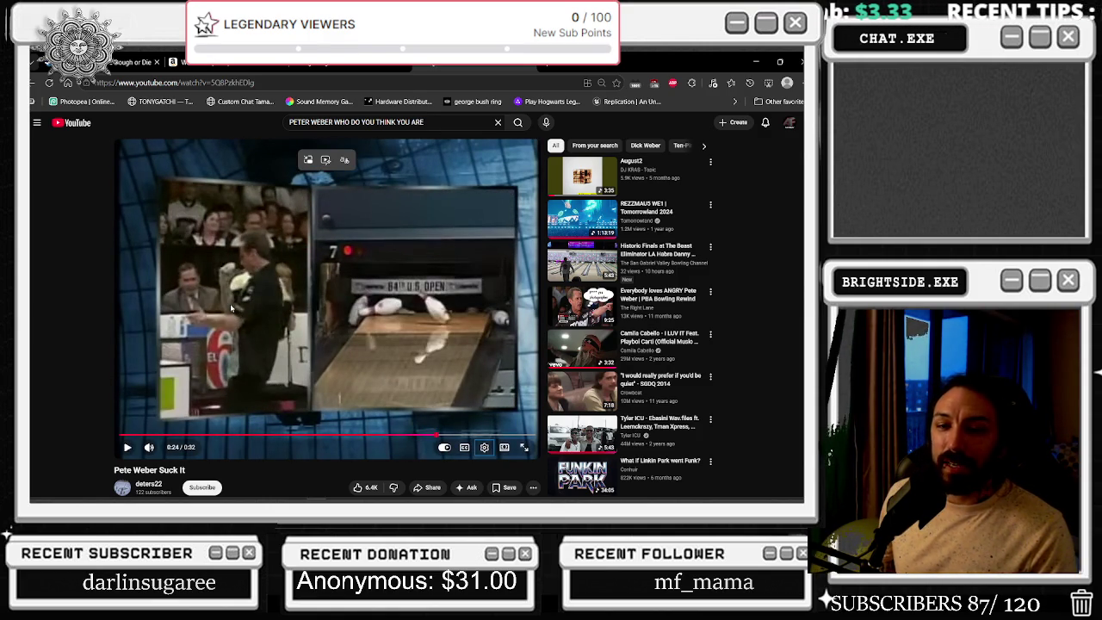
Rewatch the moment again from 0:25, pause at 0:31, then return to the search results
{"action": "left_click", "coordinate": [231, 307]}
{"action": "left_click", "coordinate": [231, 308]}
{"action": "key", "text": "Left"}
{"action": "left_click", "coordinate": [230, 307]}
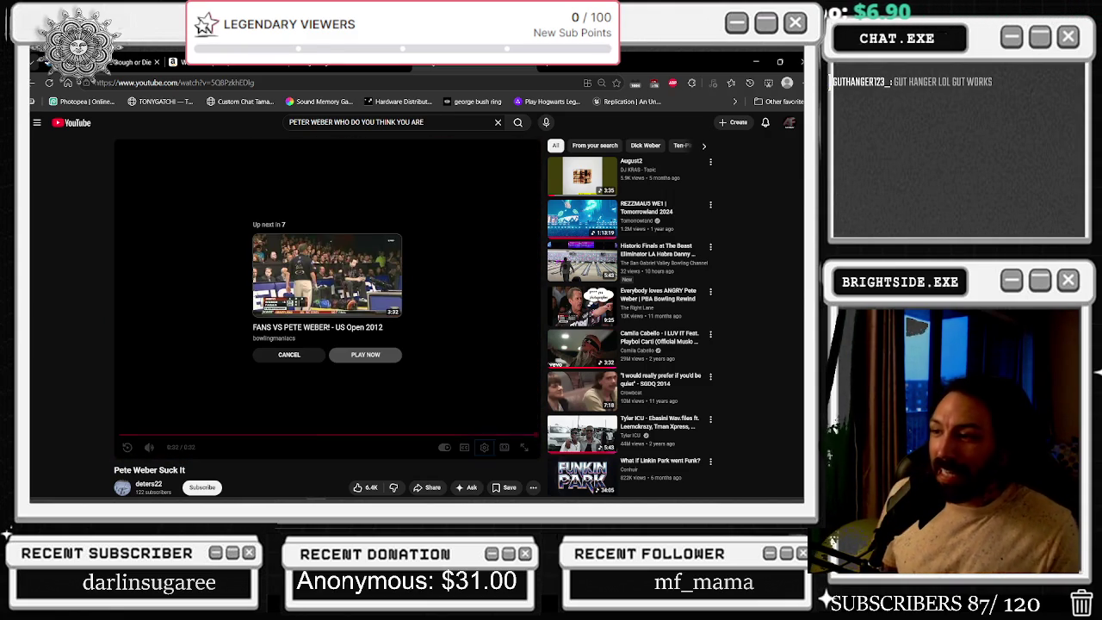
{"action": "left_click_drag", "start_coordinate": [492, 435], "coordinate": [456, 437]}
{"action": "left_click", "coordinate": [404, 301]}
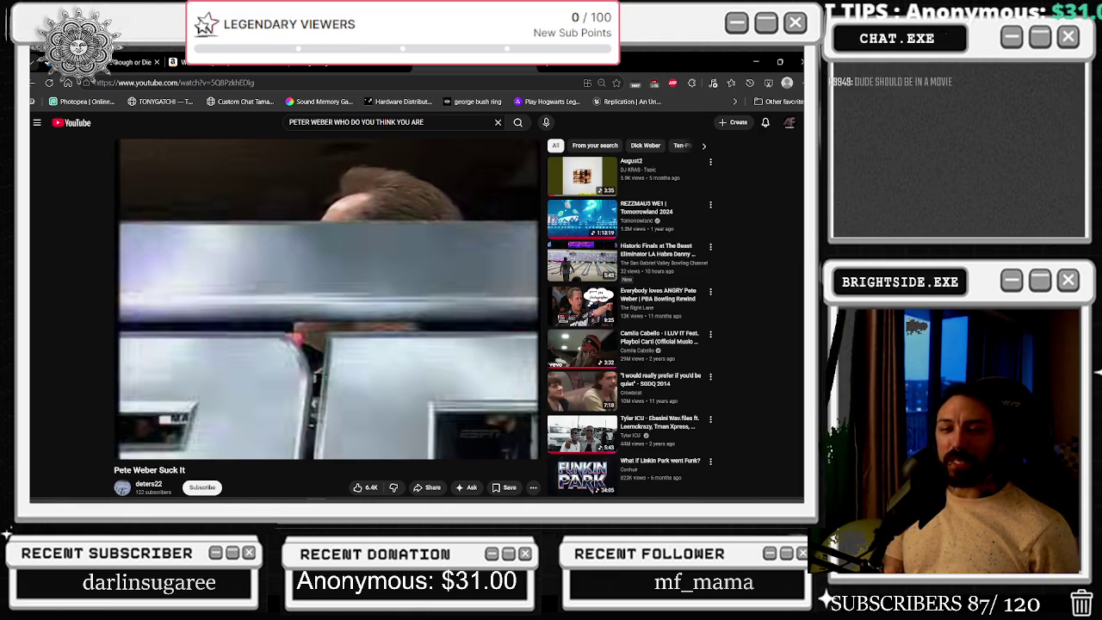
{"action": "left_click", "coordinate": [404, 302]}
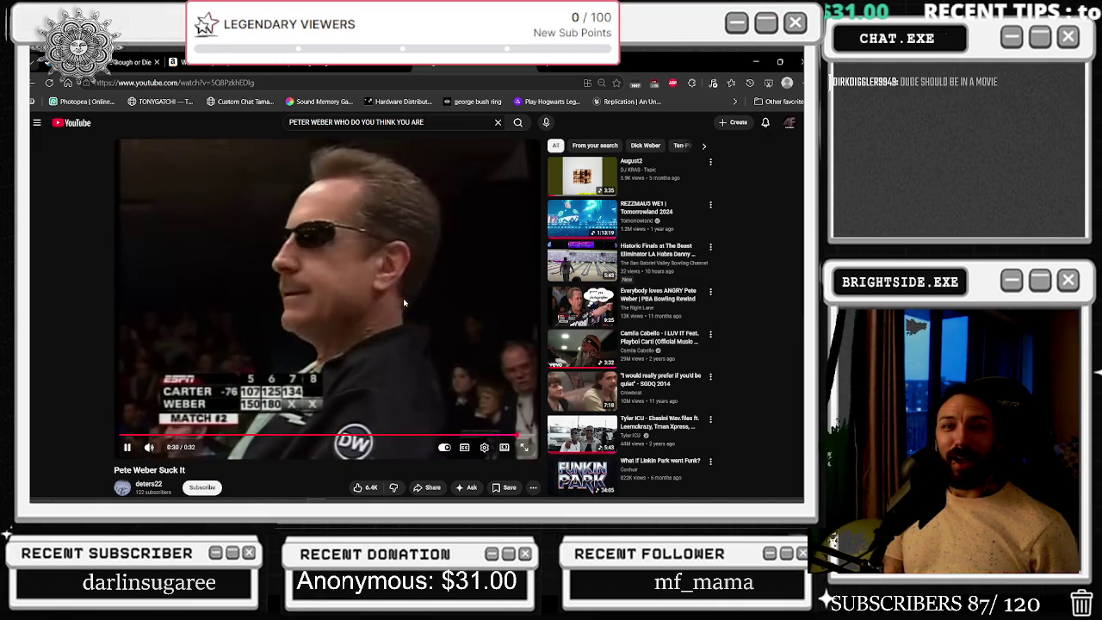
{"action": "left_click", "coordinate": [403, 303]}
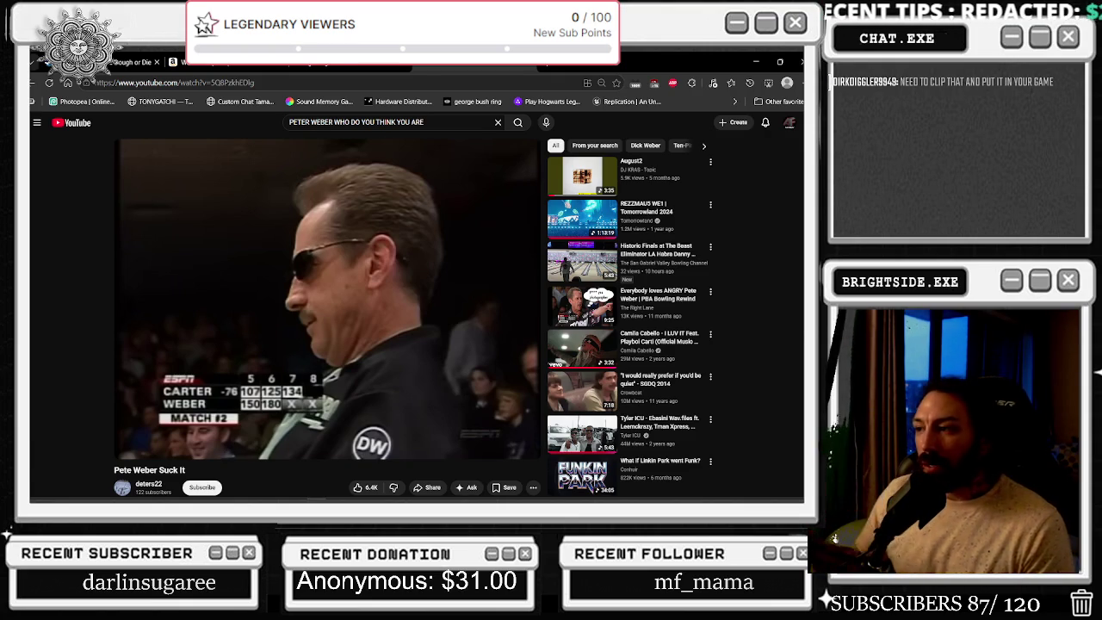
{"action": "left_click", "coordinate": [31, 86]}
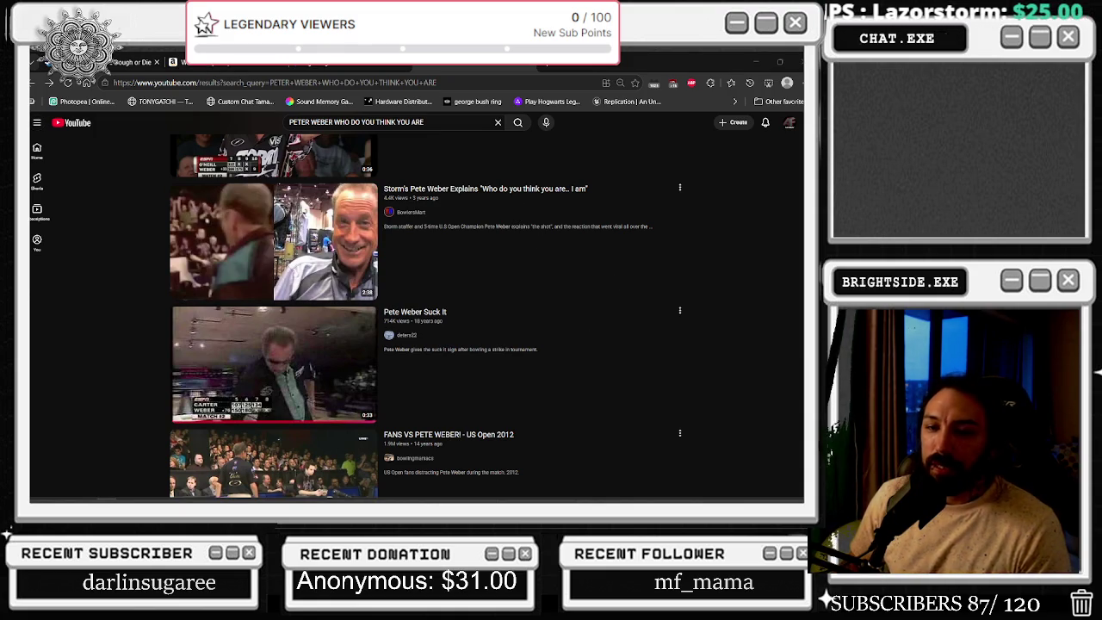
Browse further down the Pete Weber results and select the old query in the search box
{"action": "mouse_move", "coordinate": [312, 214]}
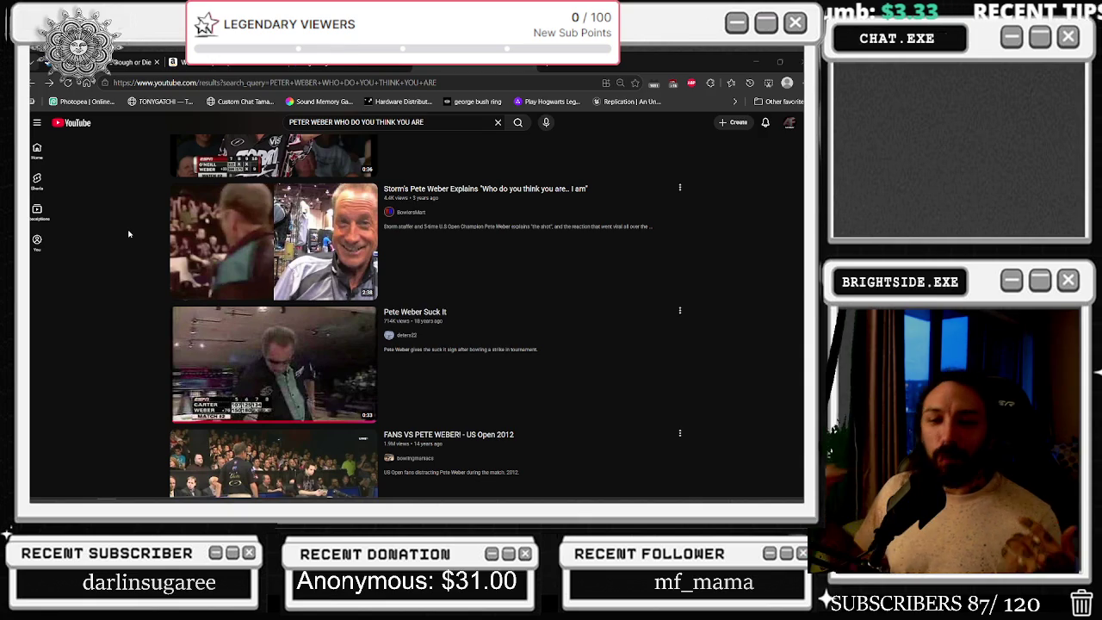
{"action": "mouse_move", "coordinate": [181, 252]}
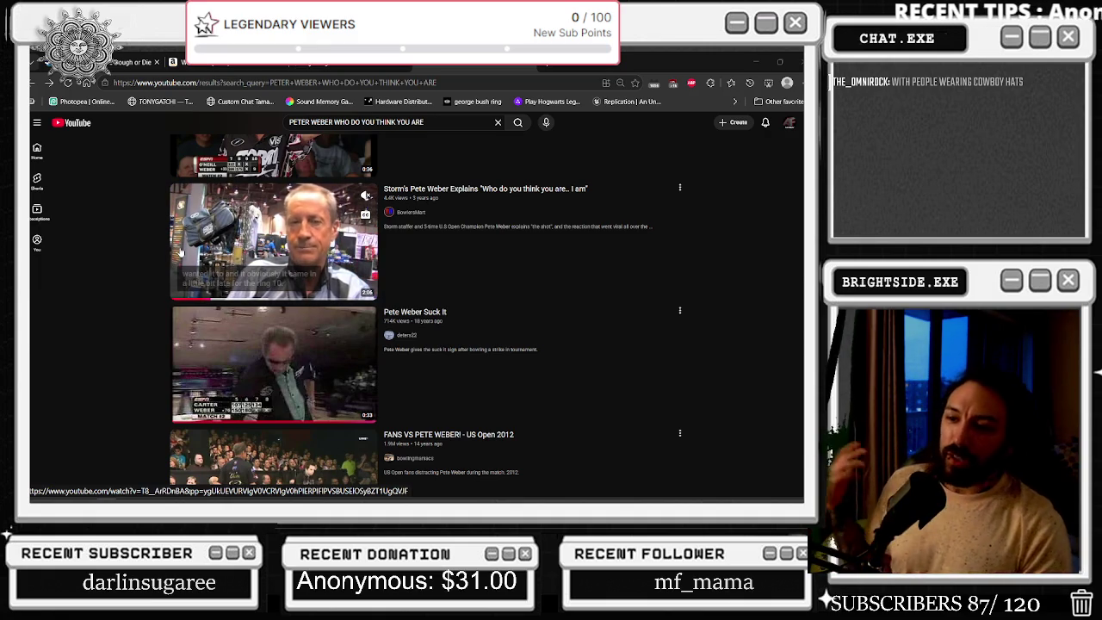
{"action": "scroll", "coordinate": [414, 250], "scroll_direction": "down", "scroll_amount": 4}
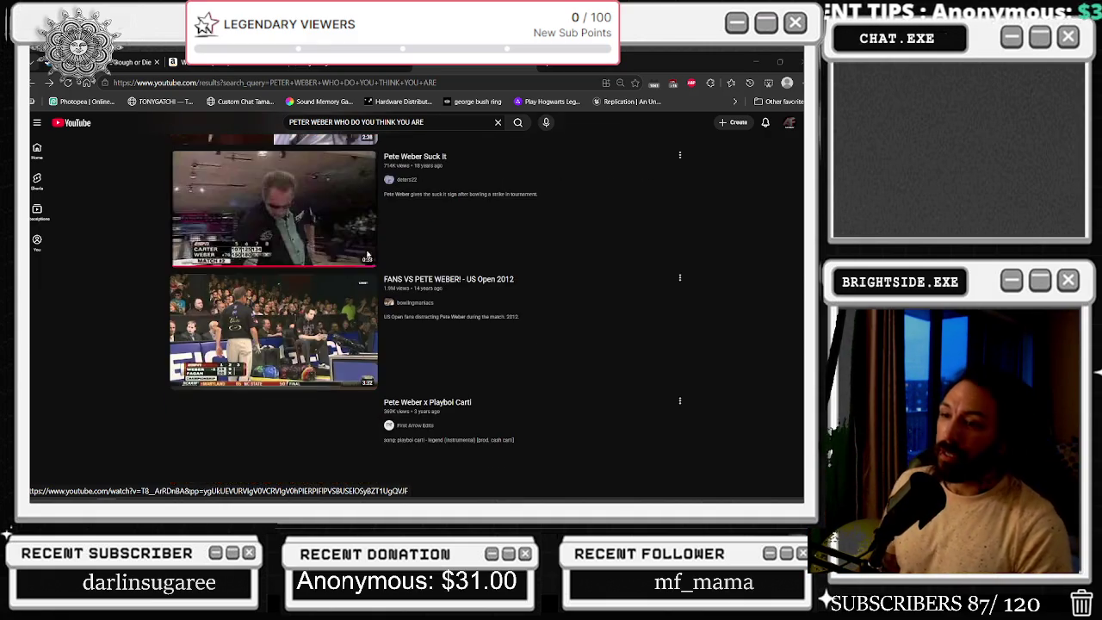
{"action": "scroll", "coordinate": [417, 268], "scroll_direction": "down", "scroll_amount": 6}
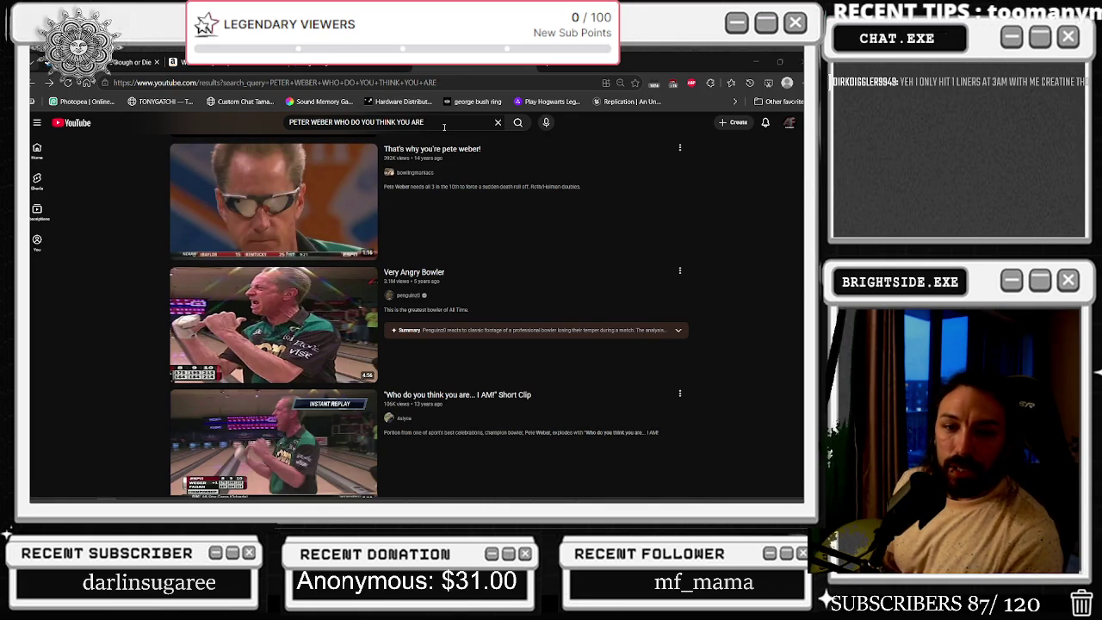
{"action": "scroll", "coordinate": [445, 206], "scroll_direction": "down", "scroll_amount": 3}
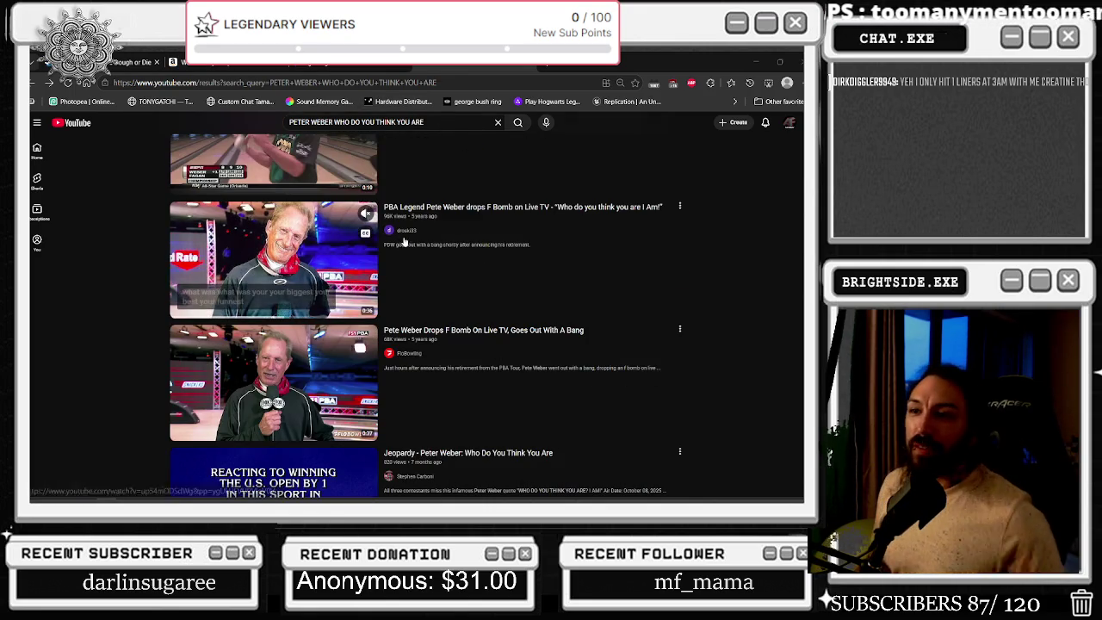
{"action": "triple_click", "coordinate": [432, 121]}
Search for 'TOM SMALLWOODS' and open the Tom Smallwood vs. Andrew Anderson playoff video
{"action": "type", "text": "TOM "}
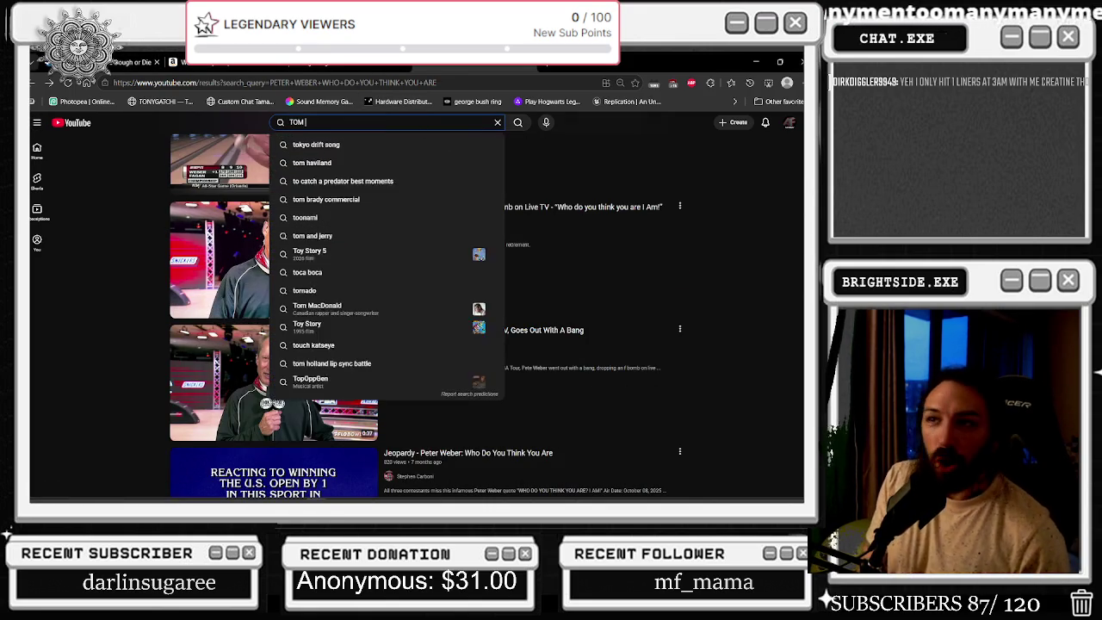
{"action": "type", "text": "SMALLWOODS"}
{"action": "key", "text": "Return"}
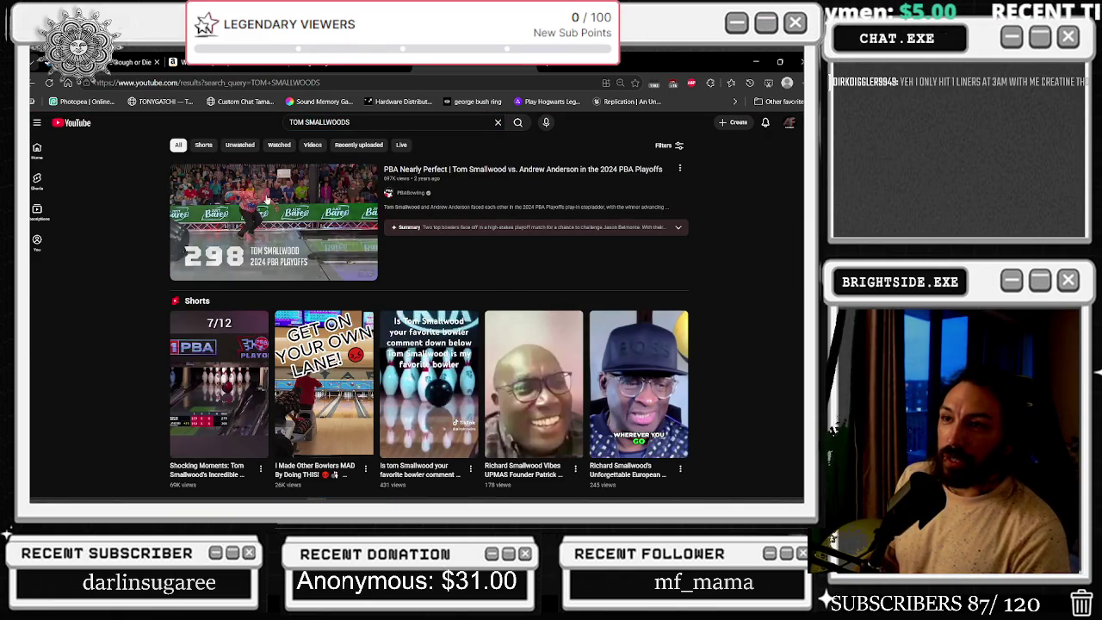
{"action": "left_click", "coordinate": [273, 222]}
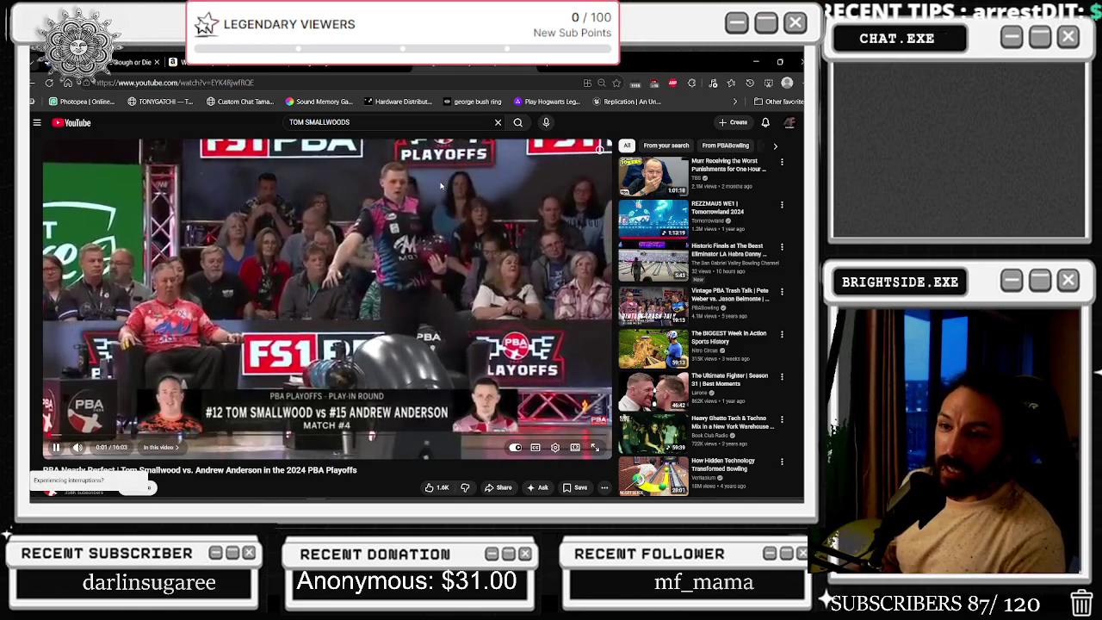
Restart the match video from the beginning, then skip ahead to 5:32 and 6:35
{"action": "left_click", "coordinate": [230, 420]}
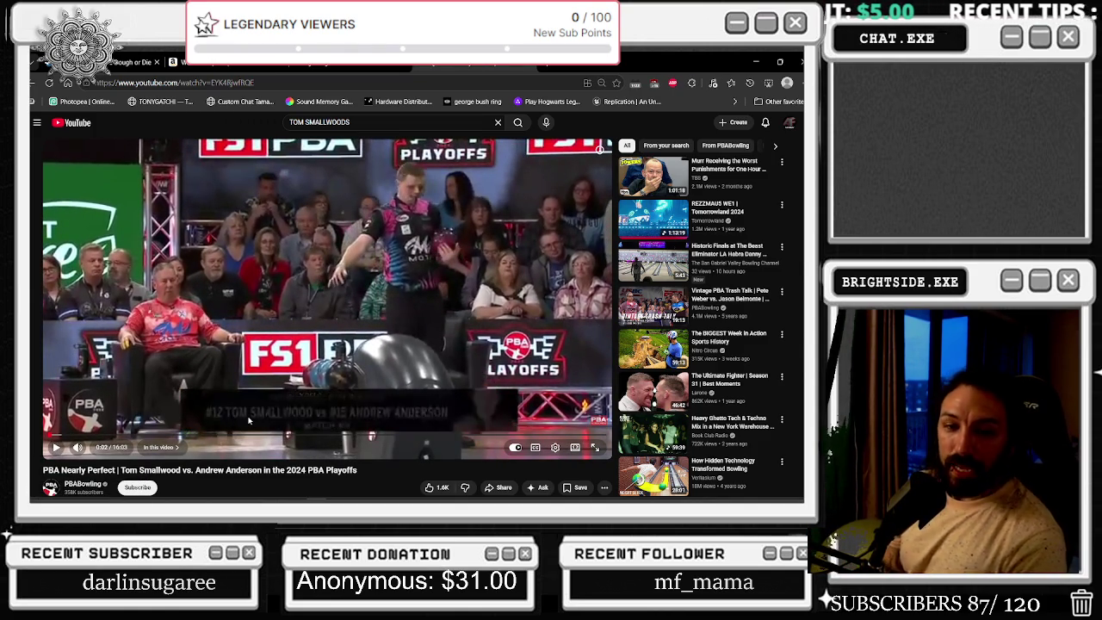
{"action": "key", "text": "0"}
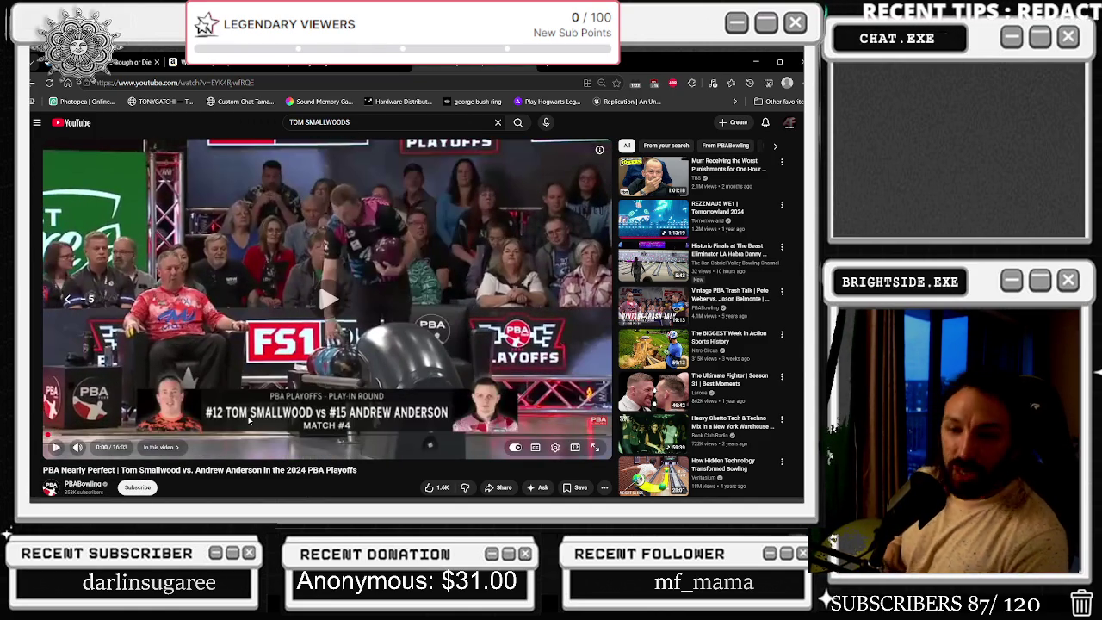
{"action": "left_click", "coordinate": [250, 420]}
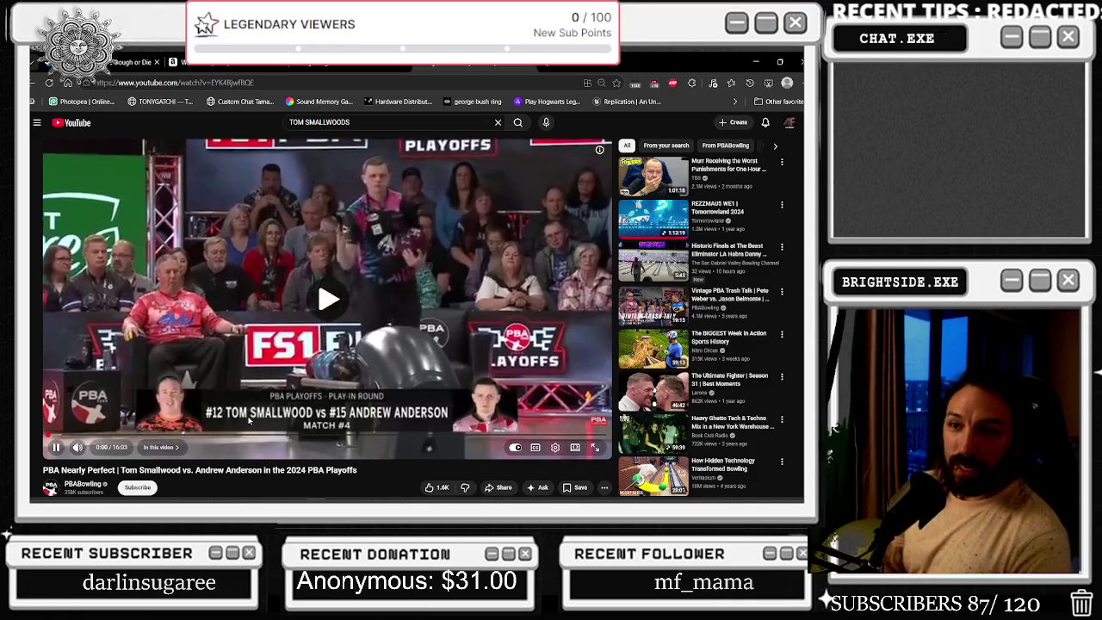
{"action": "left_click", "coordinate": [249, 438]}
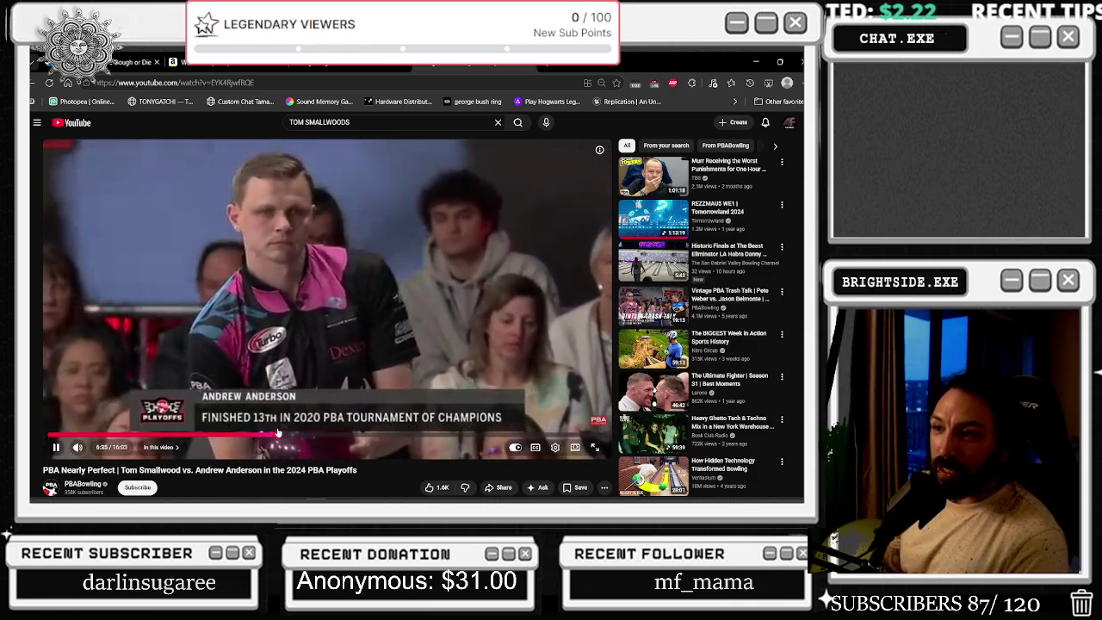
{"action": "left_click", "coordinate": [278, 433]}
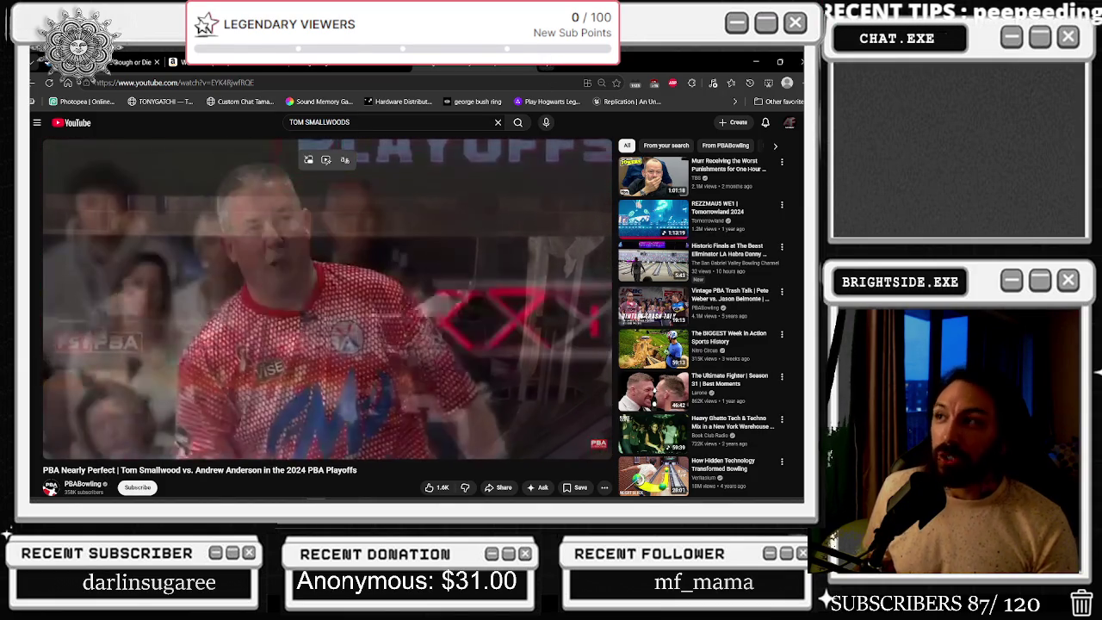
{"action": "left_click", "coordinate": [544, 63]}
Search Google for 'TOM SMALLWOOD', switch to Images and preview the BOWL.com photo
{"action": "type", "text": "TOM SMALLWOOD"}
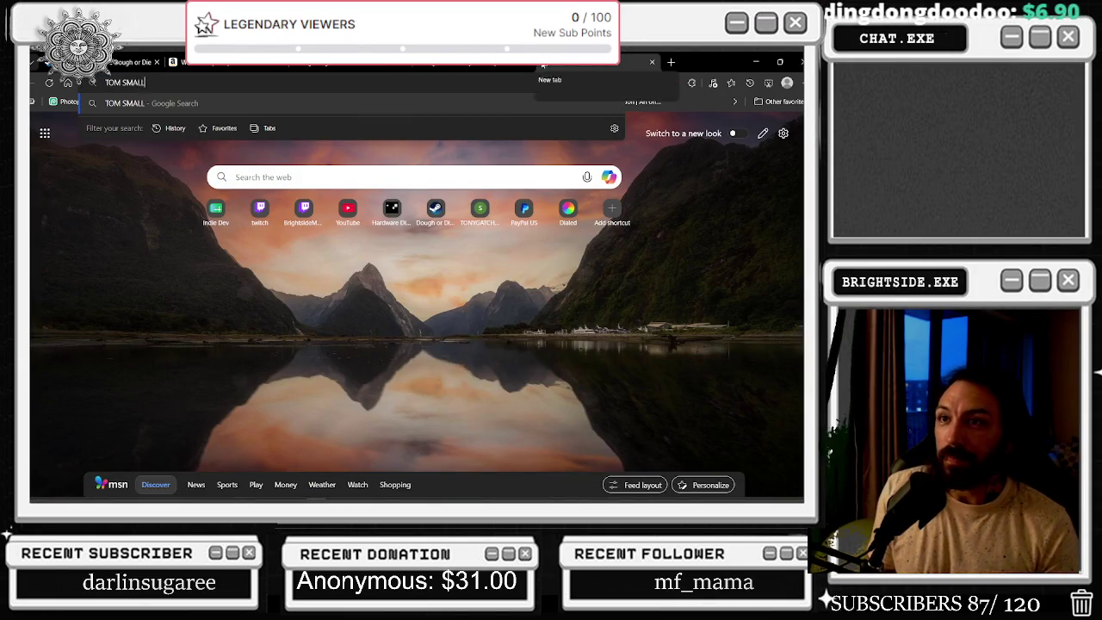
{"action": "key", "text": "Return"}
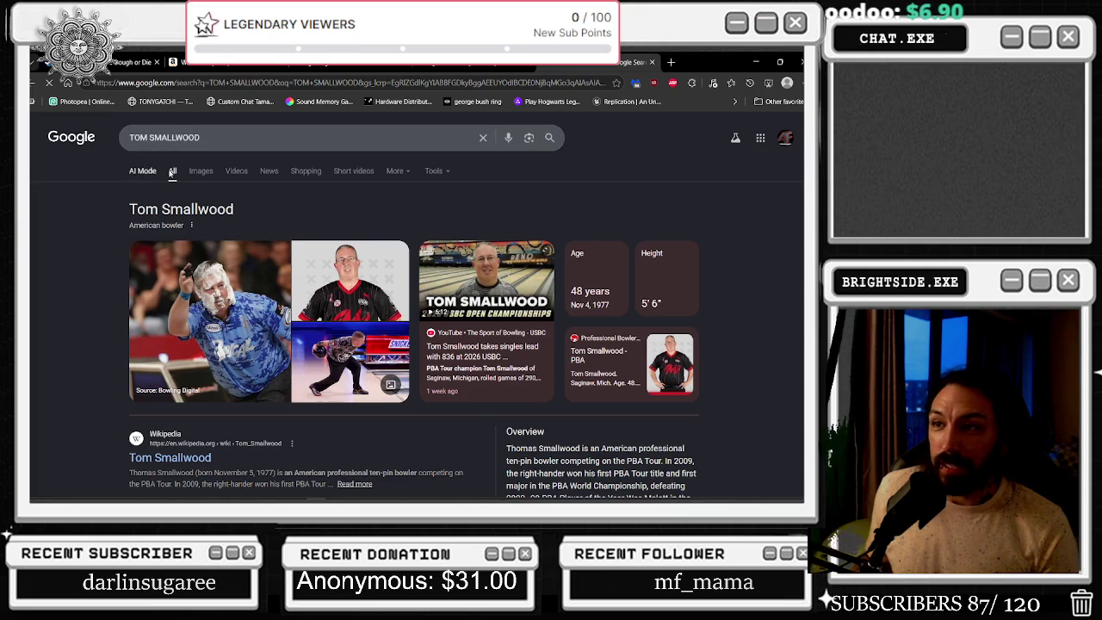
{"action": "left_click", "coordinate": [204, 176]}
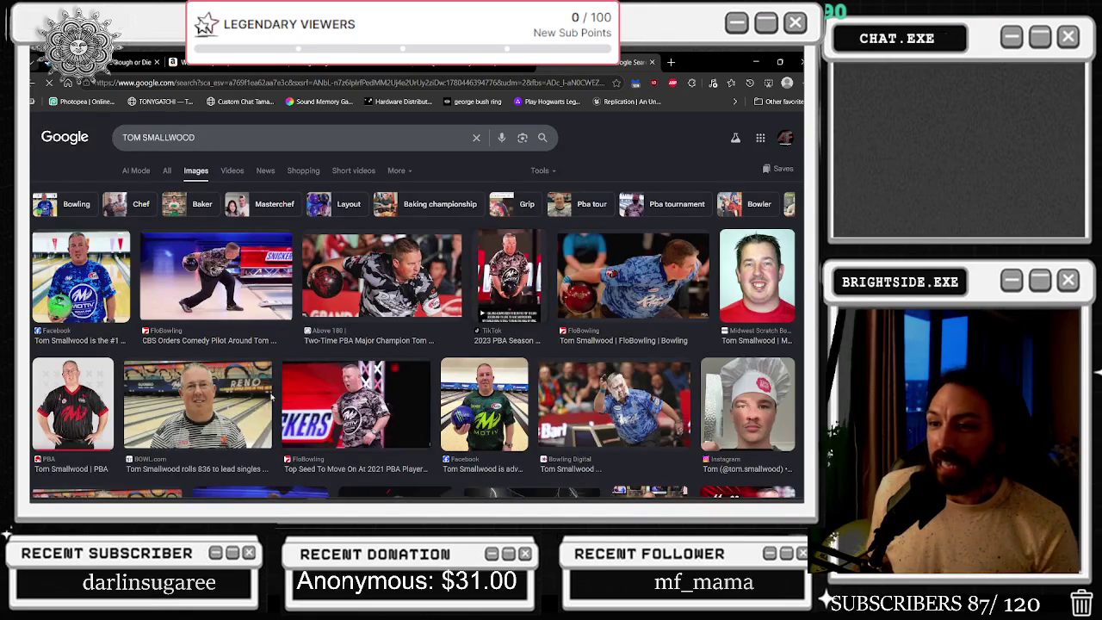
{"action": "left_click", "coordinate": [235, 394]}
Preview the PBA, Facebook and MOTIV Bowling photos, then scroll further through the results
{"action": "scroll", "coordinate": [235, 394], "scroll_direction": "down", "scroll_amount": 2}
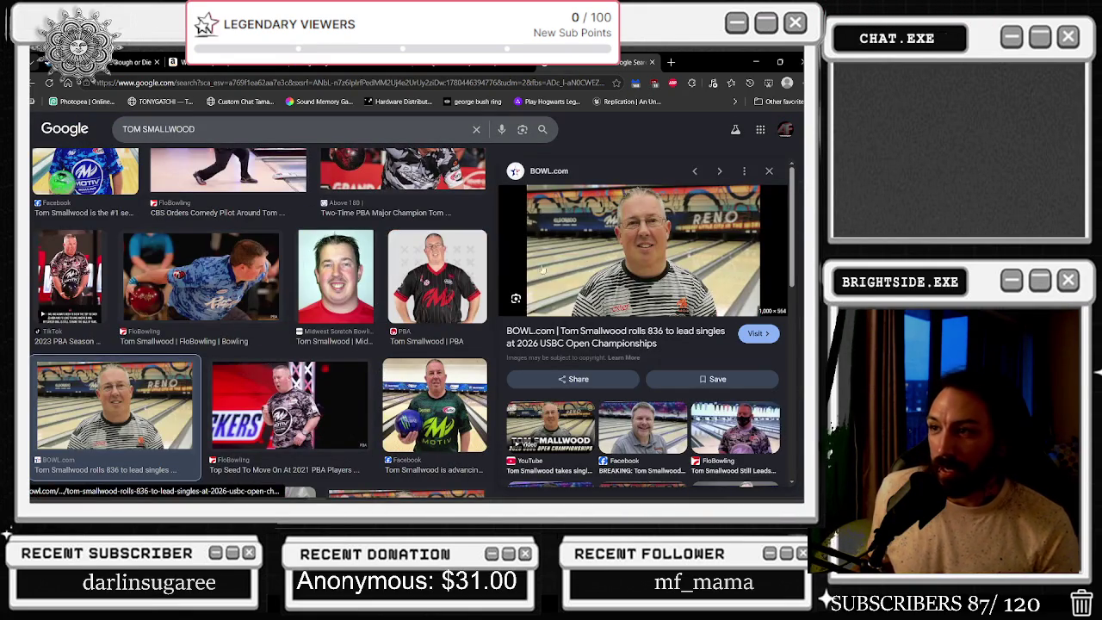
{"action": "left_click", "coordinate": [437, 275]}
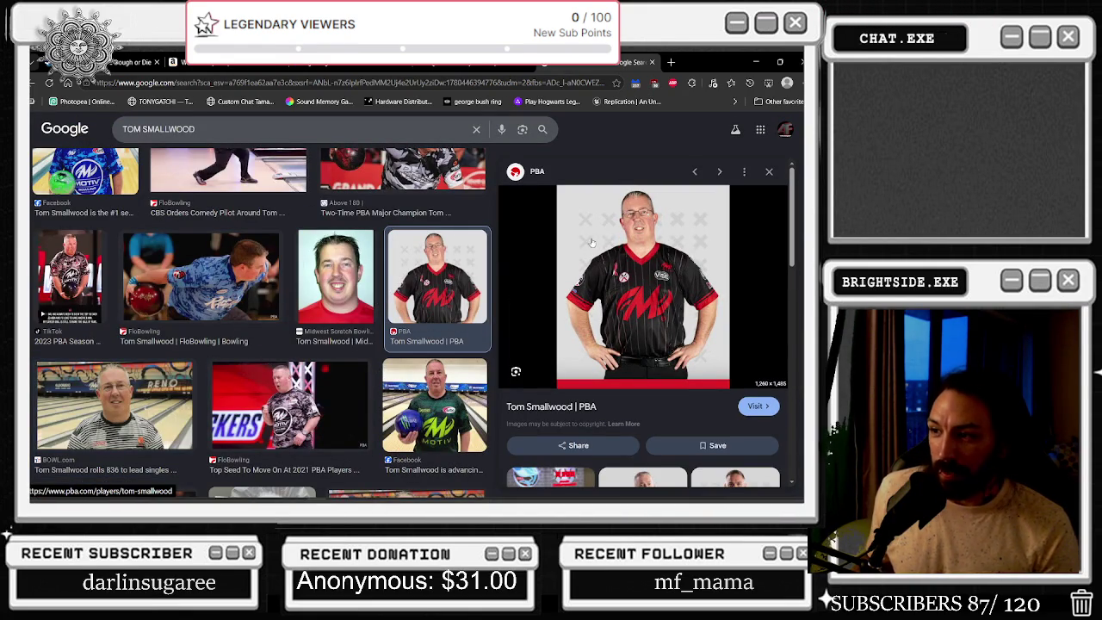
{"action": "left_click", "coordinate": [436, 425]}
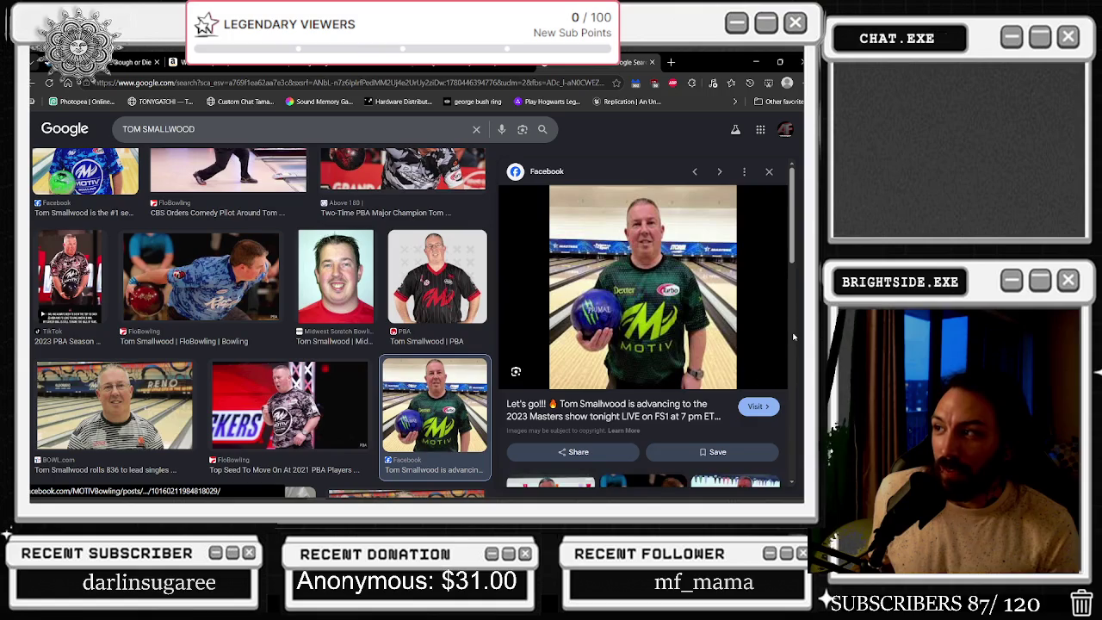
{"action": "scroll", "coordinate": [331, 365], "scroll_direction": "down", "scroll_amount": 2}
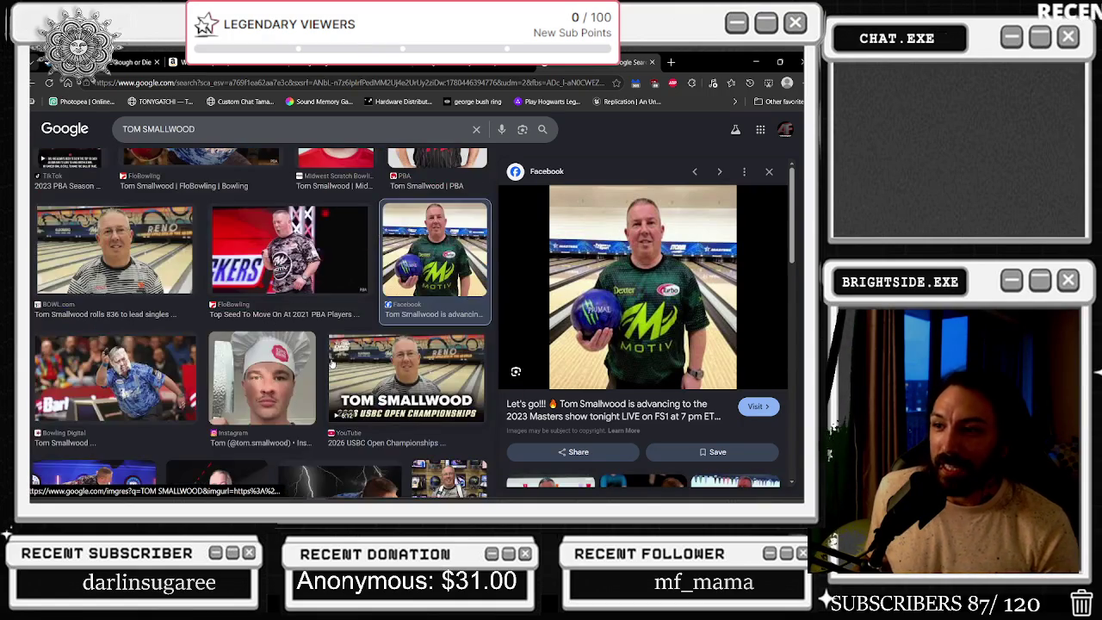
{"action": "scroll", "coordinate": [344, 372], "scroll_direction": "down", "scroll_amount": 2}
{"action": "left_click", "coordinate": [248, 398]}
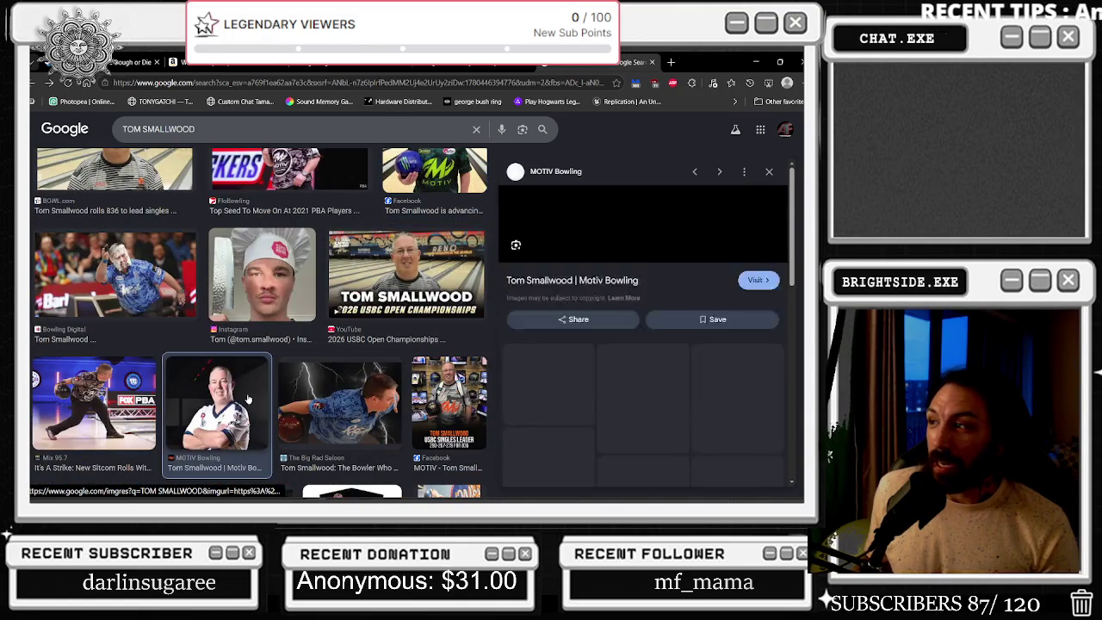
{"action": "scroll", "coordinate": [249, 398], "scroll_direction": "down", "scroll_amount": 3}
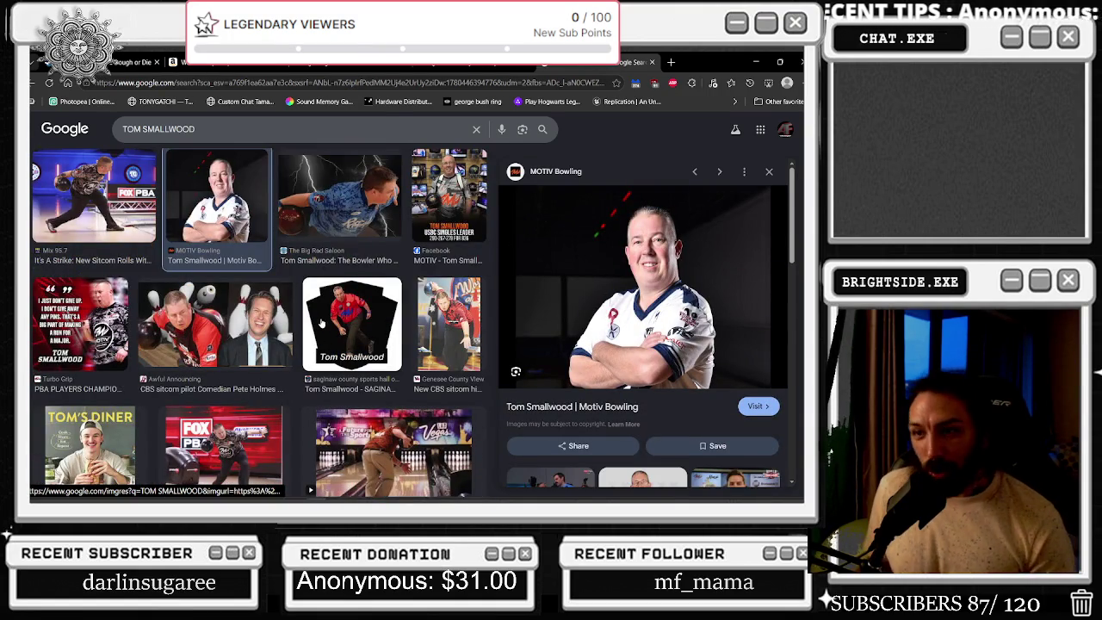
{"action": "scroll", "coordinate": [316, 325], "scroll_direction": "down", "scroll_amount": 1}
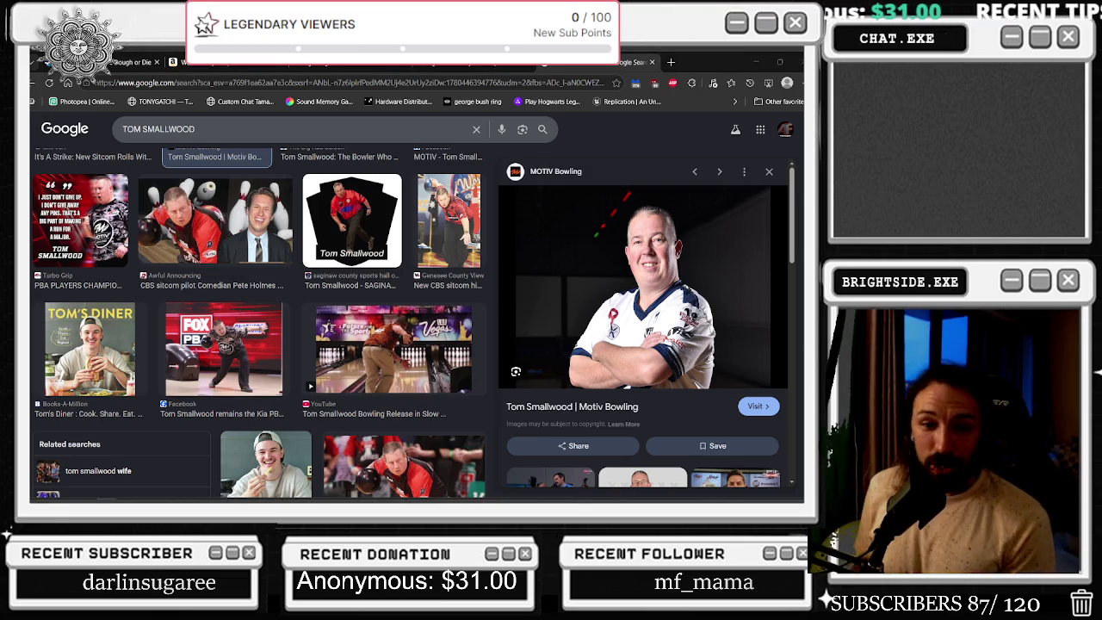
{"action": "scroll", "coordinate": [198, 311], "scroll_direction": "down", "scroll_amount": 1}
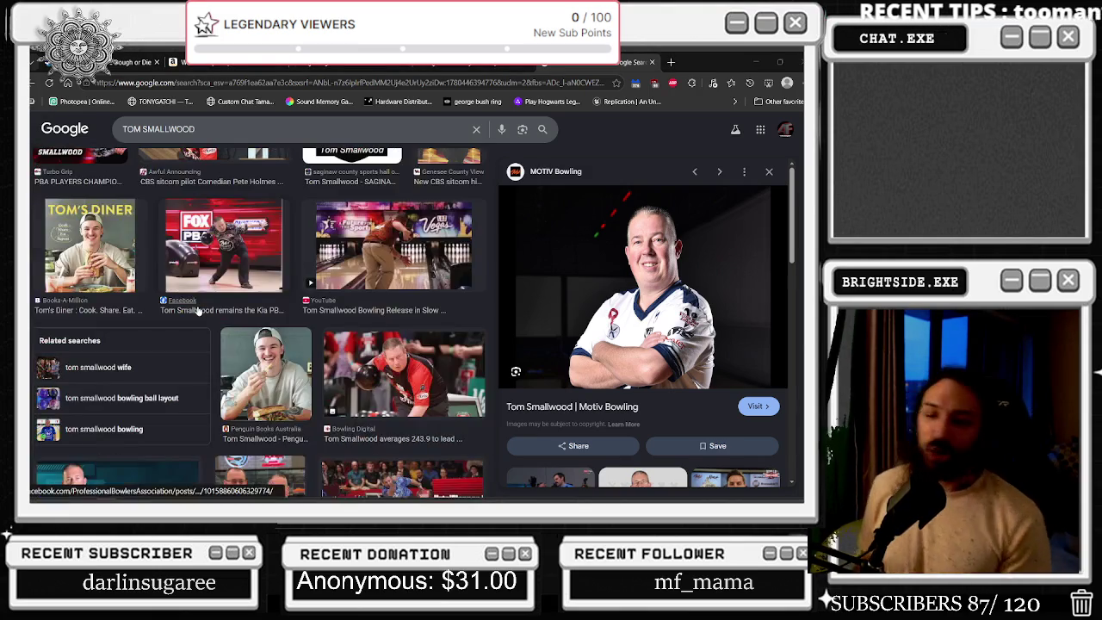
{"action": "scroll", "coordinate": [353, 404], "scroll_direction": "down", "scroll_amount": 1}
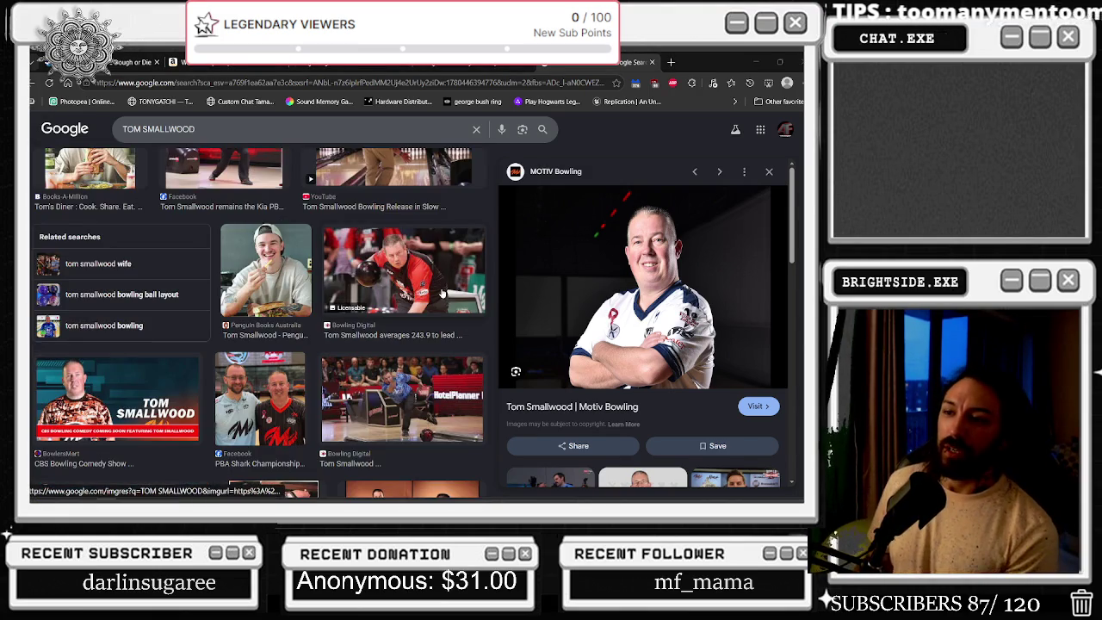
{"action": "scroll", "coordinate": [428, 269], "scroll_direction": "down", "scroll_amount": 1}
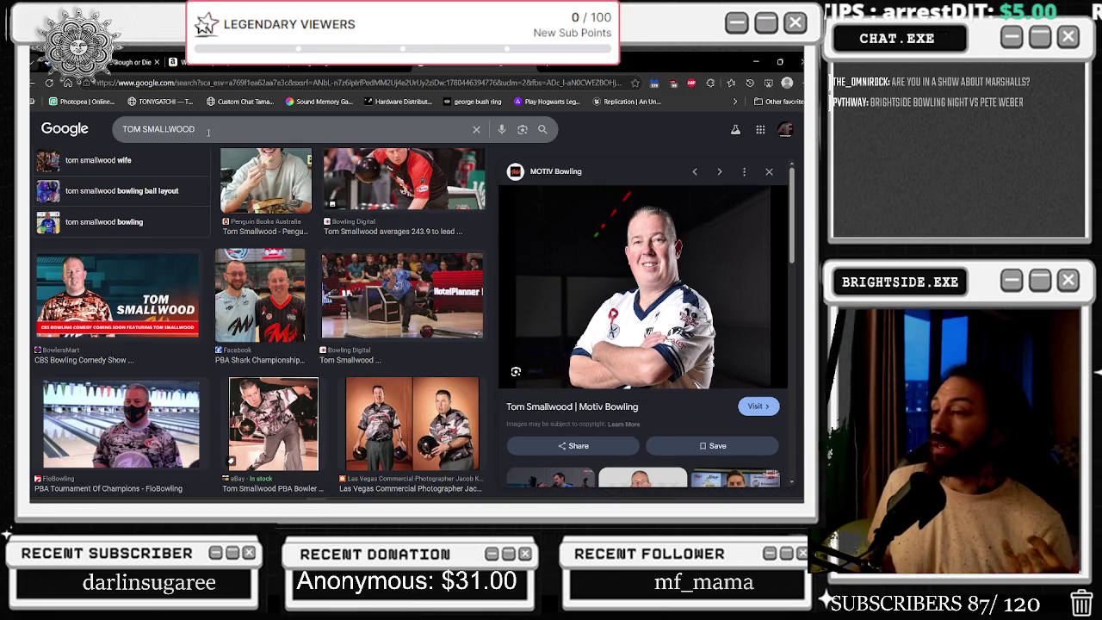
{"action": "scroll", "coordinate": [268, 209], "scroll_direction": "down", "scroll_amount": 2}
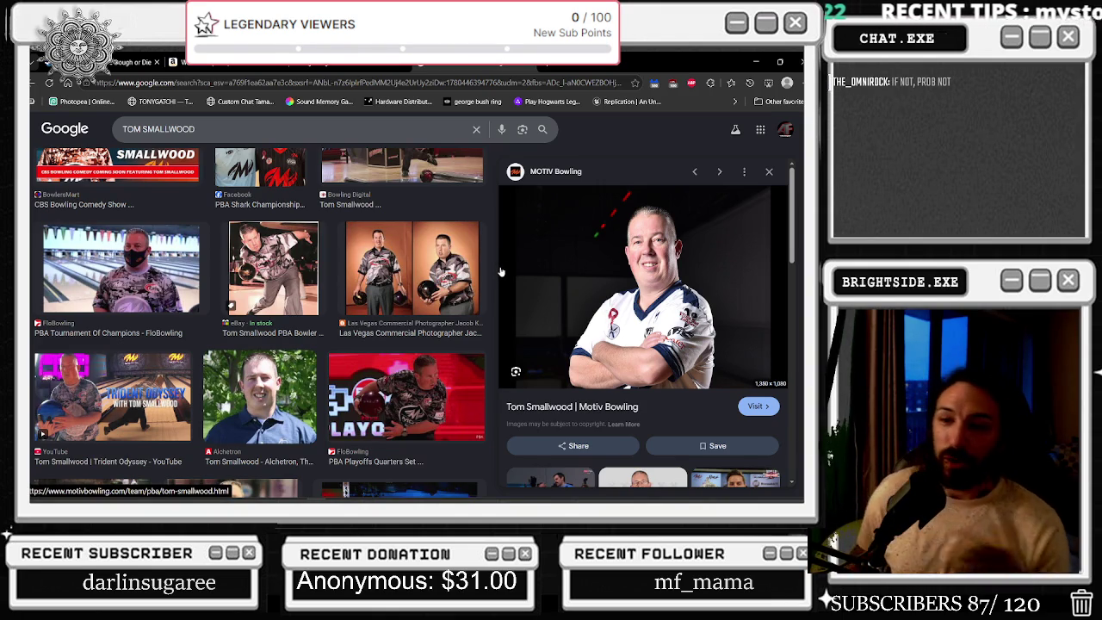
{"action": "key", "text": "/"}
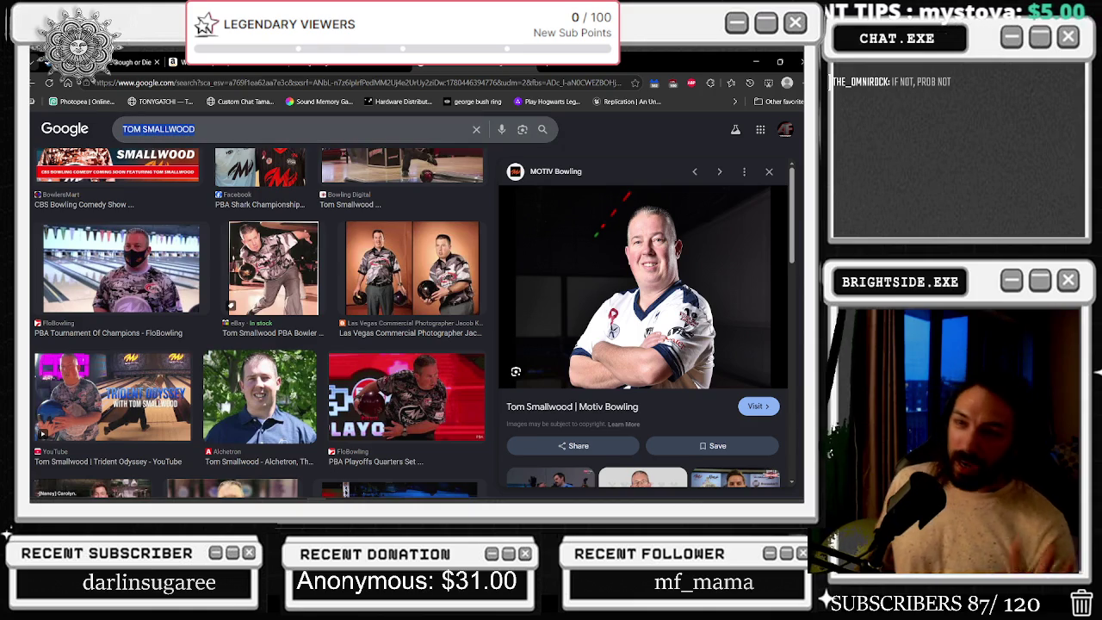
Replace the search with 'BOWLER WITH AFRO' and preview the Sports Byline USA photo
{"action": "key", "text": "BackSpace"}
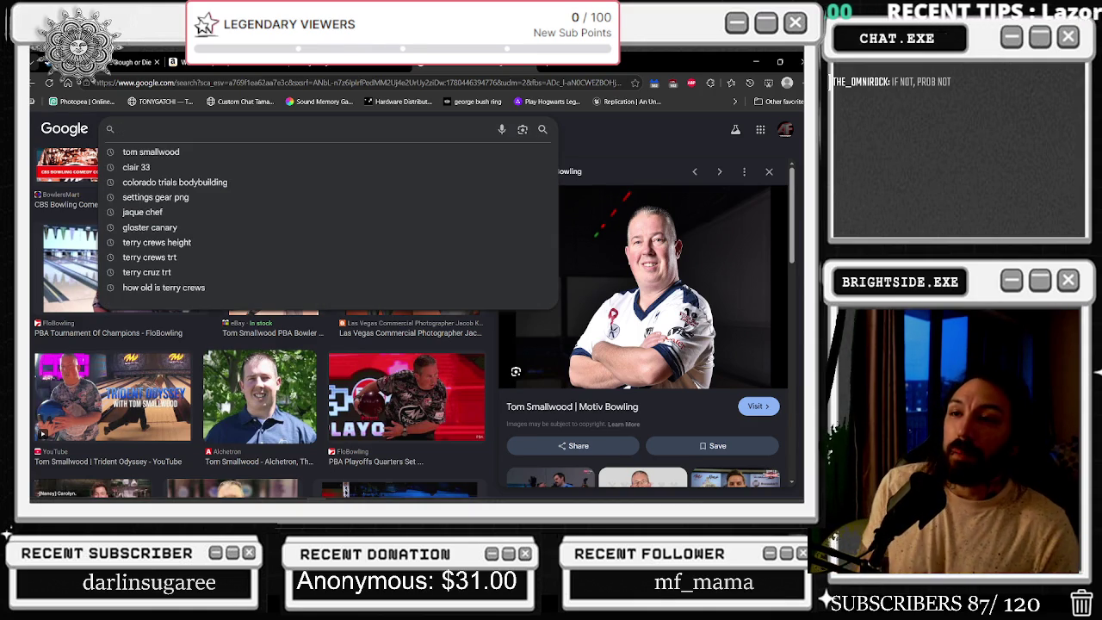
{"action": "type", "text": "BOWLE"}
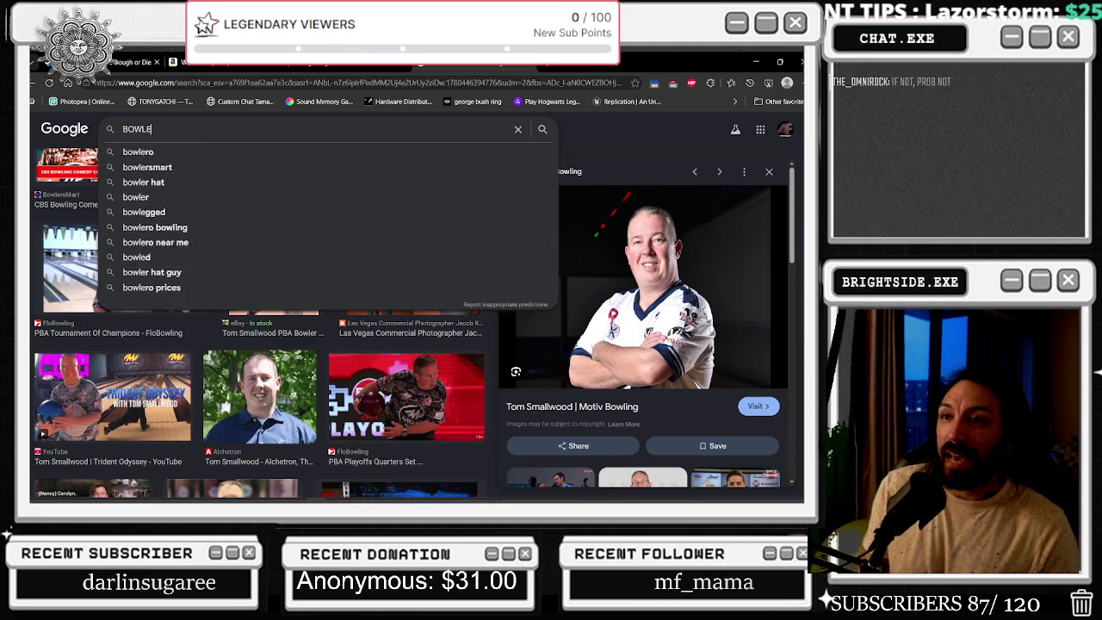
{"action": "type", "text": "R WITH AFRO"}
{"action": "key", "text": "Return"}
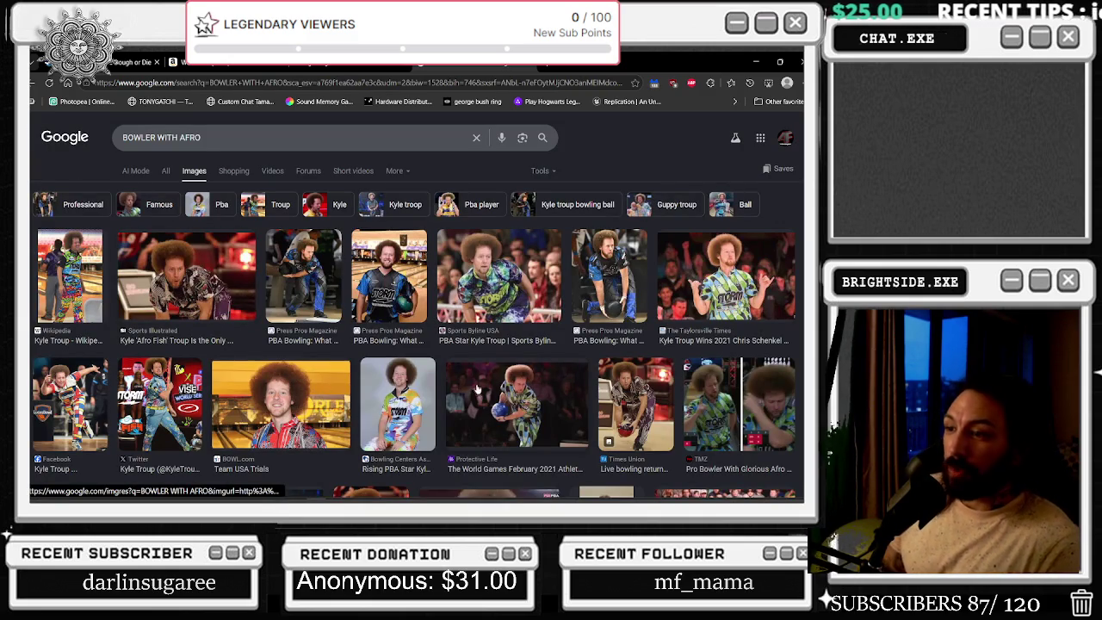
{"action": "left_click", "coordinate": [482, 291]}
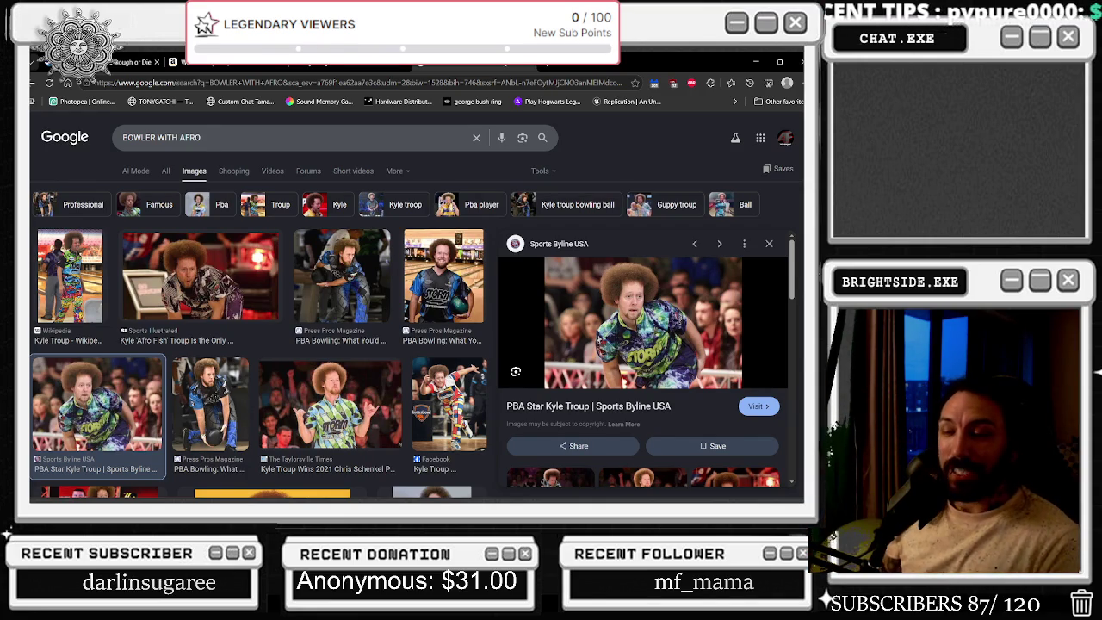
Preview the Facebook, Taylorsville Times, Press Pros, Sports Byline USA, Wikipedia and Twitter photos
{"action": "scroll", "coordinate": [715, 385], "scroll_direction": "down", "scroll_amount": 1}
{"action": "scroll", "coordinate": [716, 385], "scroll_direction": "down", "scroll_amount": 2}
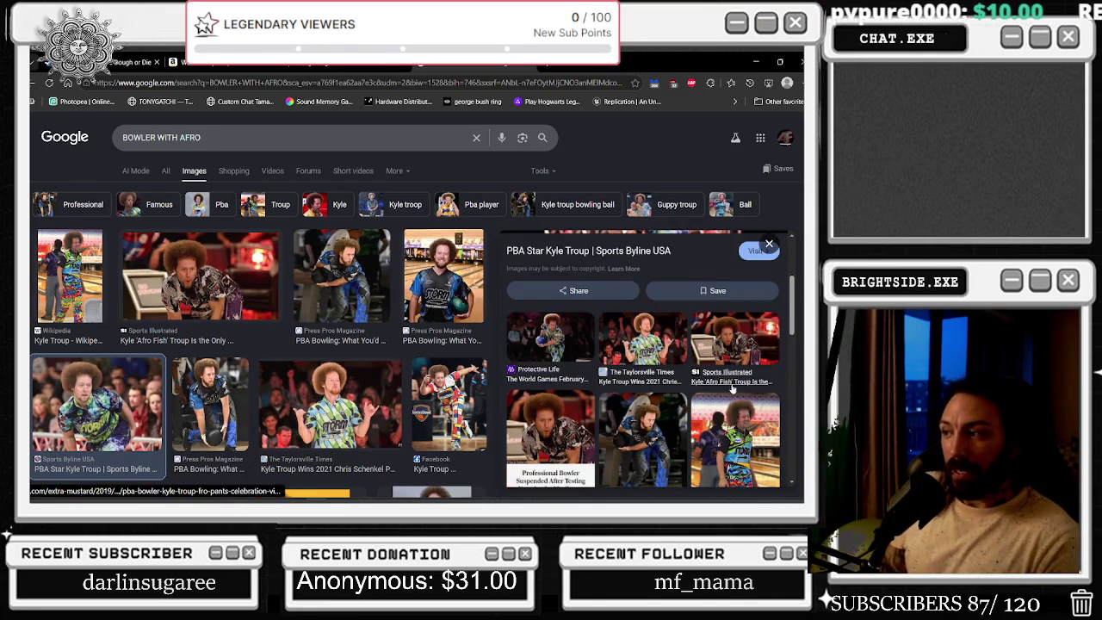
{"action": "scroll", "coordinate": [702, 370], "scroll_direction": "up", "scroll_amount": 3}
{"action": "left_click", "coordinate": [445, 395]}
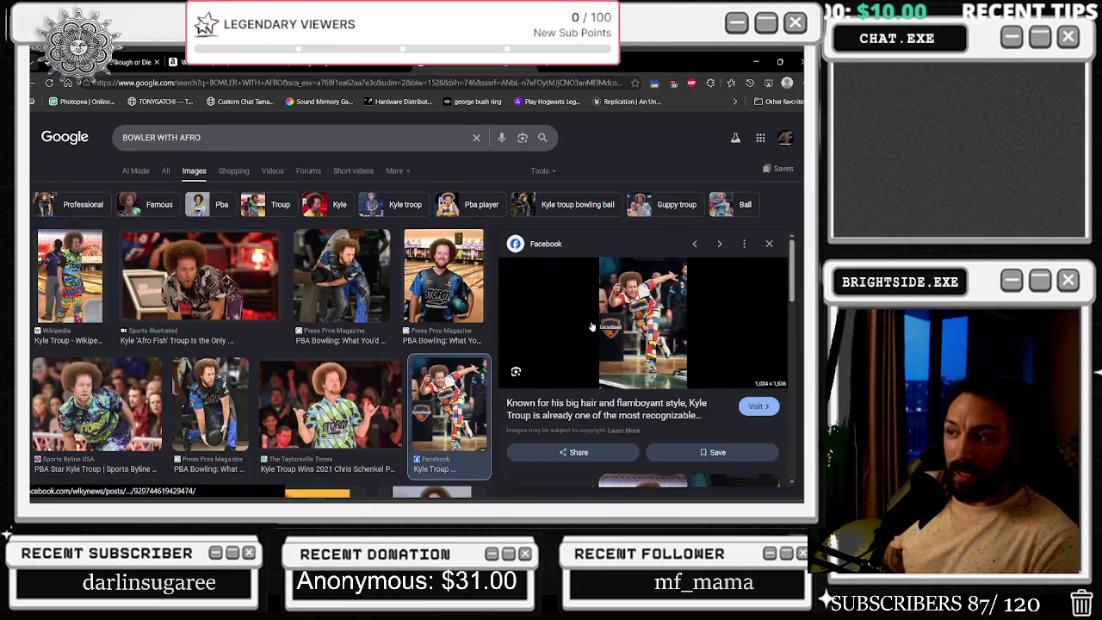
{"action": "left_click", "coordinate": [375, 392]}
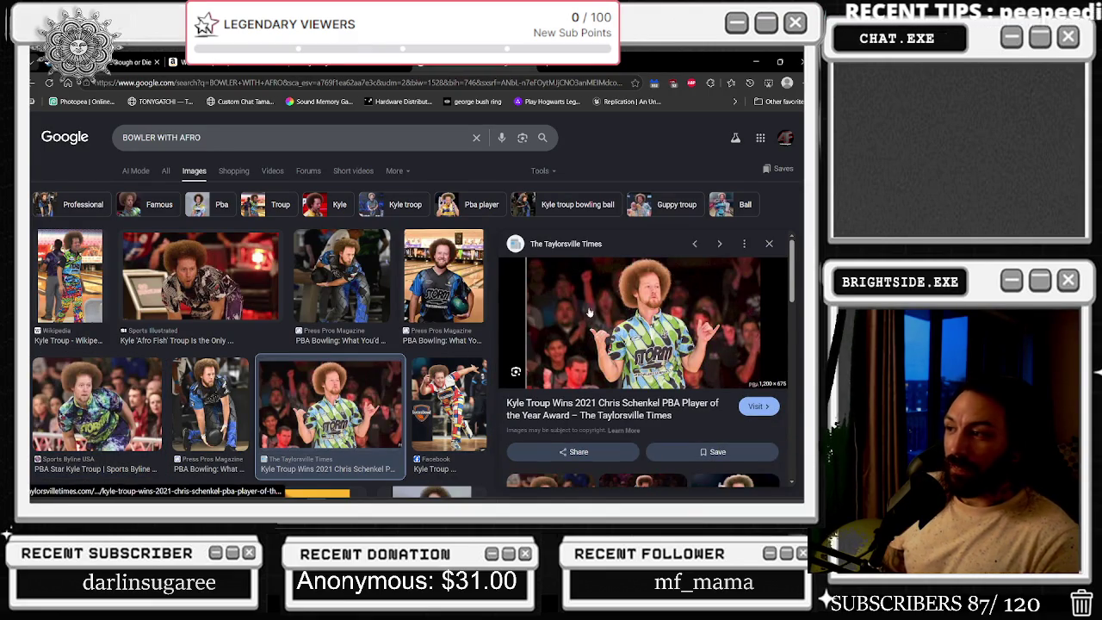
{"action": "left_click", "coordinate": [205, 376]}
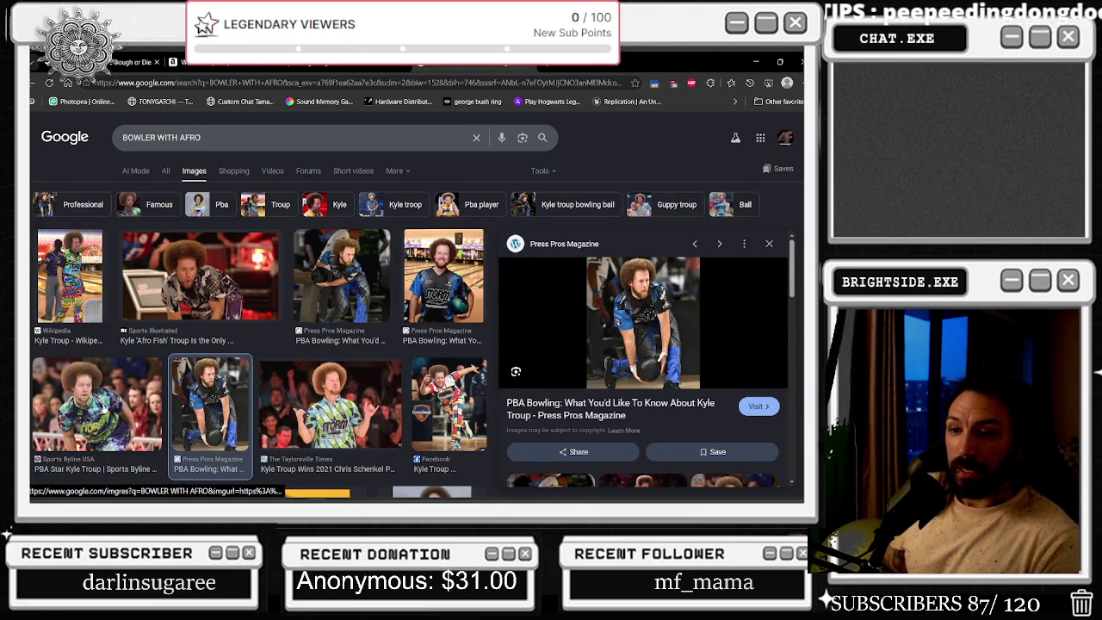
{"action": "left_click", "coordinate": [97, 400]}
{"action": "left_click", "coordinate": [90, 275]}
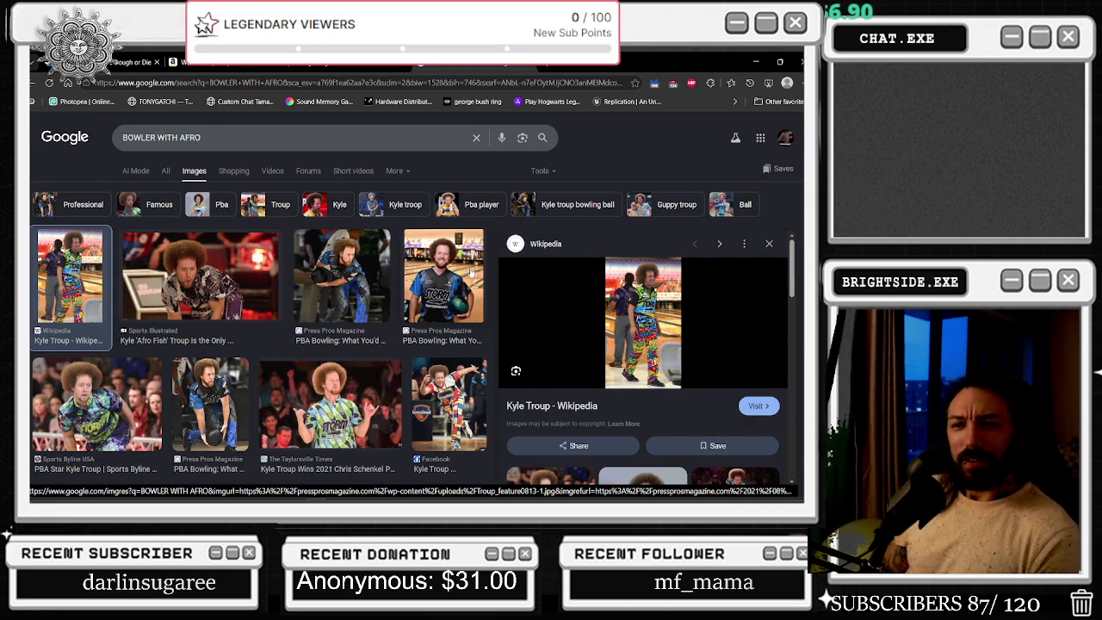
{"action": "scroll", "coordinate": [471, 272], "scroll_direction": "down", "scroll_amount": 3}
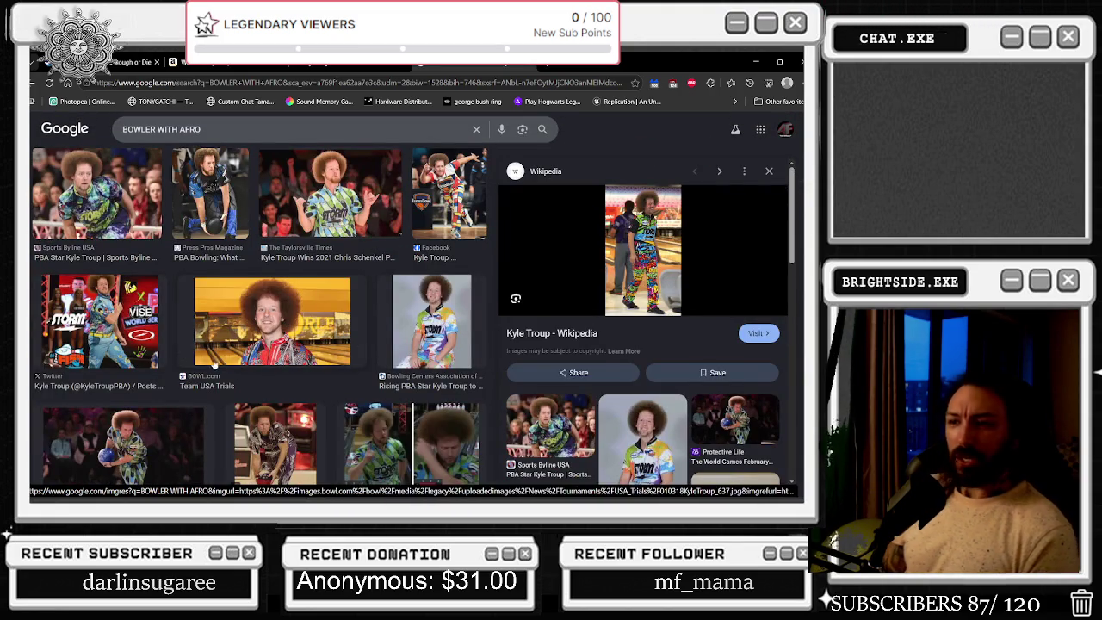
{"action": "left_click", "coordinate": [112, 331]}
Scroll on to preview the TMZ side-by-side and Sports Illustrated photos
{"action": "scroll", "coordinate": [167, 427], "scroll_direction": "down", "scroll_amount": 1}
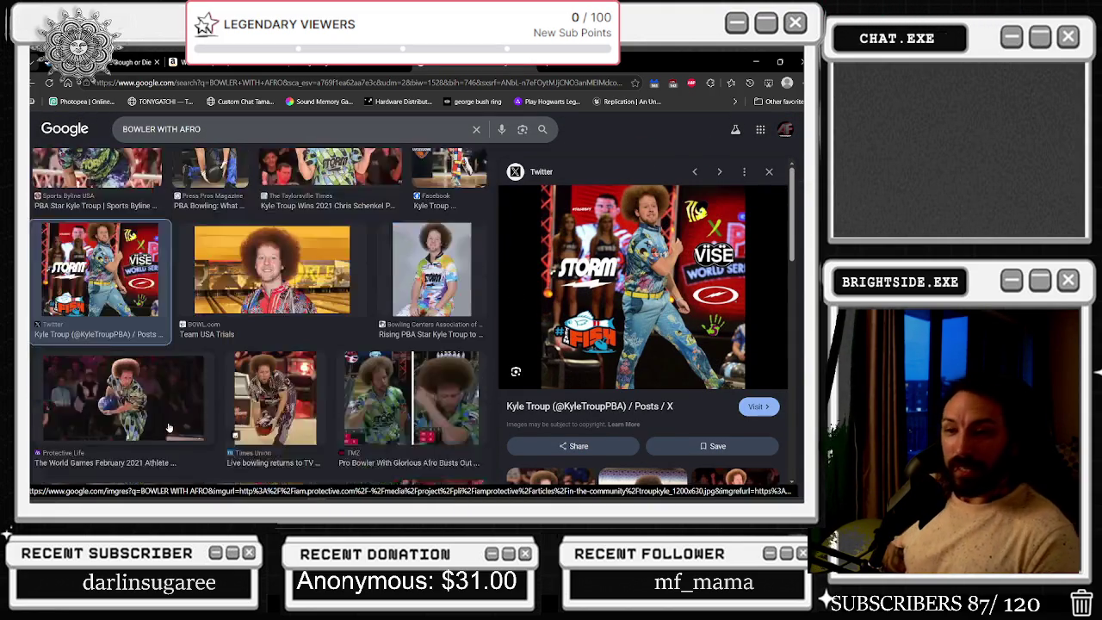
{"action": "scroll", "coordinate": [169, 427], "scroll_direction": "down", "scroll_amount": 1}
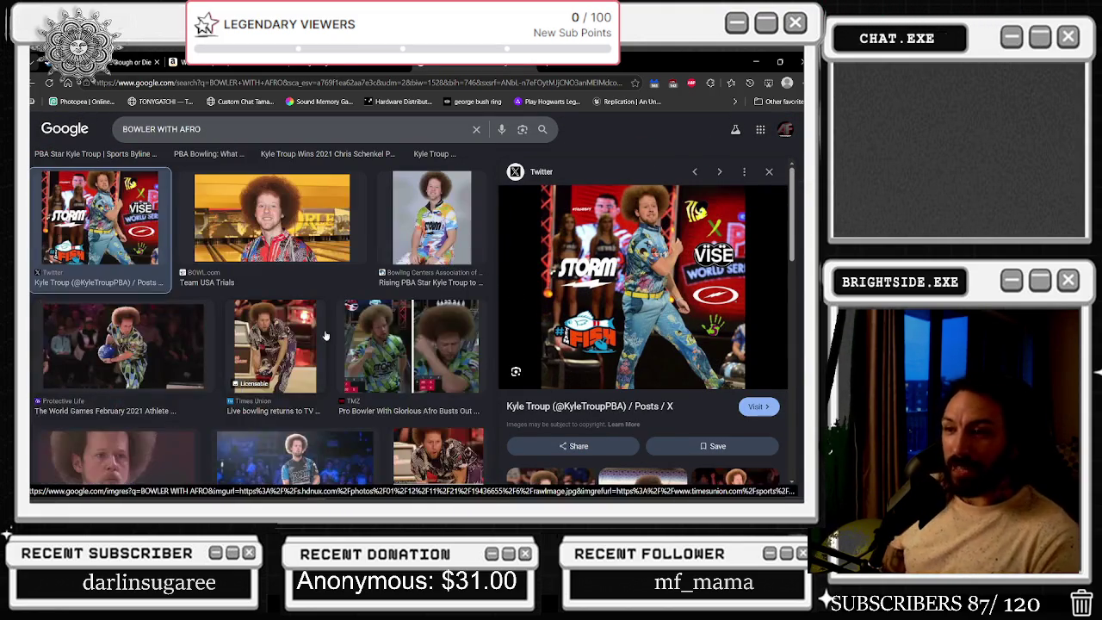
{"action": "left_click", "coordinate": [398, 318]}
{"action": "scroll", "coordinate": [396, 318], "scroll_direction": "down", "scroll_amount": 2}
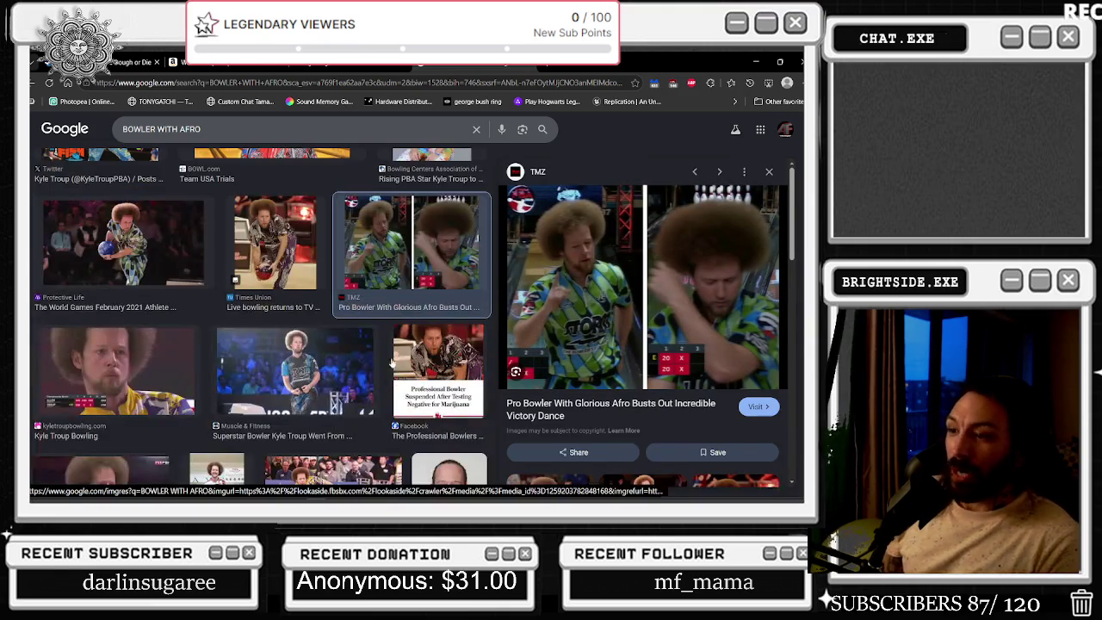
{"action": "scroll", "coordinate": [271, 347], "scroll_direction": "down", "scroll_amount": 2}
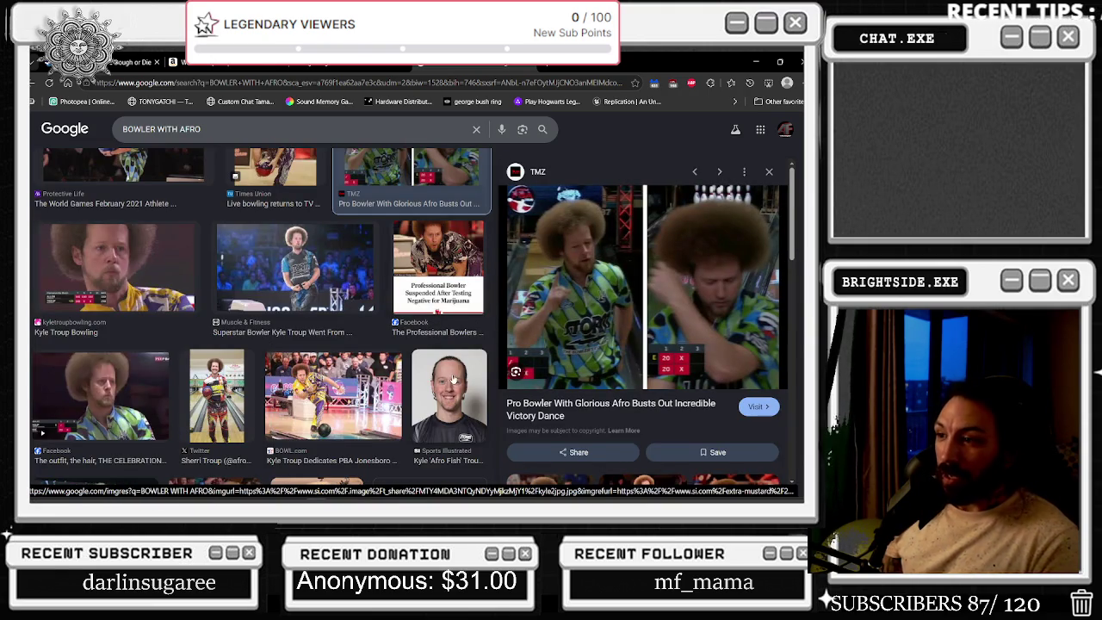
{"action": "left_click", "coordinate": [438, 374]}
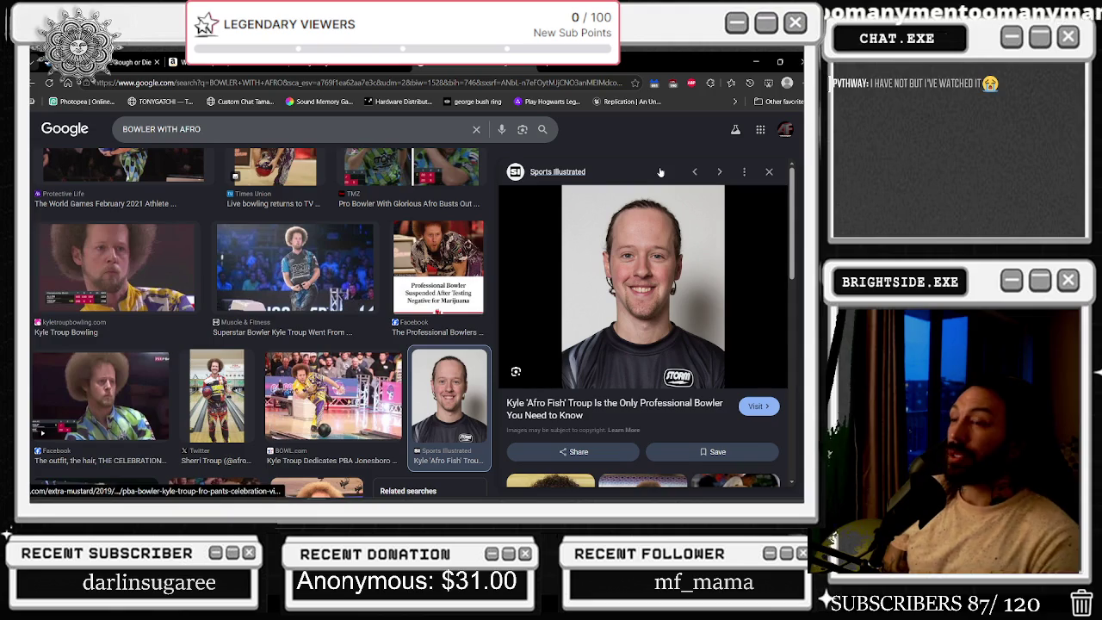
Scroll further down and preview the Wilmington Star-News and BOWL.com hair photos
{"action": "scroll", "coordinate": [431, 362], "scroll_direction": "down", "scroll_amount": 3}
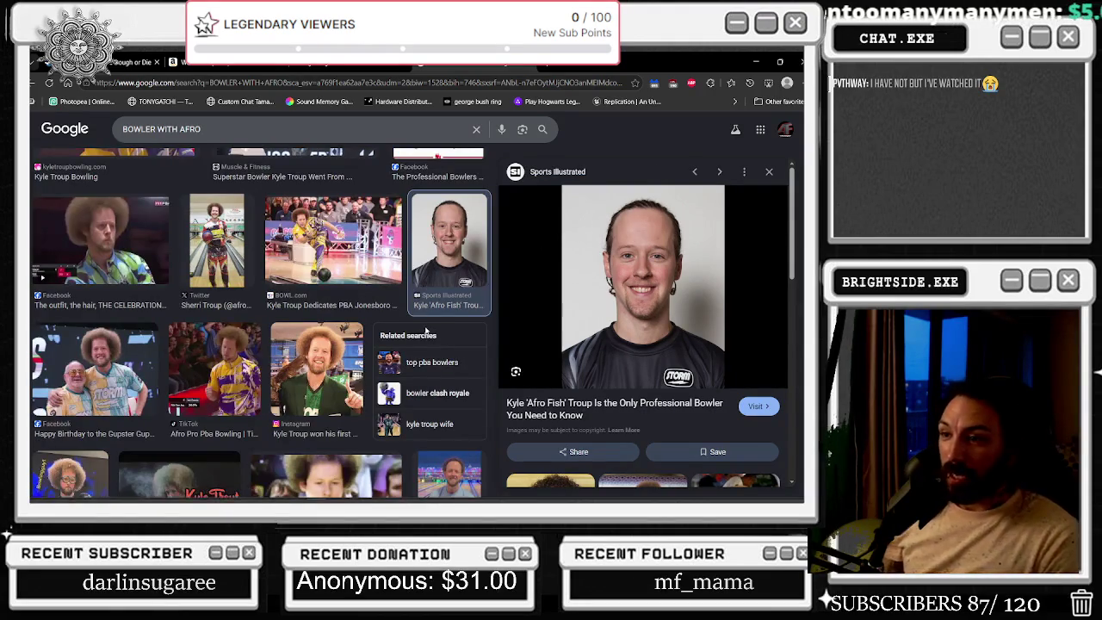
{"action": "scroll", "coordinate": [425, 331], "scroll_direction": "down", "scroll_amount": 2}
{"action": "scroll", "coordinate": [420, 336], "scroll_direction": "down", "scroll_amount": 1}
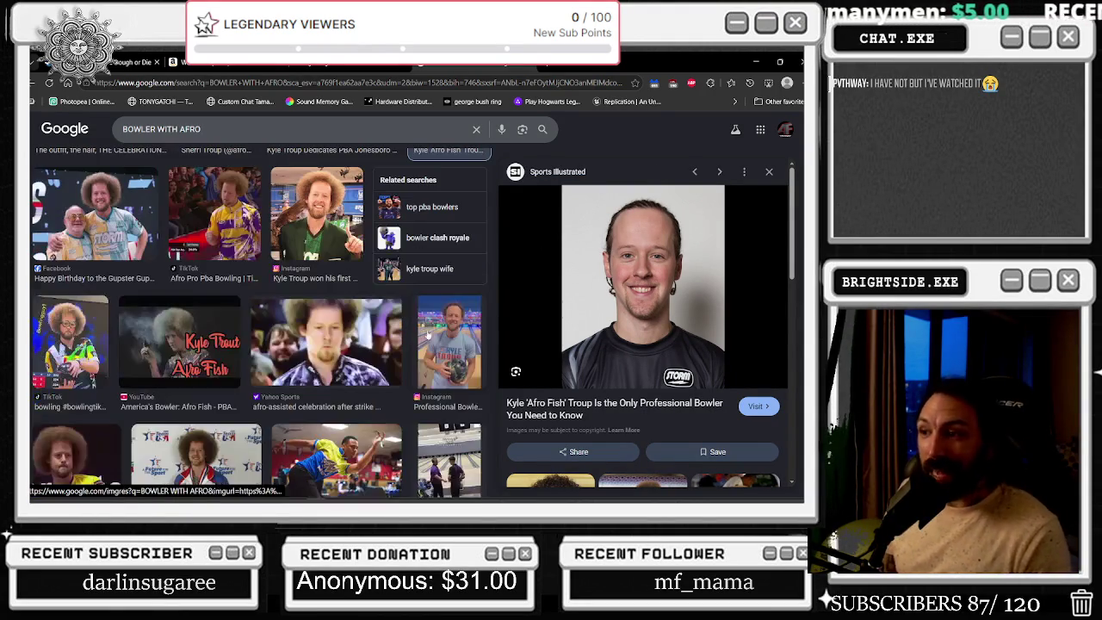
{"action": "scroll", "coordinate": [413, 332], "scroll_direction": "down", "scroll_amount": 1}
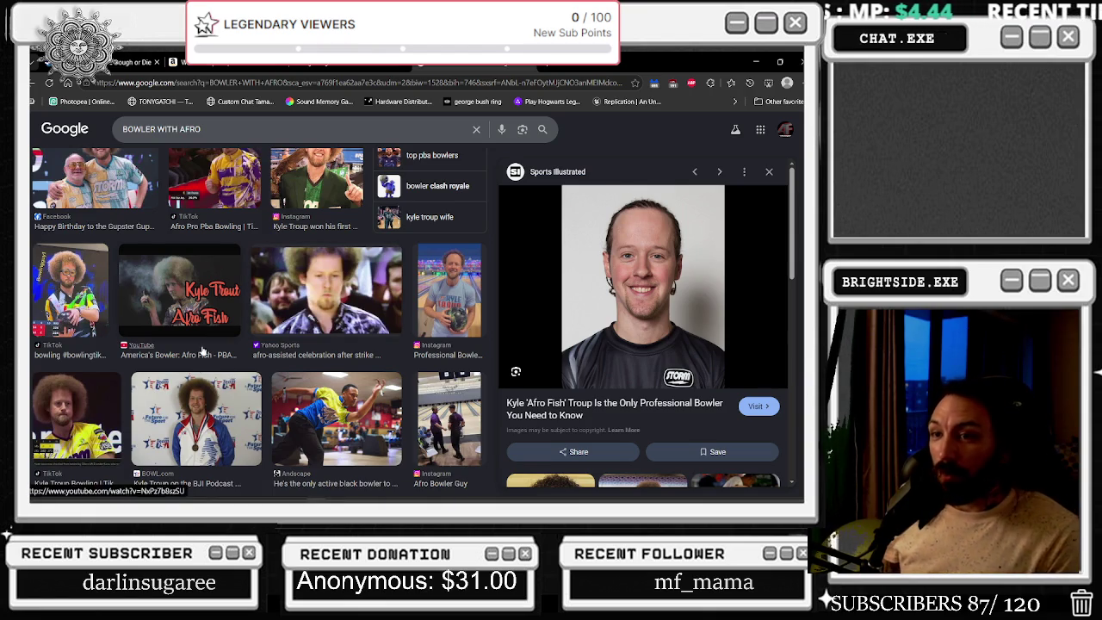
{"action": "scroll", "coordinate": [229, 345], "scroll_direction": "down", "scroll_amount": 2}
{"action": "scroll", "coordinate": [229, 349], "scroll_direction": "down", "scroll_amount": 1}
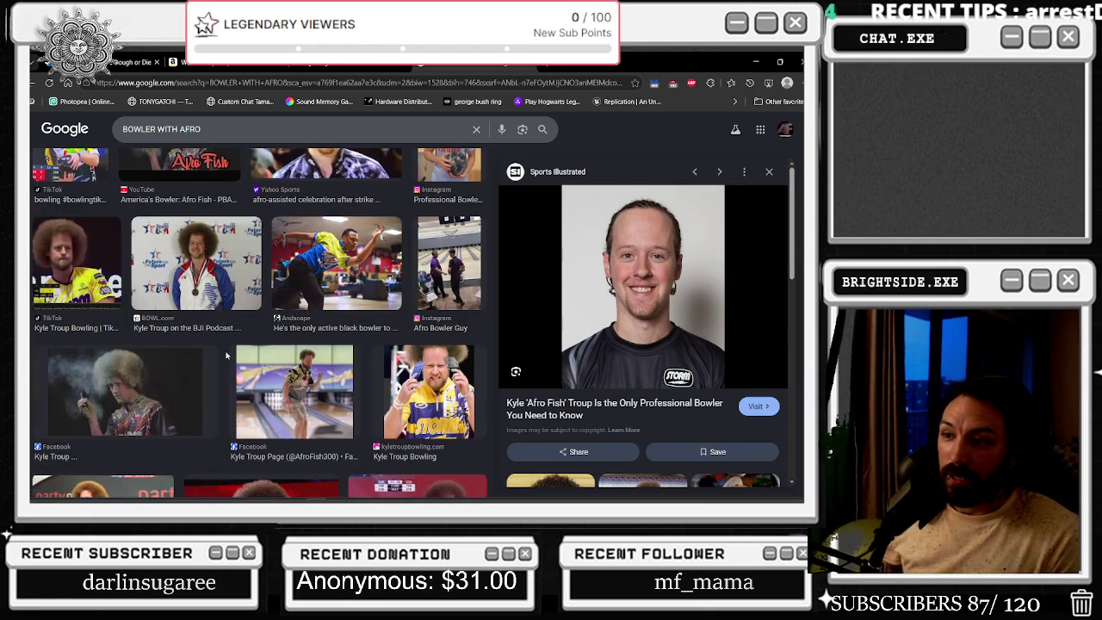
{"action": "scroll", "coordinate": [384, 389], "scroll_direction": "down", "scroll_amount": 5}
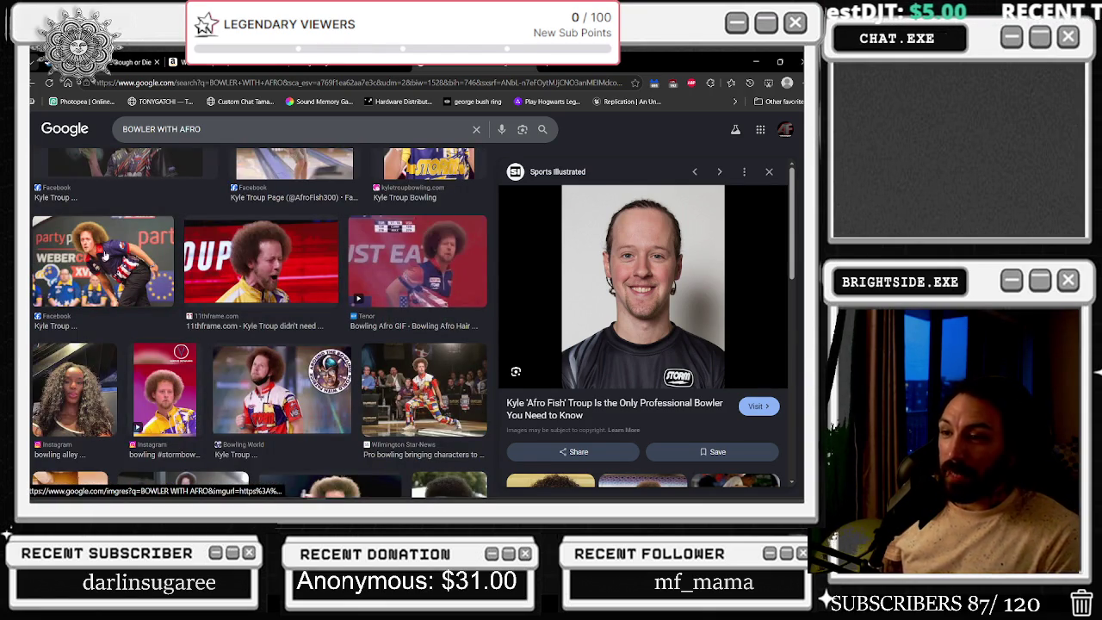
{"action": "left_click", "coordinate": [399, 376]}
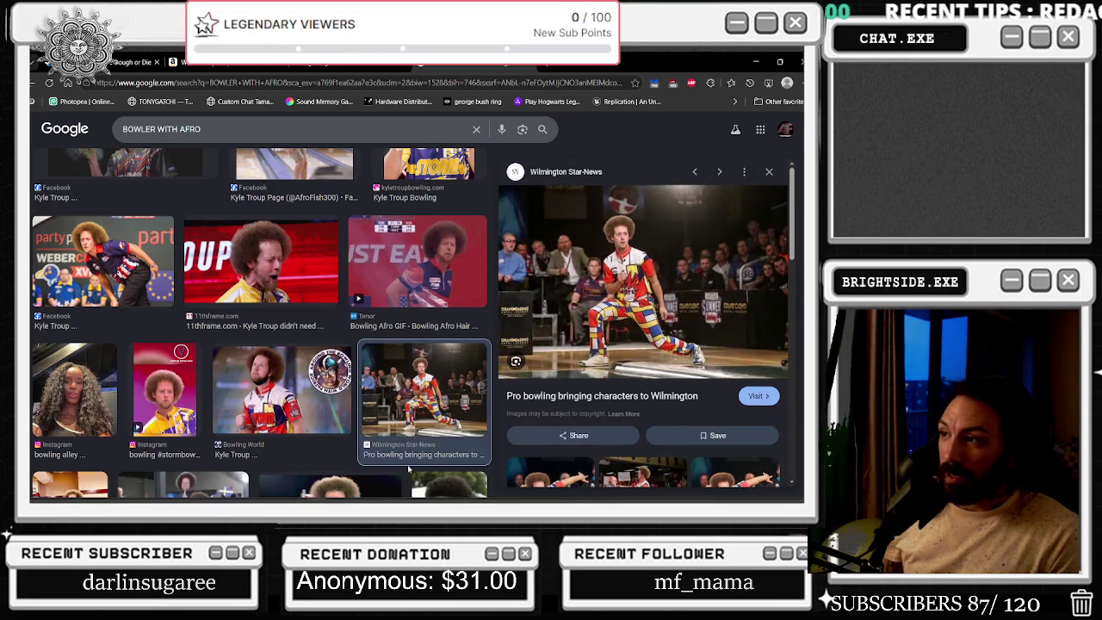
{"action": "scroll", "coordinate": [339, 421], "scroll_direction": "down", "scroll_amount": 3}
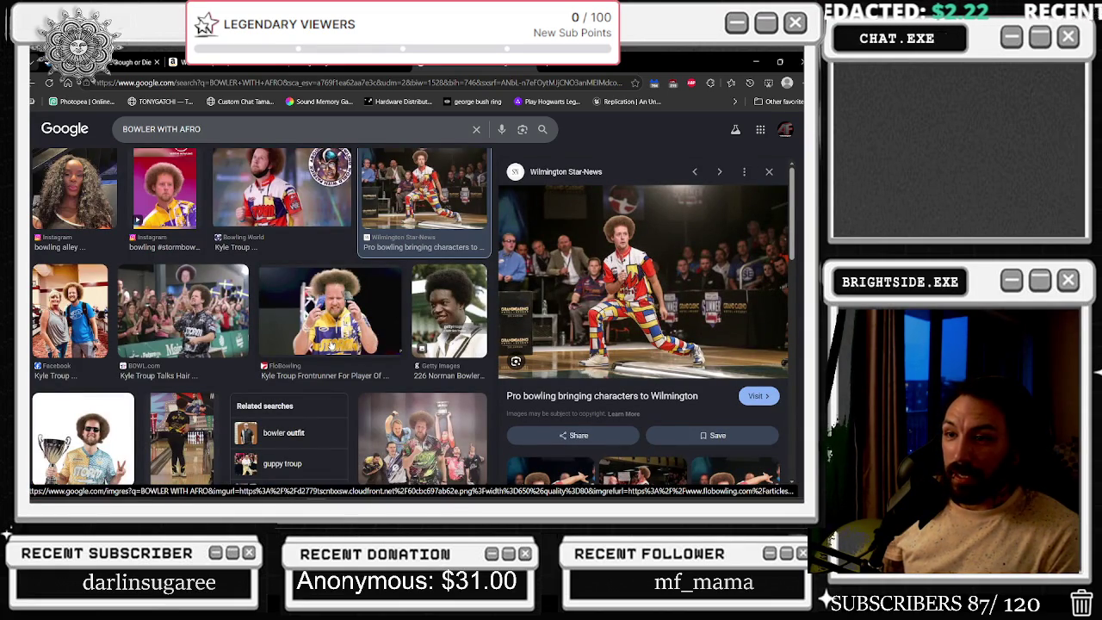
{"action": "left_click", "coordinate": [194, 313]}
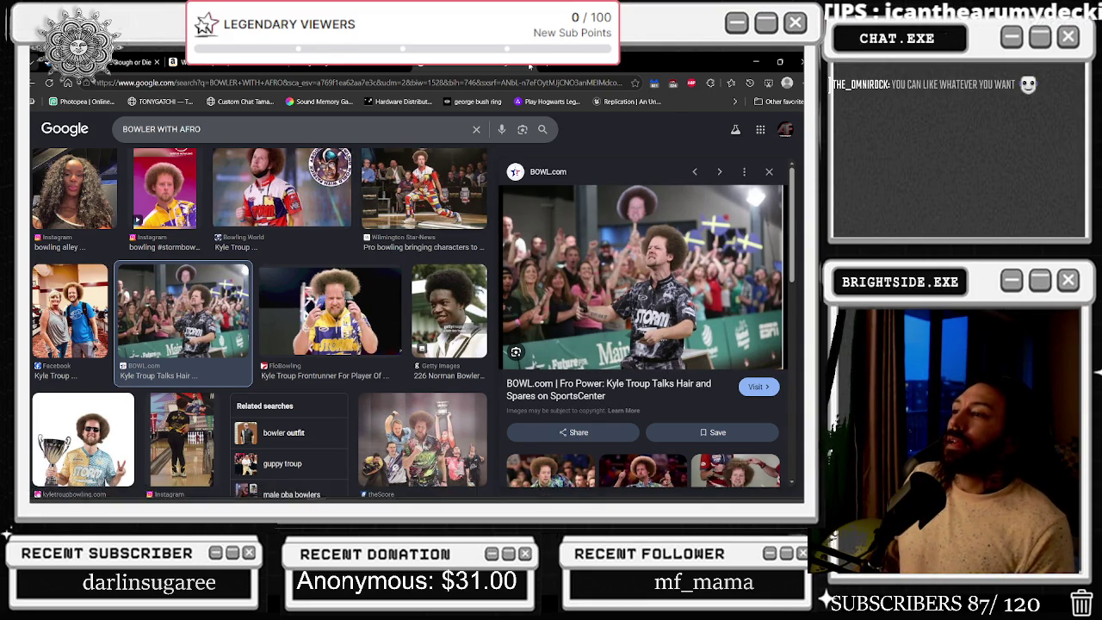
Check the Twitch stream tab, briefly show Unreal, then bring back the browser with a new tab
{"action": "key", "text": "ctrl+Tab"}
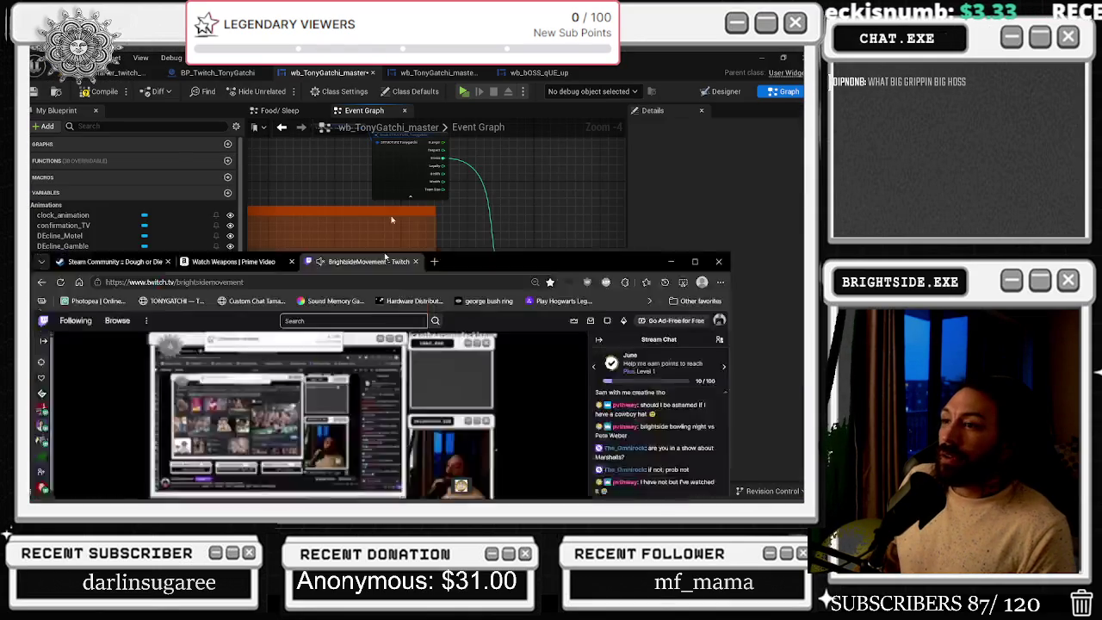
{"action": "left_click", "coordinate": [649, 157]}
{"action": "key", "text": "alt+Tab"}
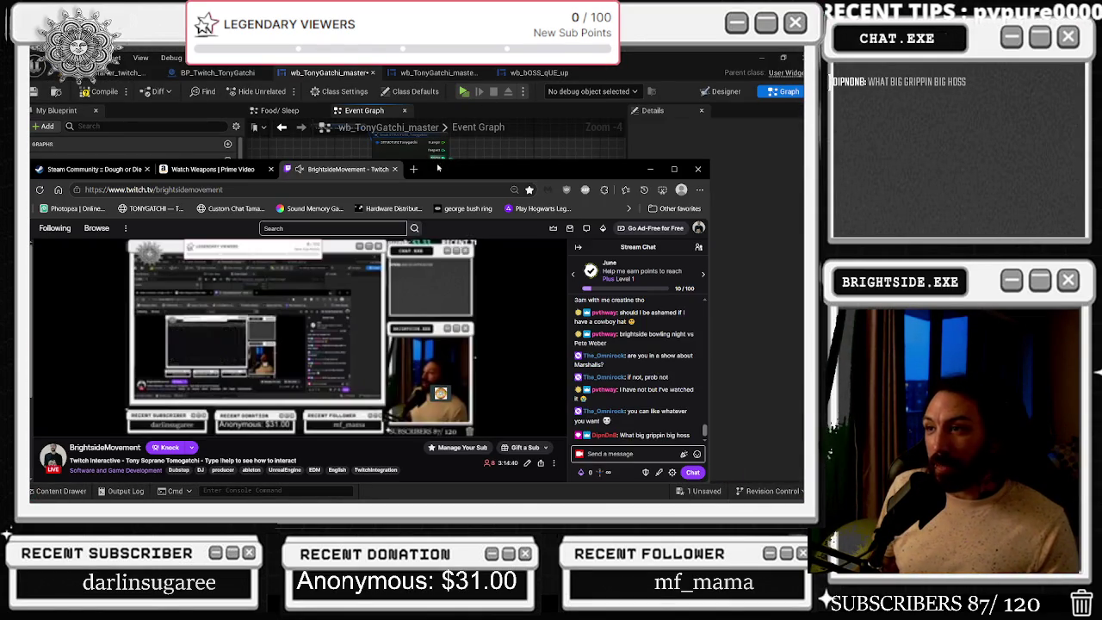
{"action": "left_click", "coordinate": [414, 170]}
Load YouTube full-window in the new tab, scroll the home page, then minimize back to Unreal
{"action": "type", "text": "YOUTUBE"}
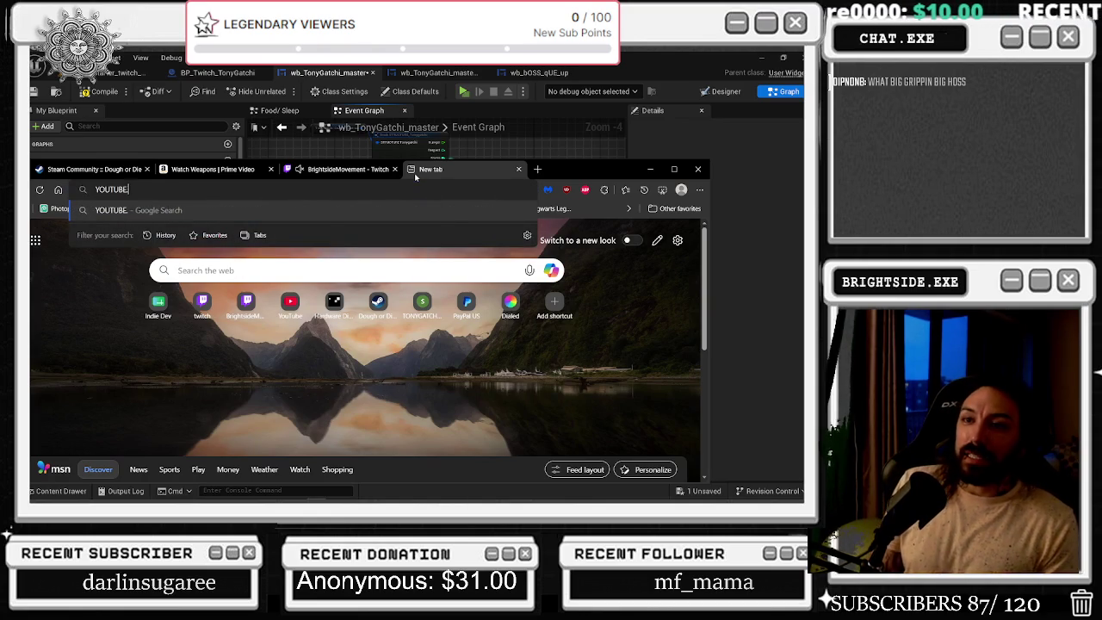
{"action": "key", "text": "Return"}
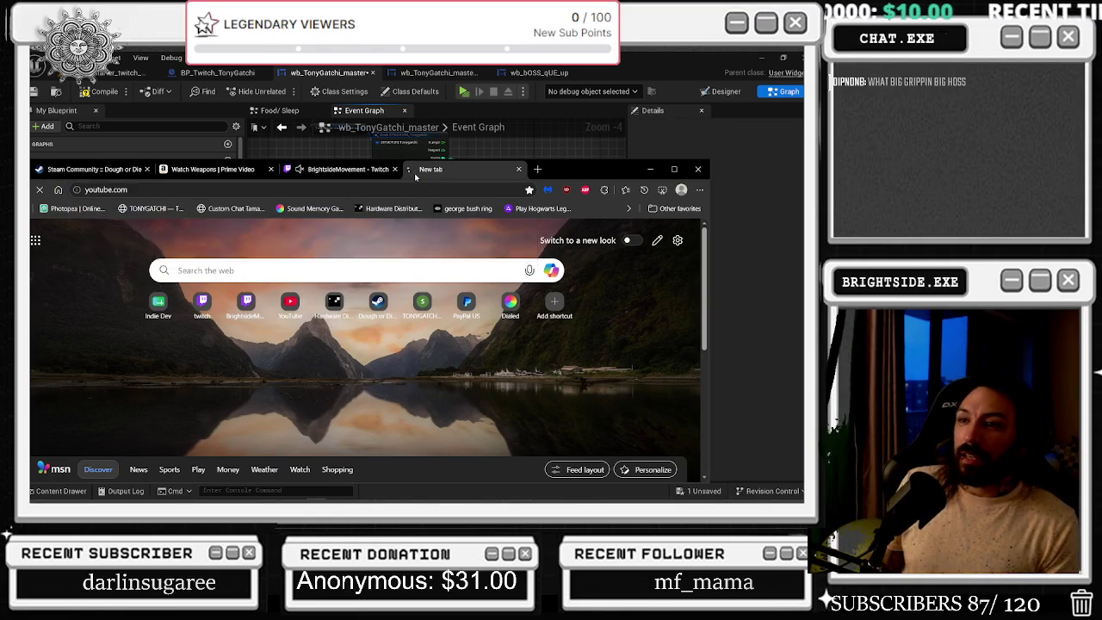
{"action": "left_click", "coordinate": [675, 169]}
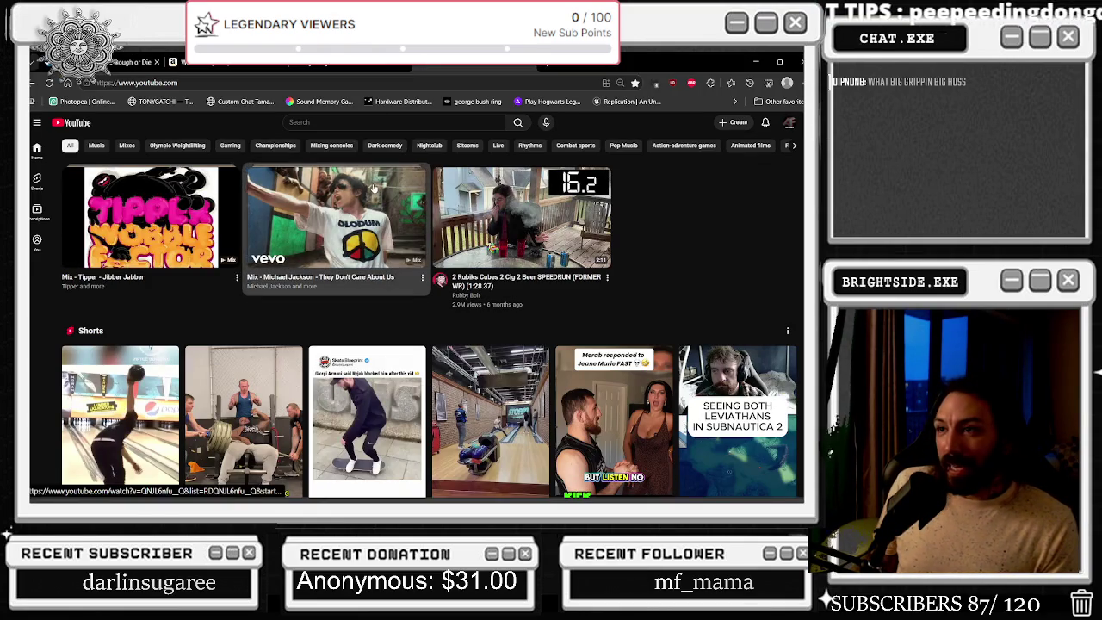
{"action": "scroll", "coordinate": [121, 283], "scroll_direction": "down", "scroll_amount": 3}
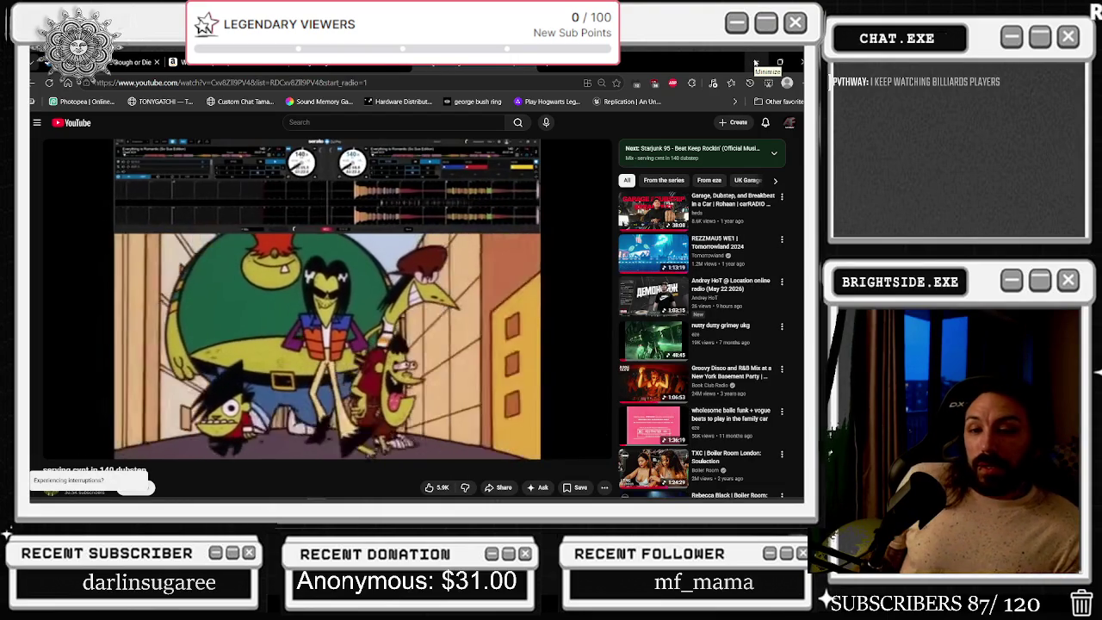
{"action": "left_click", "coordinate": [755, 62]}
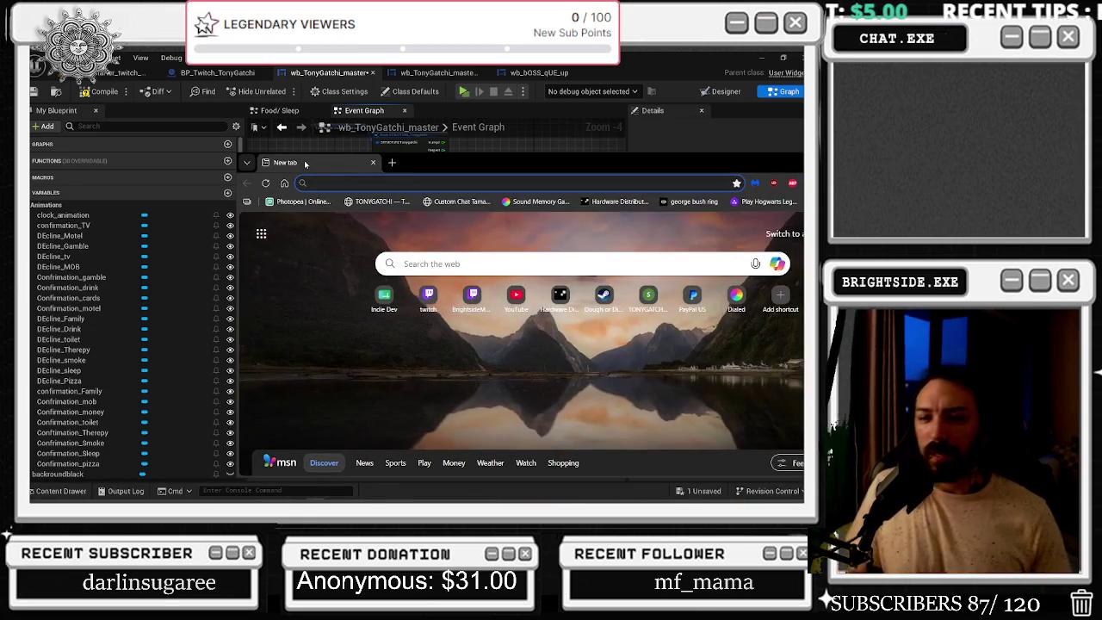
Type the partial search 'JACK BLACK POOOP MOVIE' into the new tab's address bar
{"action": "type", "text": "JACK BLACK POOOP MOVIE"}
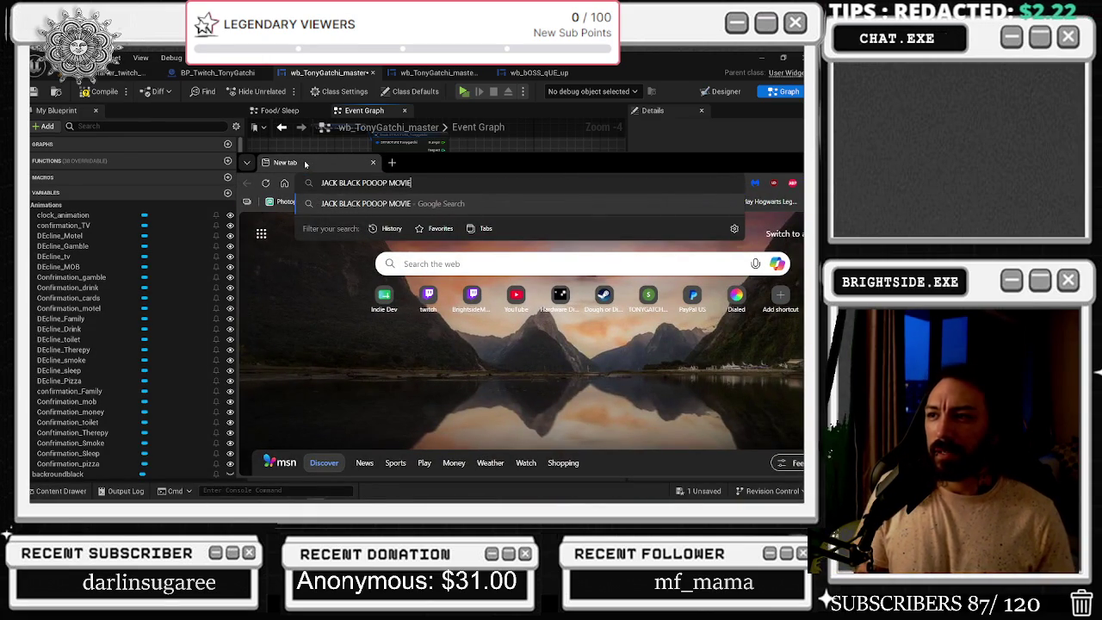
Run the 'JACK BLACK PO' search and skim the AI overview
{"action": "key", "text": "Return"}
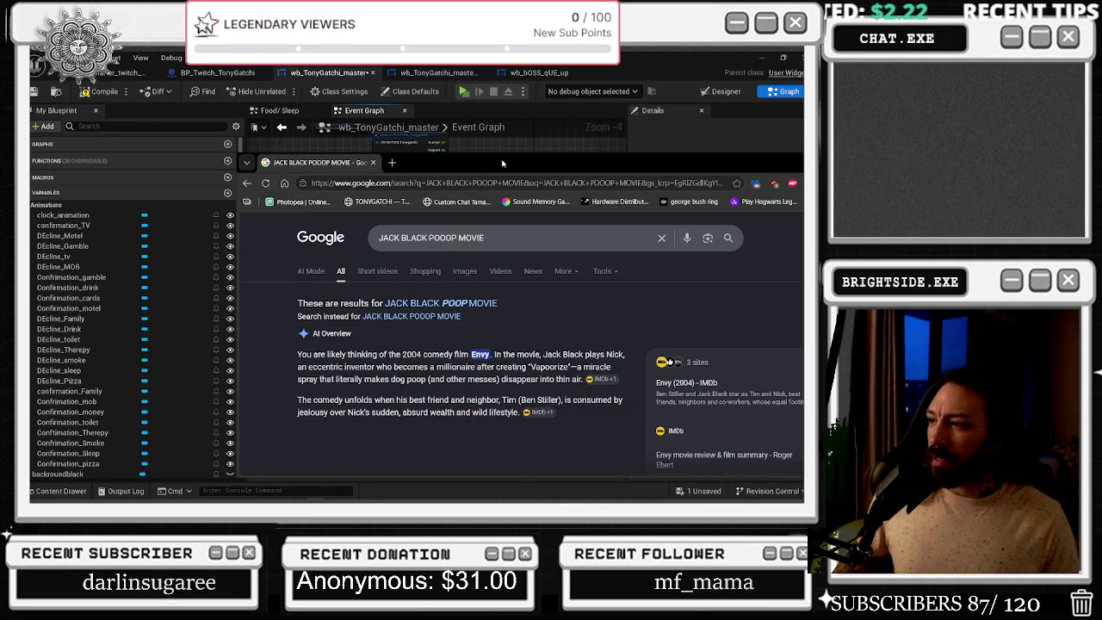
{"action": "left_click_drag", "start_coordinate": [510, 161], "coordinate": [374, 148]}
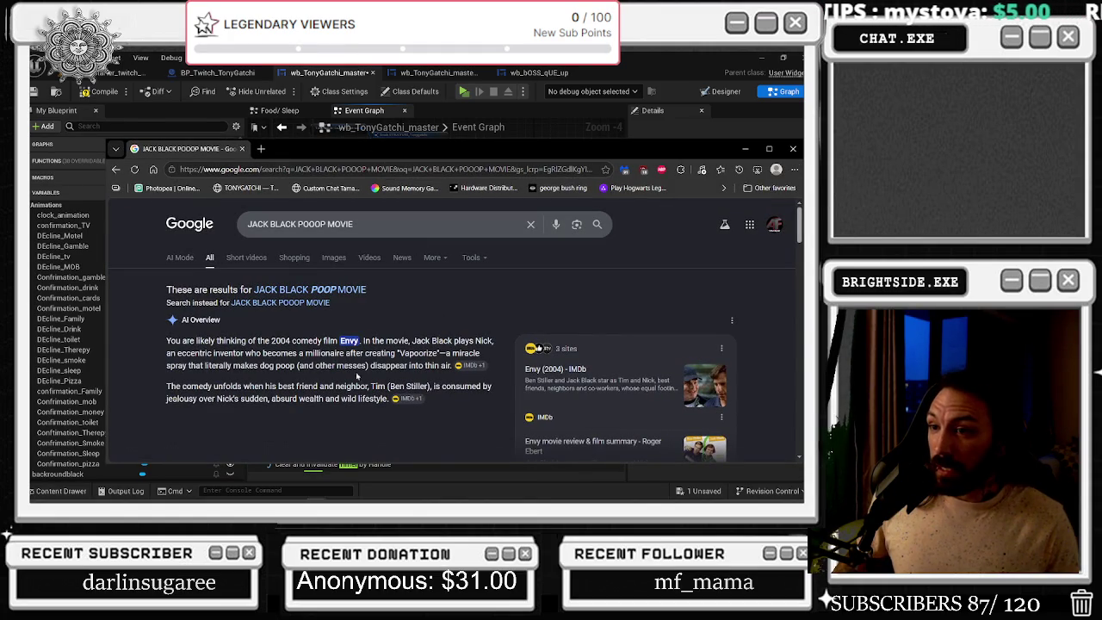
{"action": "mouse_move", "coordinate": [297, 365]}
{"action": "left_mouse_down"}
{"action": "mouse_move", "coordinate": [382, 353]}
{"action": "mouse_move", "coordinate": [439, 365]}
{"action": "left_mouse_up"}
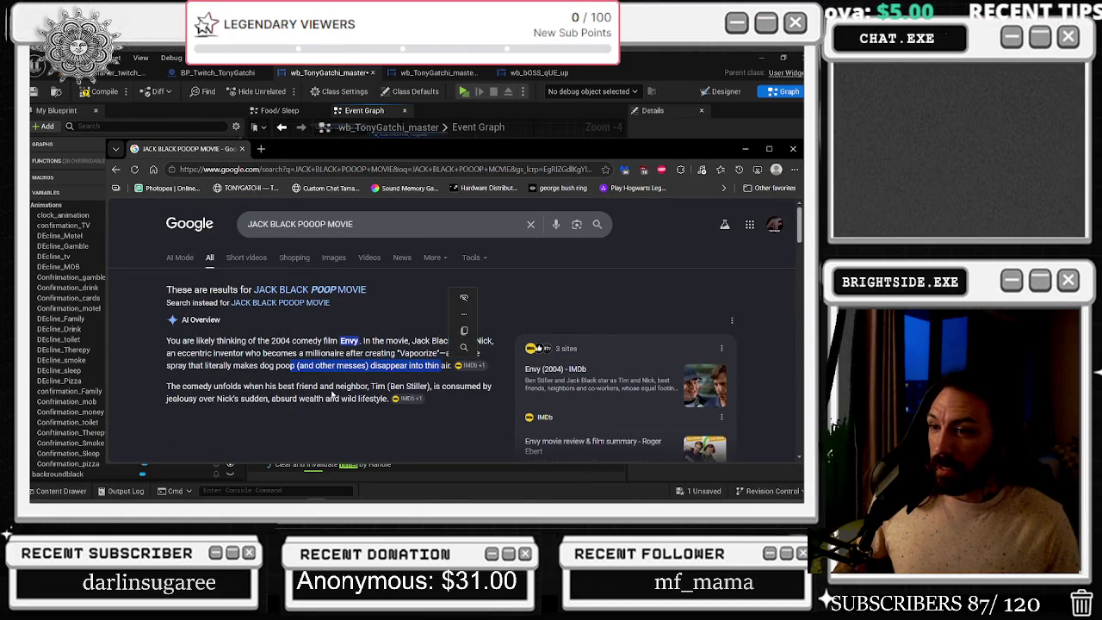
{"action": "left_click", "coordinate": [255, 397]}
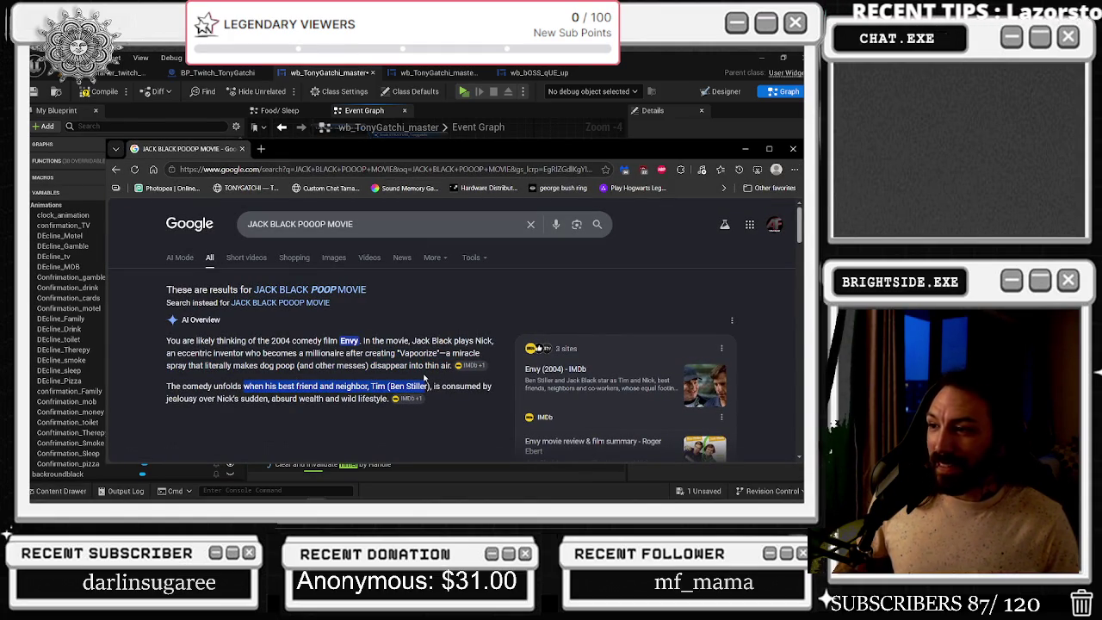
{"action": "left_click", "coordinate": [380, 365]}
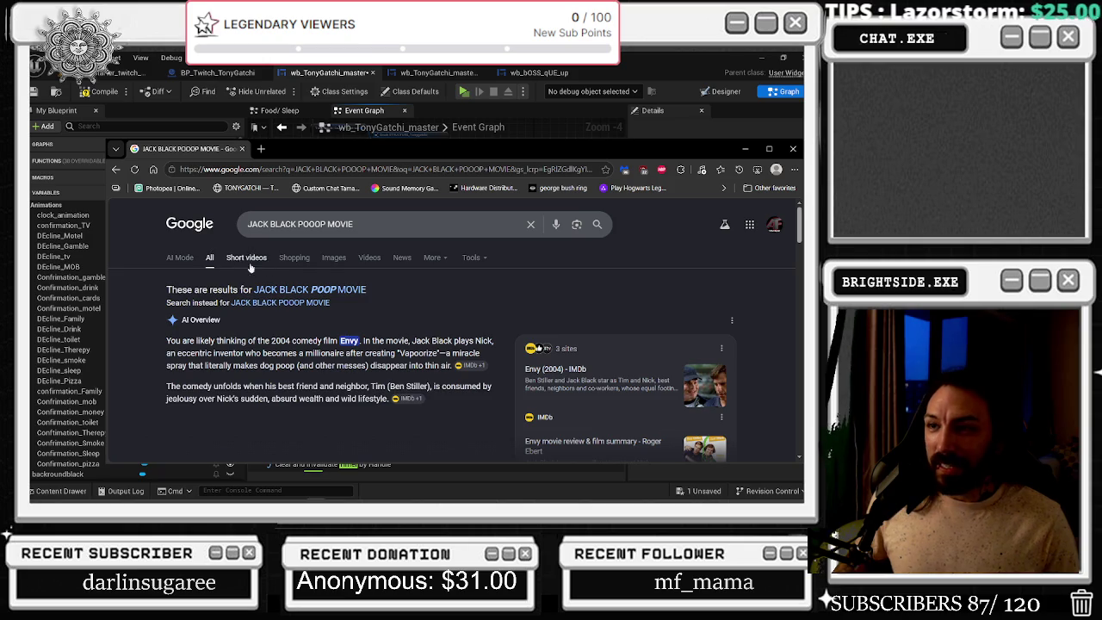
Rerun as 'JACK BLACK POOP MOVIE', filter to Videos, and open the Envy (2004) trailer
{"action": "left_click", "coordinate": [355, 289]}
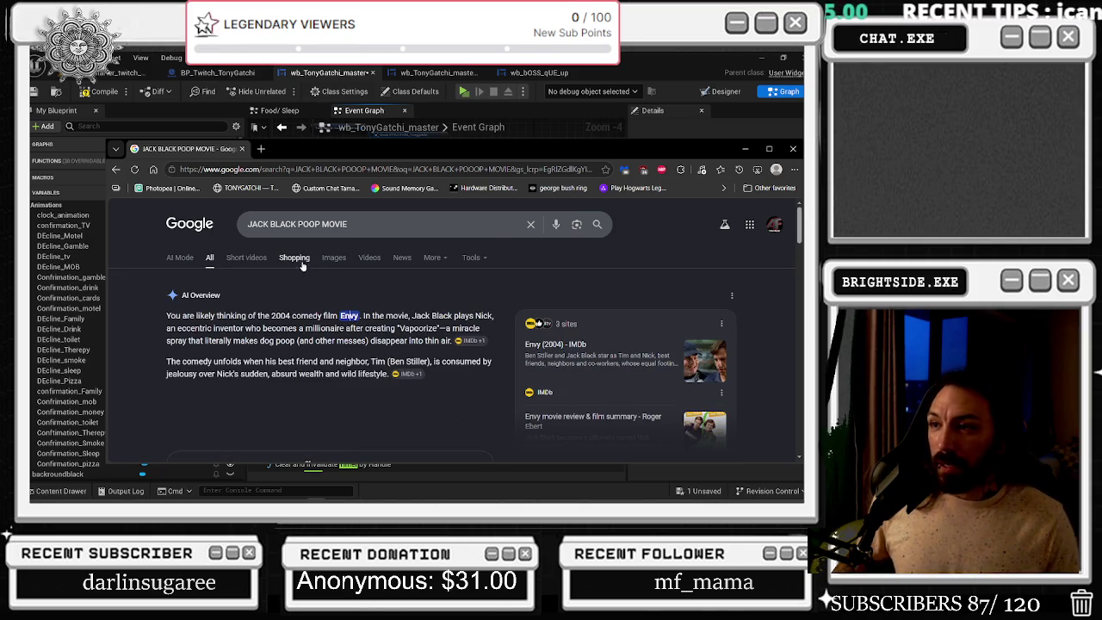
{"action": "left_click", "coordinate": [369, 257]}
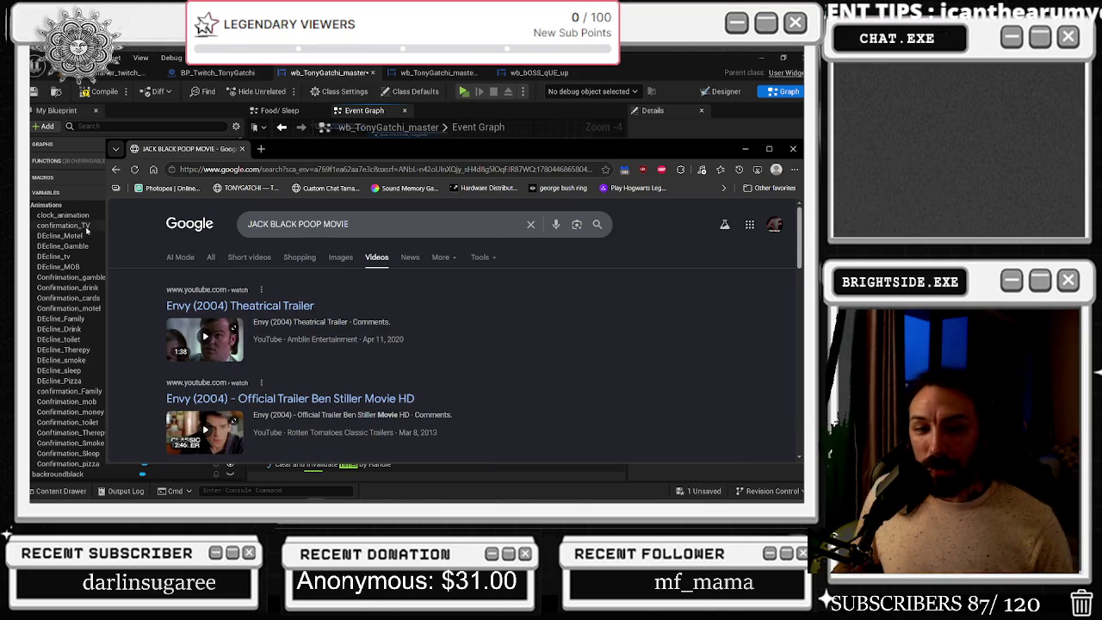
{"action": "left_click", "coordinate": [281, 309]}
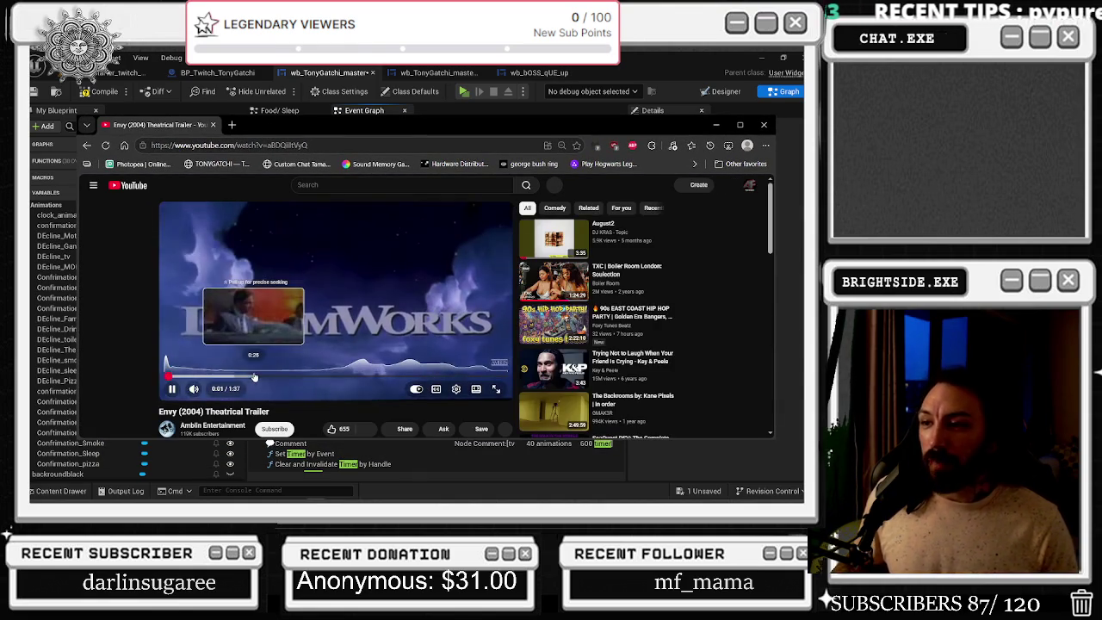
Pause the Envy trailer, scrub to about 0:36–0:37, and resume playback
{"action": "key", "text": "space"}
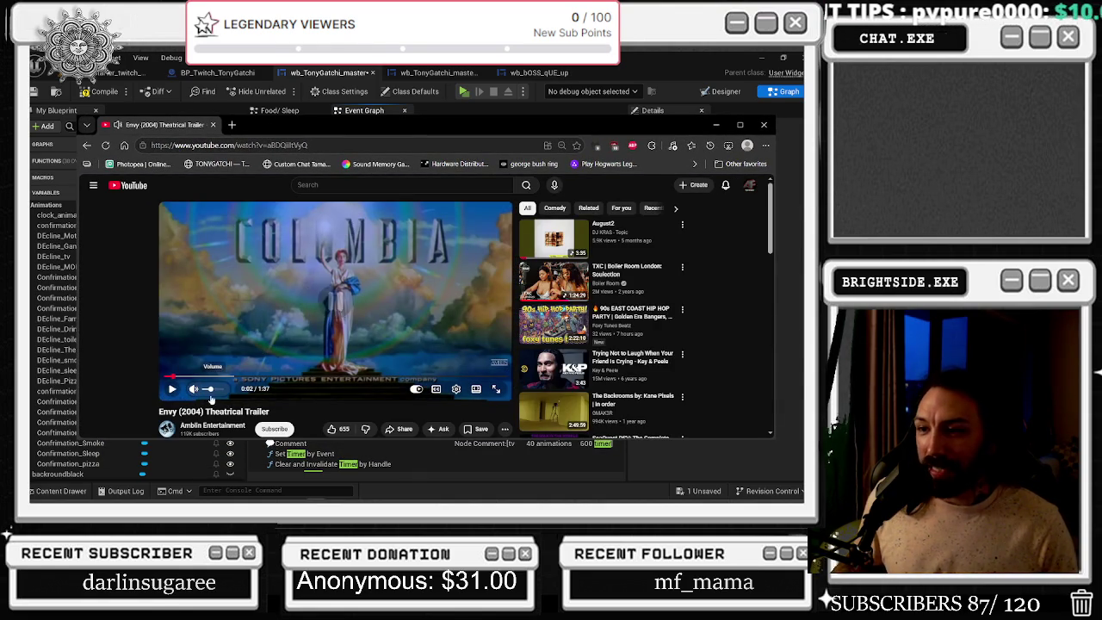
{"action": "left_click_drag", "start_coordinate": [247, 377], "coordinate": [295, 376]}
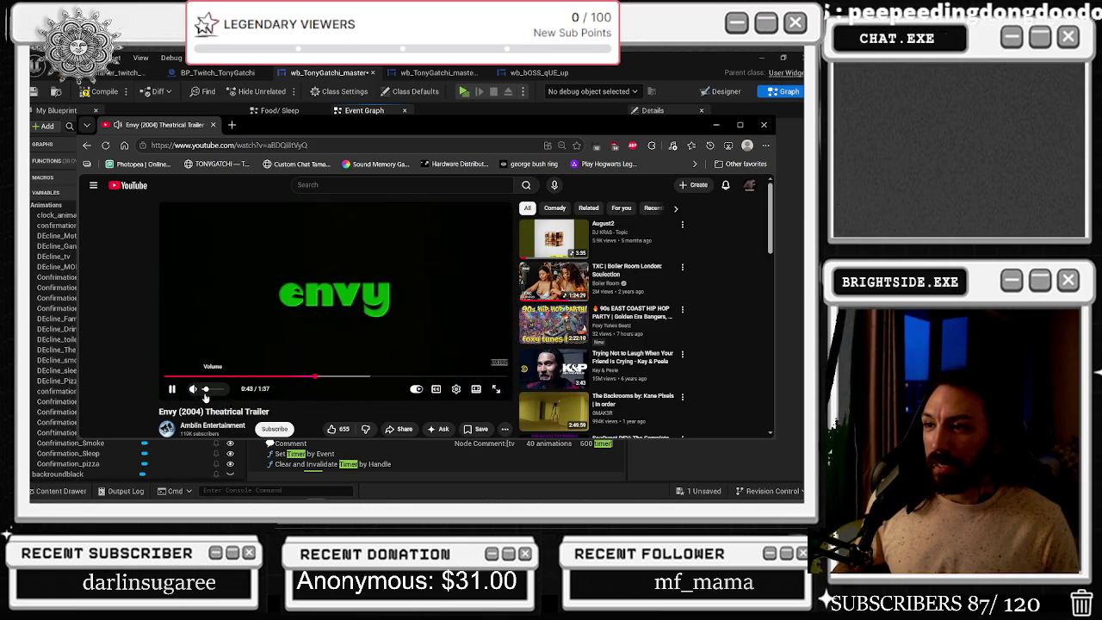
{"action": "left_click", "coordinate": [292, 376]}
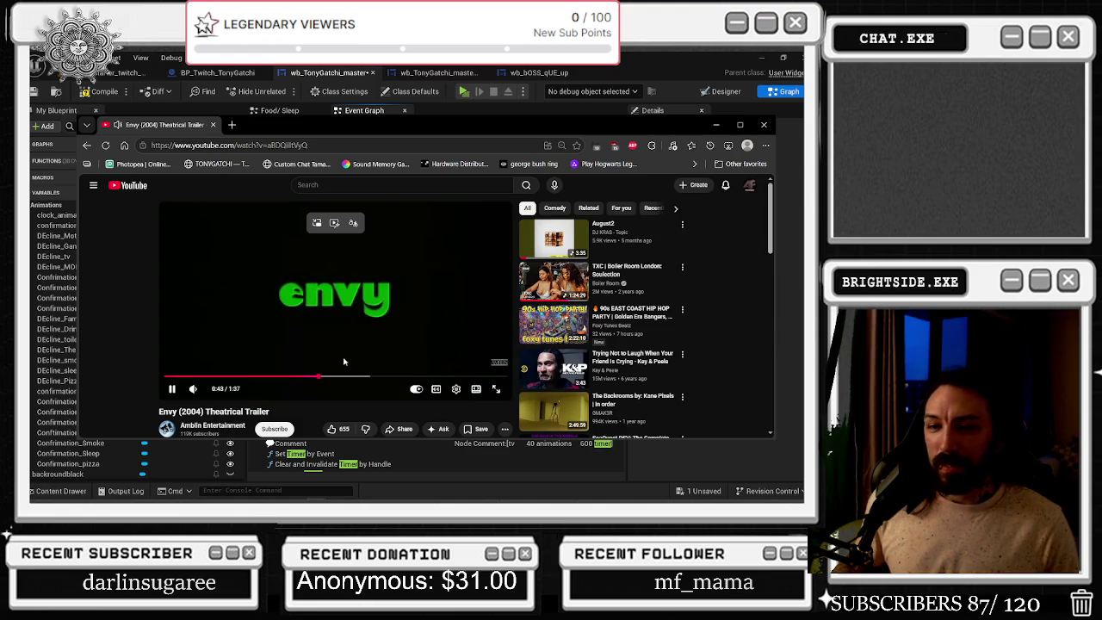
{"action": "left_click", "coordinate": [239, 357]}
{"action": "left_click", "coordinate": [249, 339]}
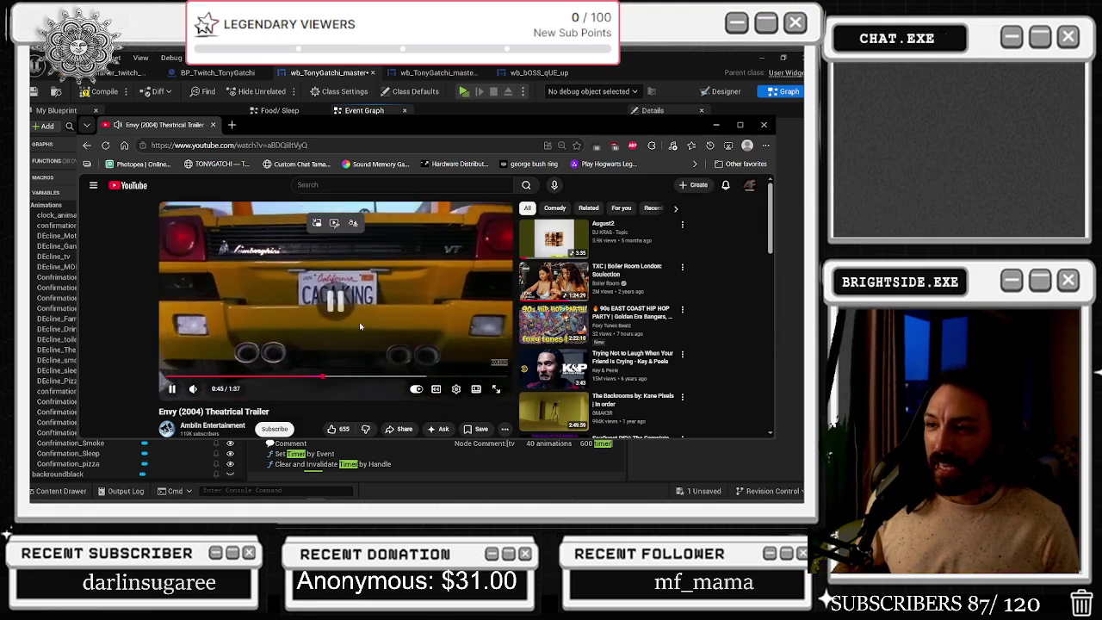
{"action": "left_click", "coordinate": [357, 317]}
{"action": "left_click", "coordinate": [250, 361]}
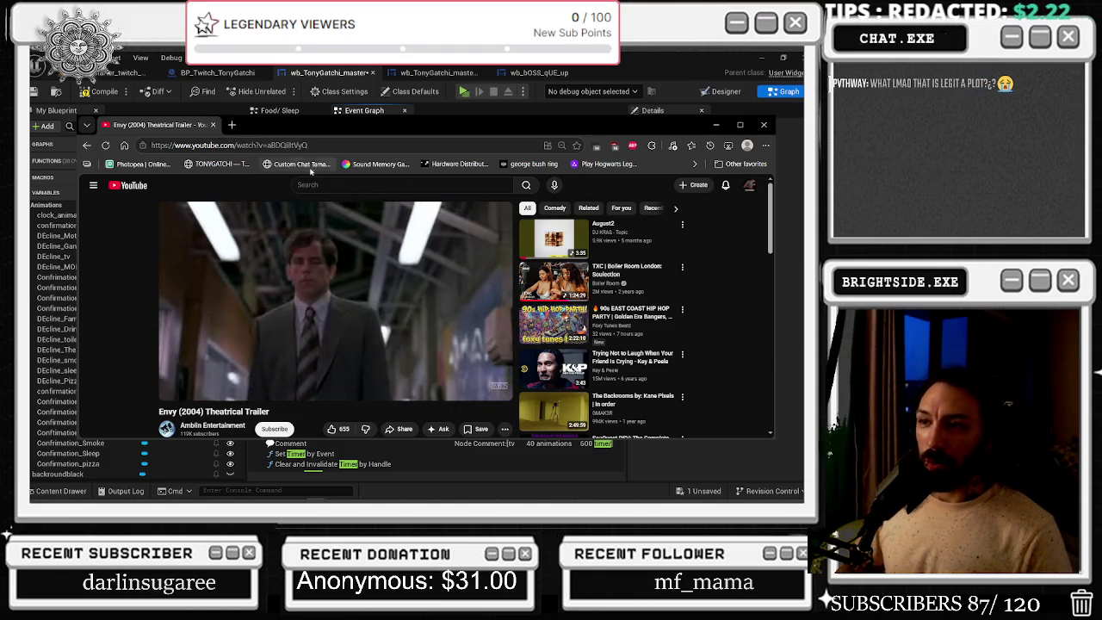
Maximize the browser and scrub the trailer to about 0:44, 0:36 and 1:13
{"action": "left_click", "coordinate": [739, 125]}
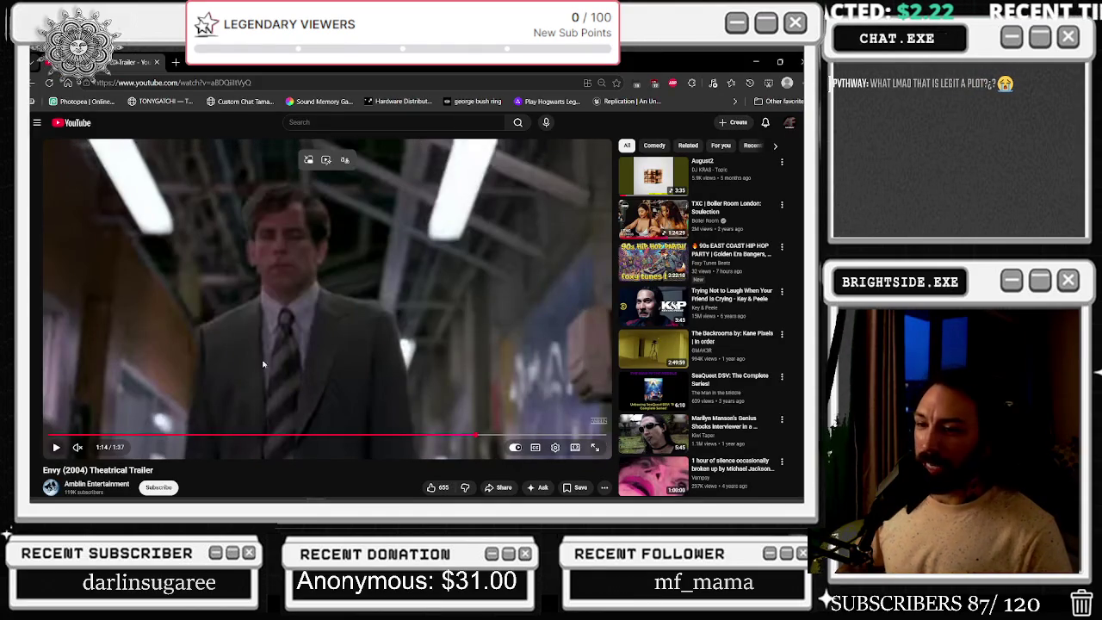
{"action": "mouse_move", "coordinate": [181, 435]}
{"action": "left_mouse_down"}
{"action": "mouse_move", "coordinate": [151, 434]}
{"action": "mouse_move", "coordinate": [394, 439]}
{"action": "mouse_move", "coordinate": [425, 487]}
{"action": "mouse_move", "coordinate": [303, 501]}
{"action": "left_mouse_up"}
{"action": "scroll", "coordinate": [306, 499], "scroll_direction": "down", "scroll_amount": 2}
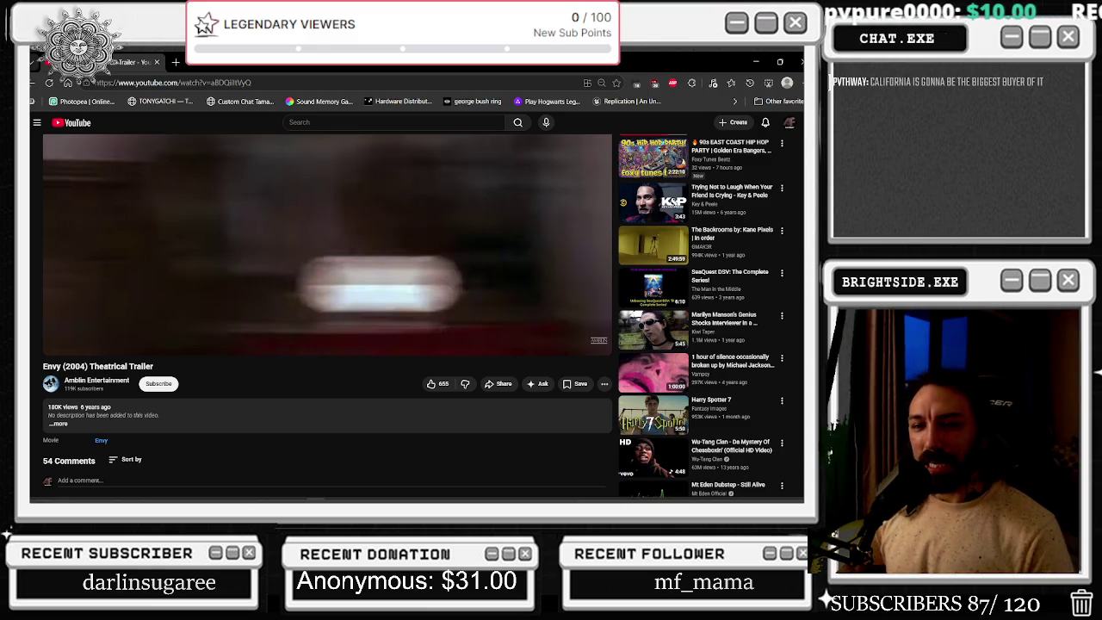
{"action": "left_click", "coordinate": [141, 331]}
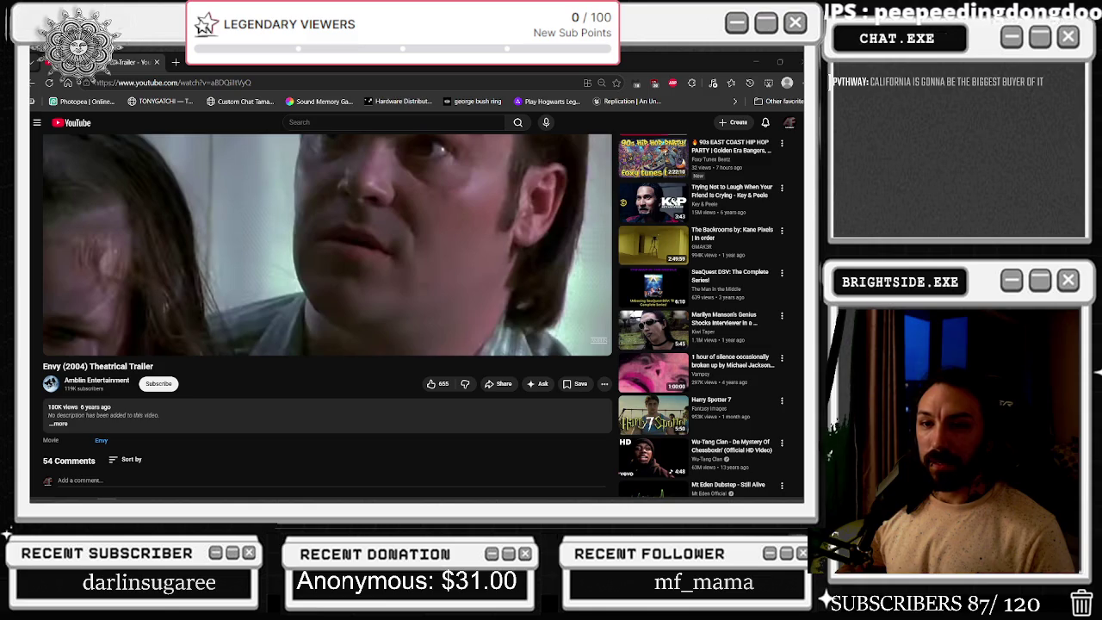
{"action": "scroll", "coordinate": [440, 285], "scroll_direction": "up", "scroll_amount": 2}
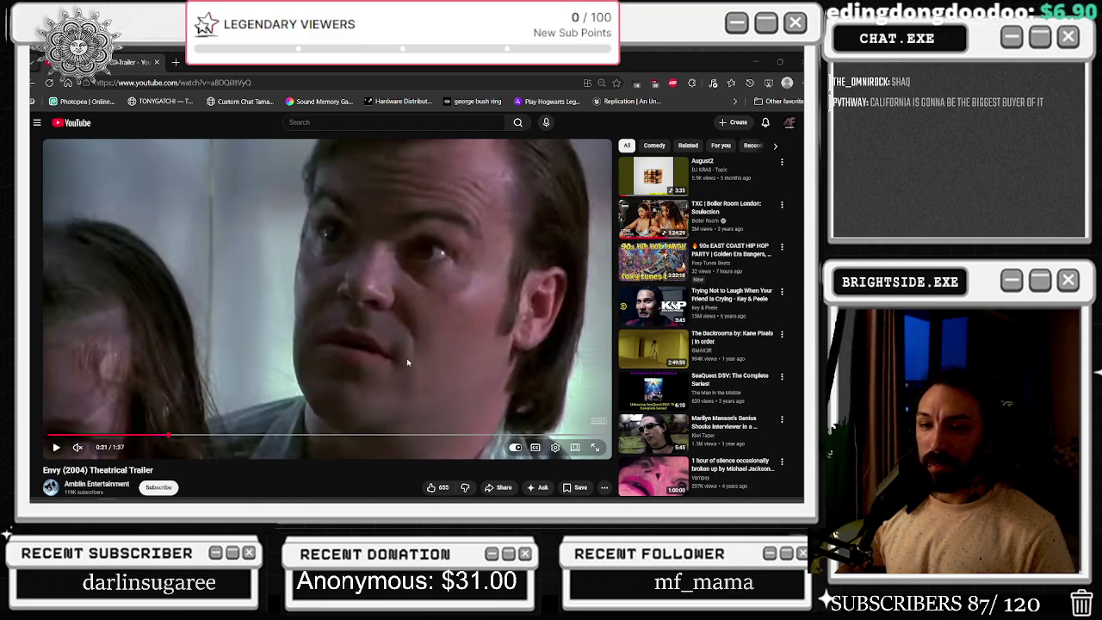
{"action": "left_click_drag", "start_coordinate": [211, 436], "coordinate": [366, 438]}
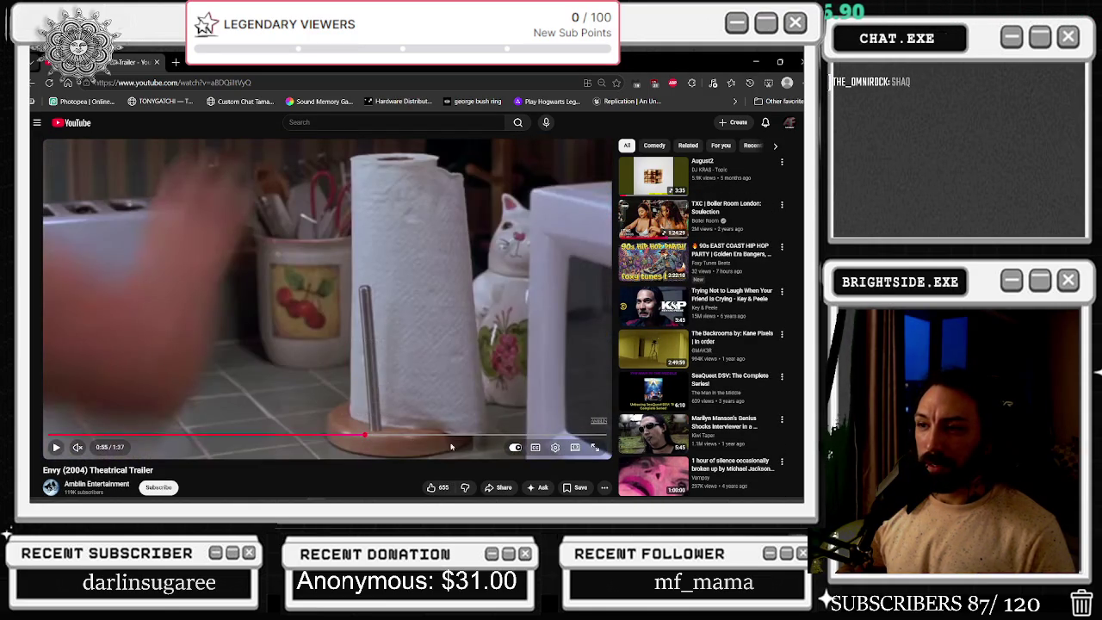
{"action": "left_click_drag", "start_coordinate": [440, 439], "coordinate": [467, 438]}
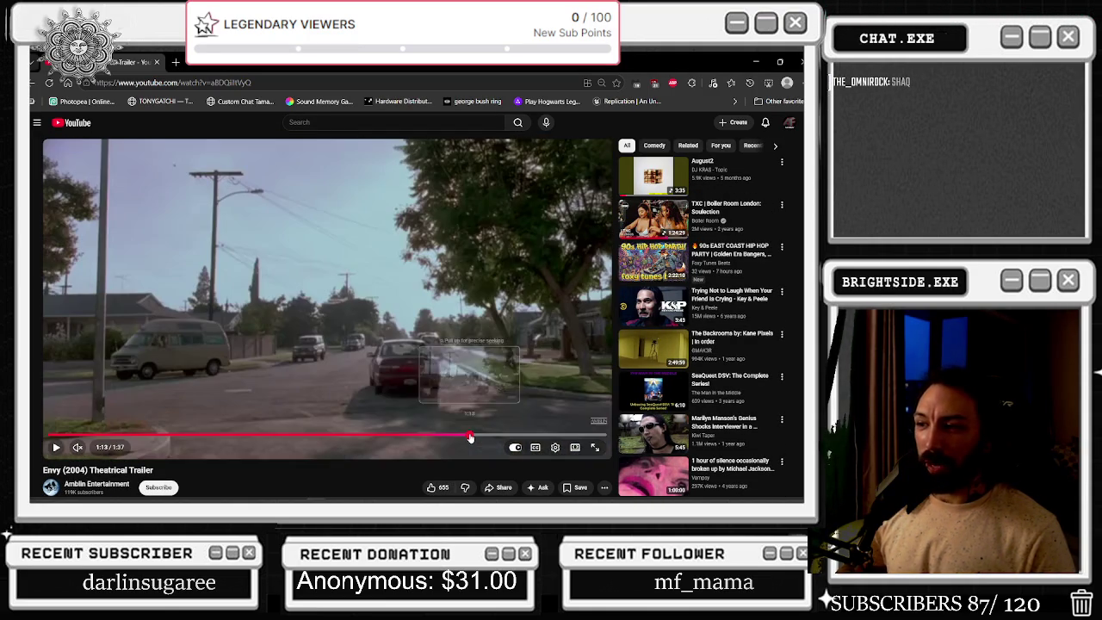
Skim the comments, scrub the trailer back to 0:18, then close the browser
{"action": "scroll", "coordinate": [161, 441], "scroll_direction": "down", "scroll_amount": 3}
{"action": "scroll", "coordinate": [161, 441], "scroll_direction": "down", "scroll_amount": 1}
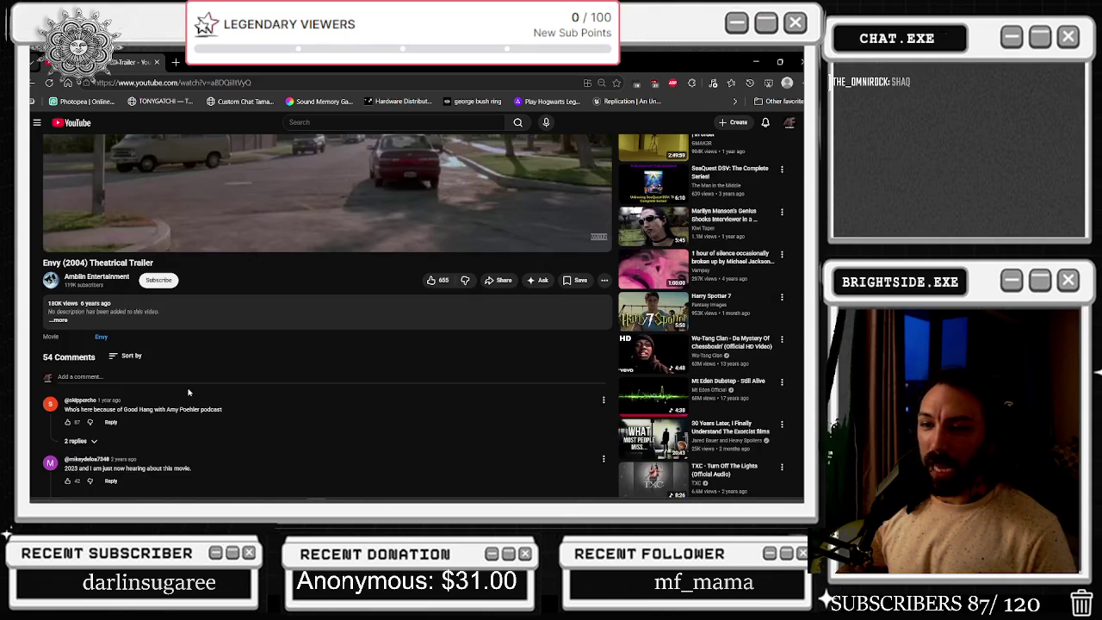
{"action": "scroll", "coordinate": [189, 392], "scroll_direction": "up", "scroll_amount": 3}
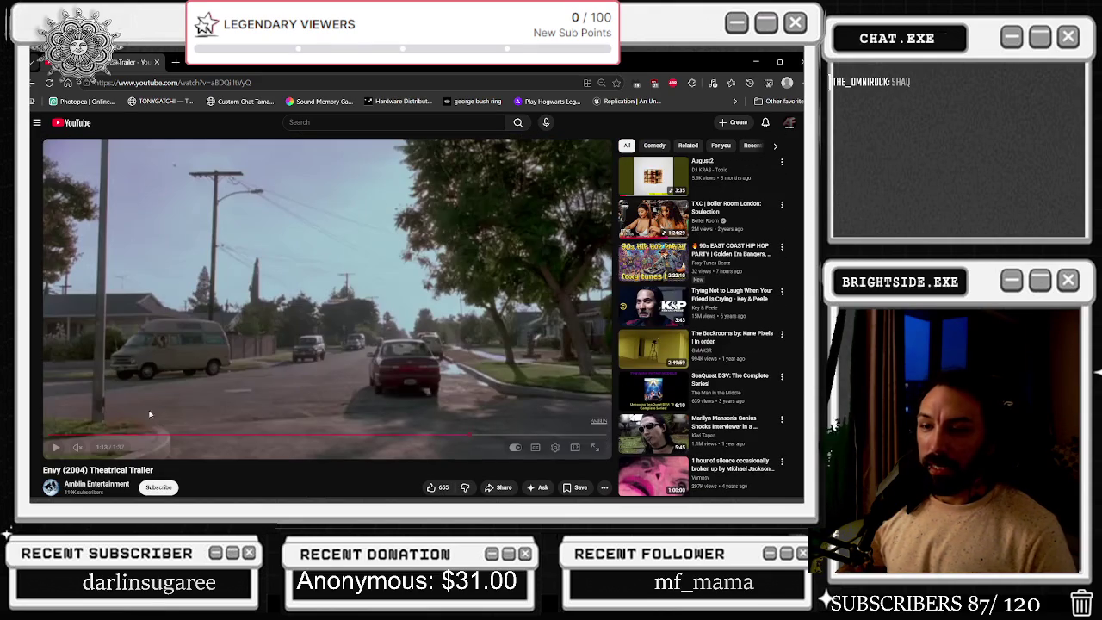
{"action": "left_click", "coordinate": [77, 437]}
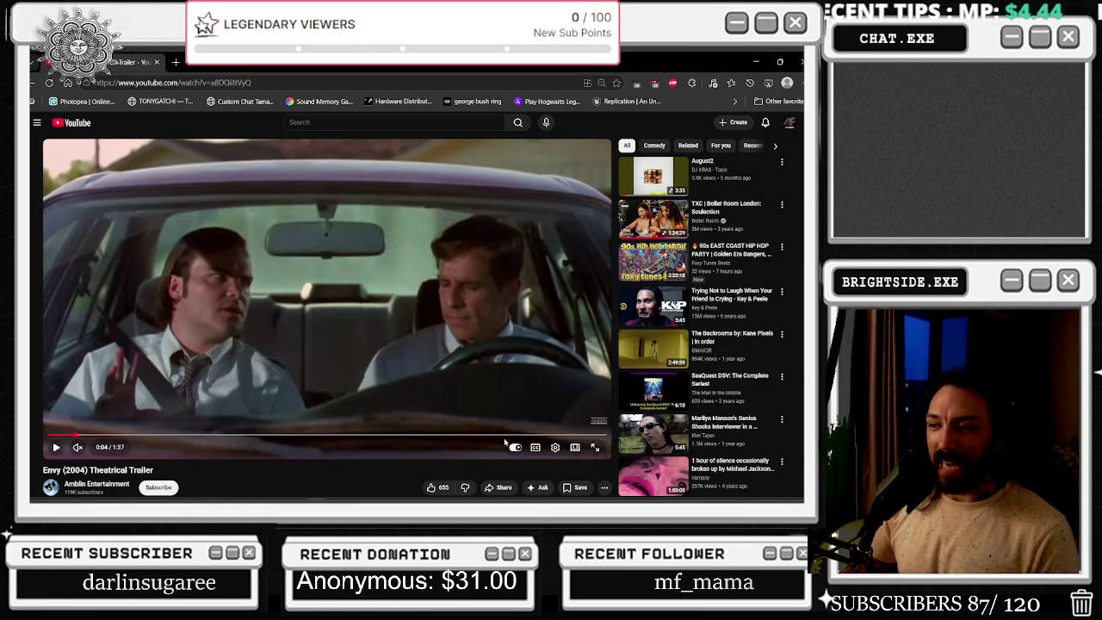
{"action": "left_click", "coordinate": [600, 436]}
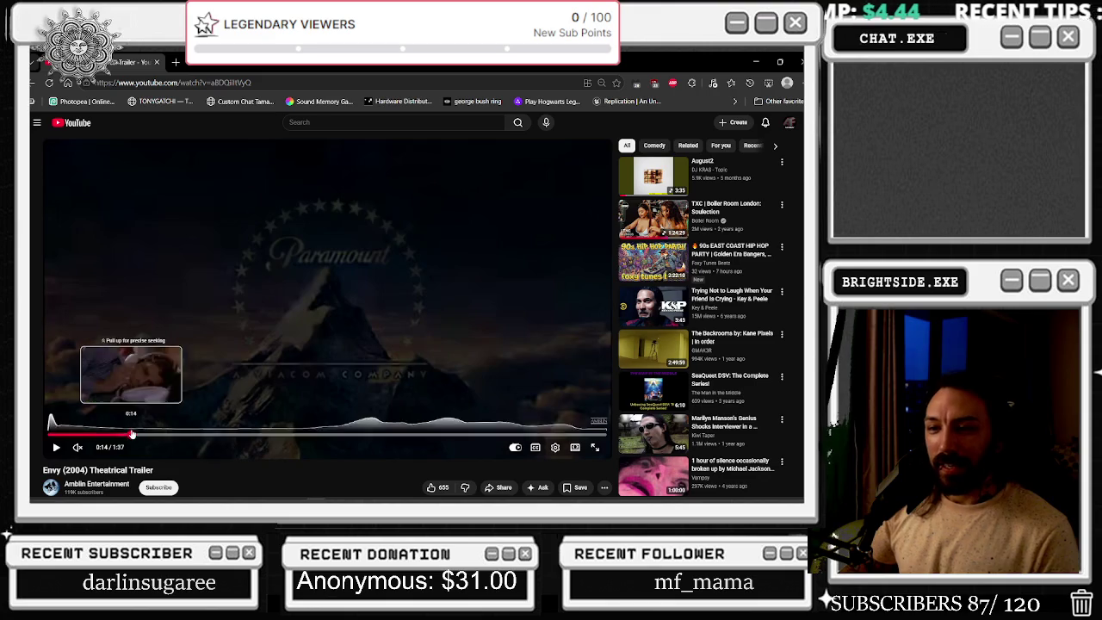
{"action": "left_click", "coordinate": [135, 436]}
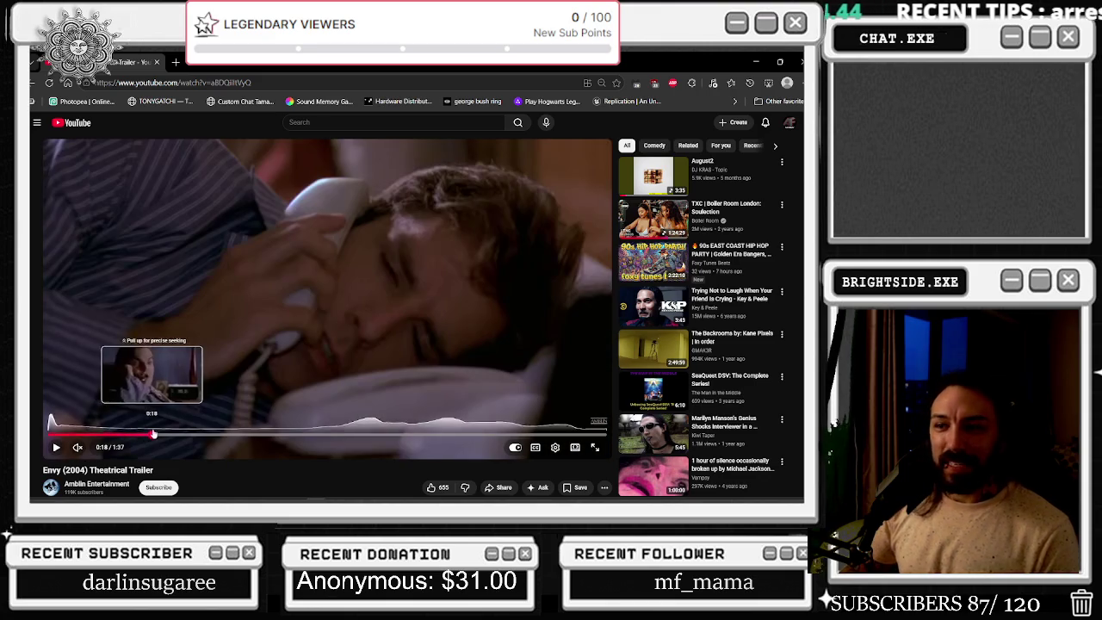
{"action": "left_click", "coordinate": [152, 437]}
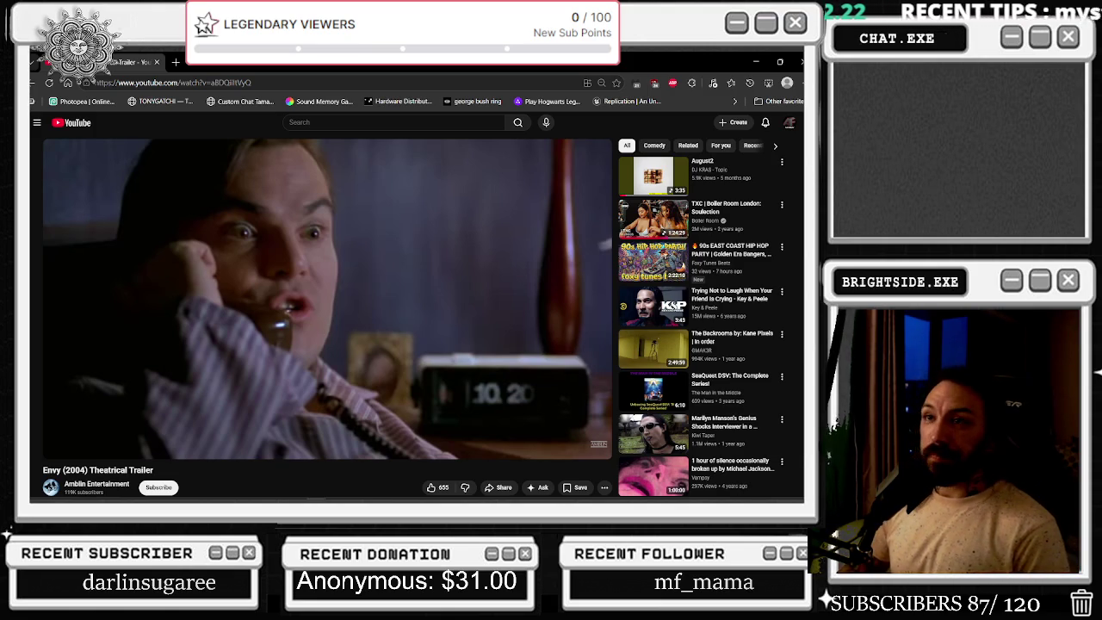
{"action": "left_click", "coordinate": [157, 66]}
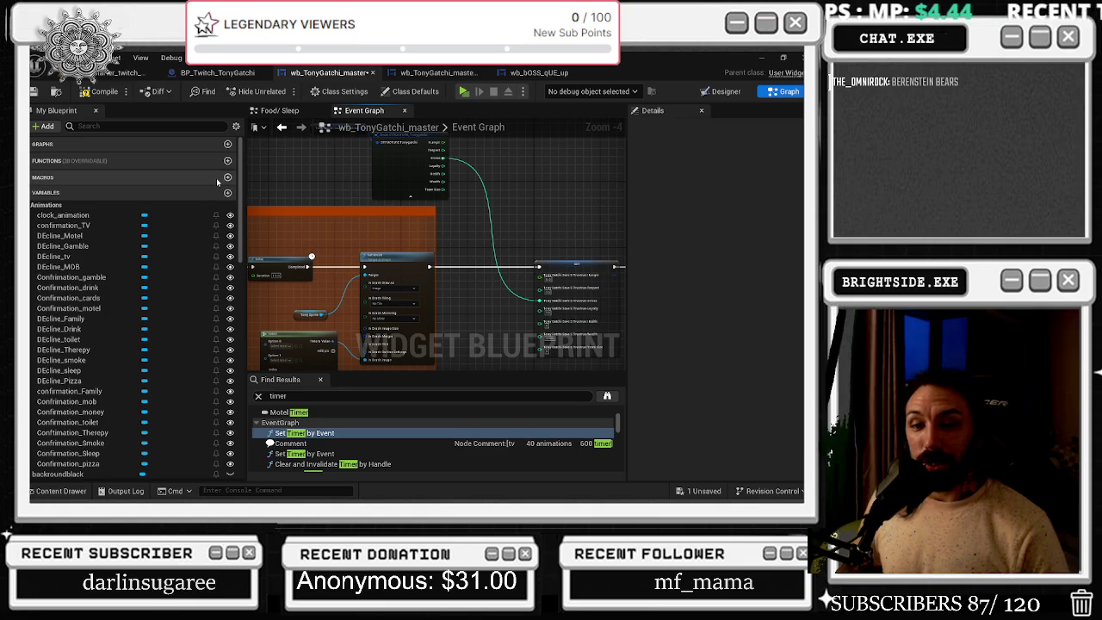
{"action": "left_click", "coordinate": [380, 266]}
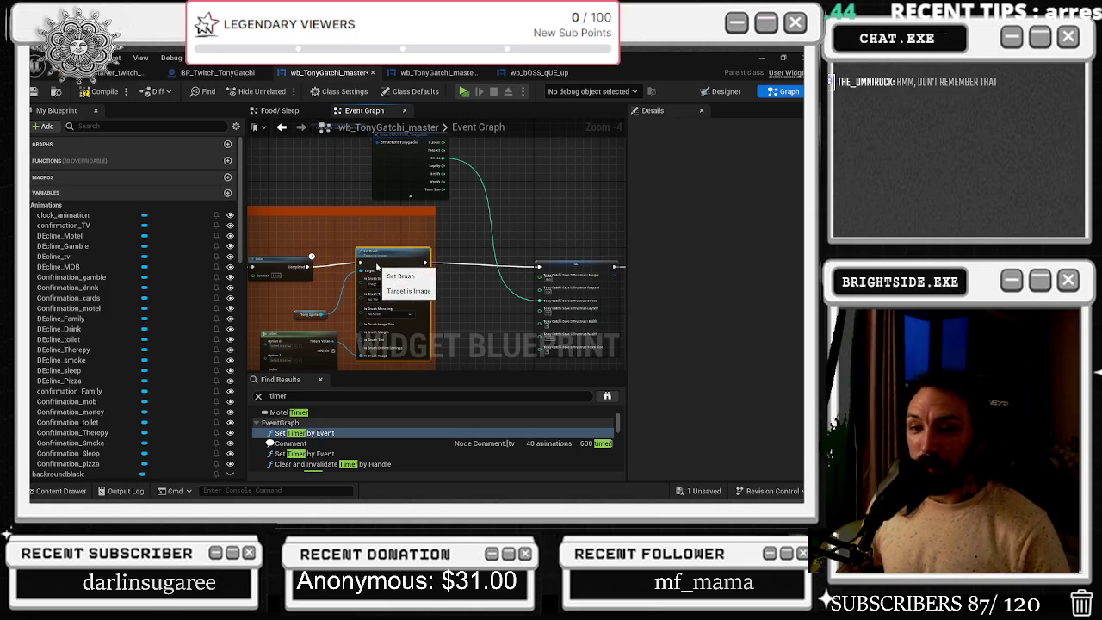
Select the Select node and add a third pin, Option 2
{"action": "key", "text": "Home"}
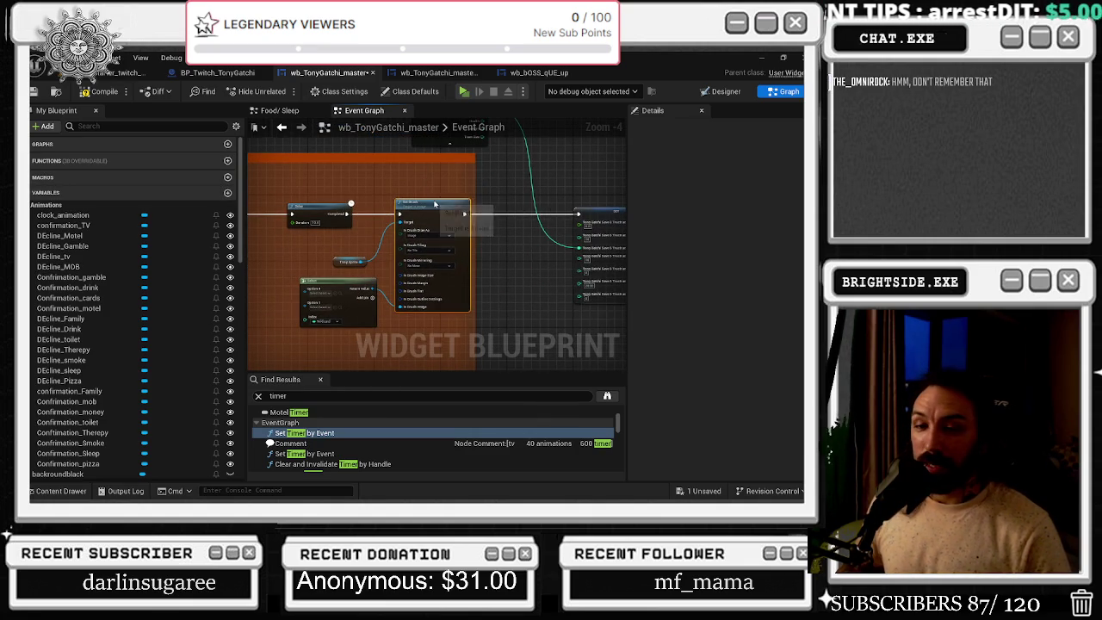
{"action": "left_click", "coordinate": [349, 280]}
{"action": "key", "text": "Home"}
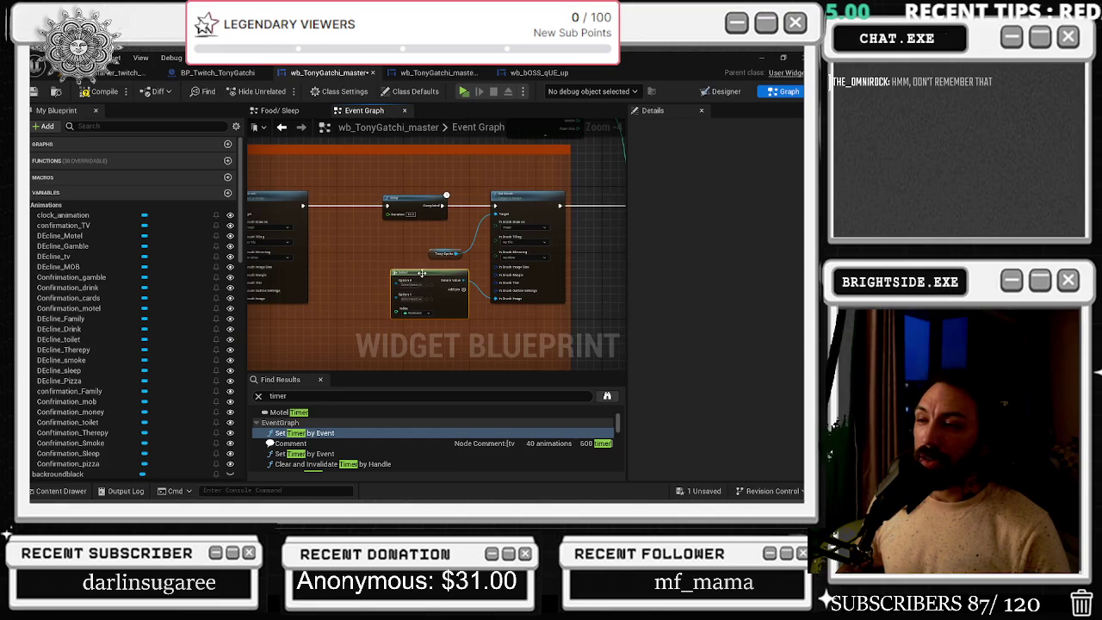
{"action": "scroll", "coordinate": [372, 298], "scroll_direction": "up", "scroll_amount": 2}
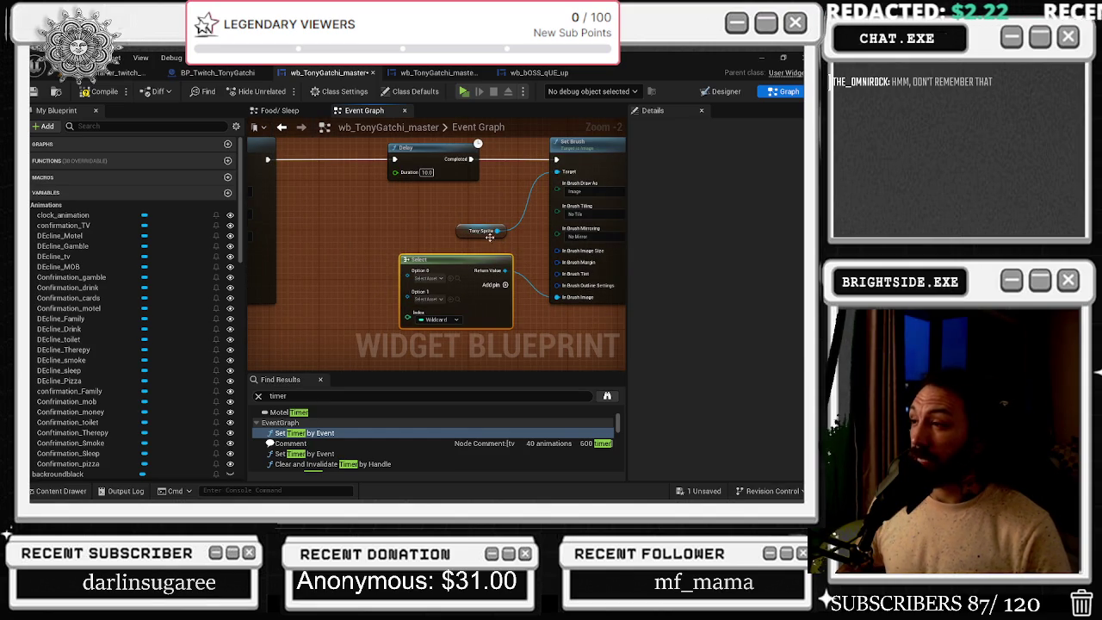
{"action": "left_click", "coordinate": [505, 284]}
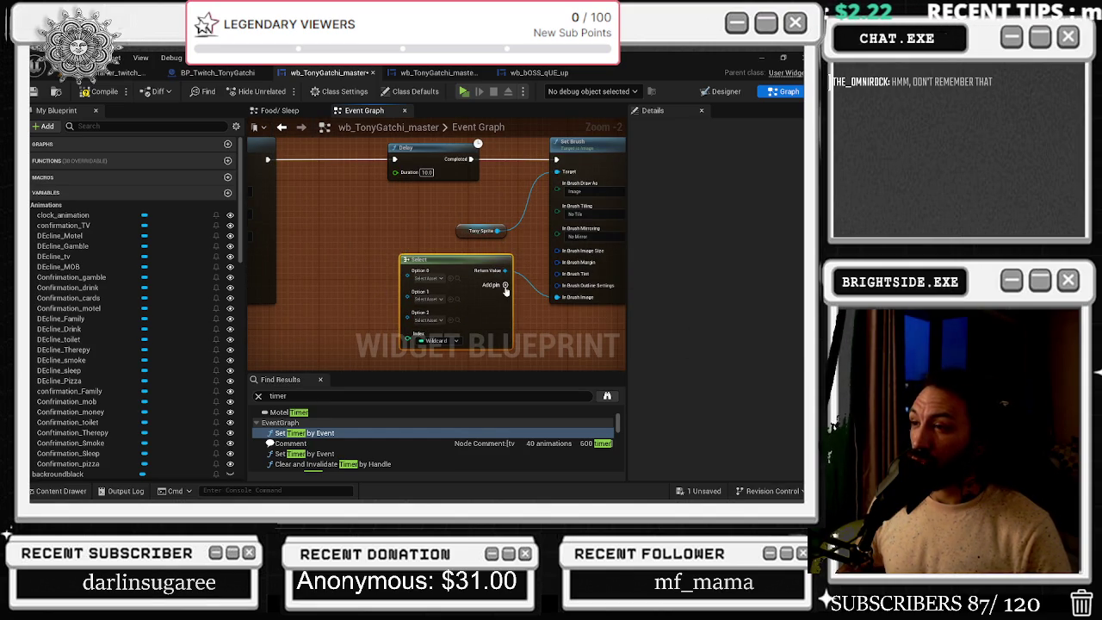
{"action": "left_click_drag", "start_coordinate": [404, 255], "coordinate": [430, 248]}
{"action": "key", "text": "ctrl+z"}
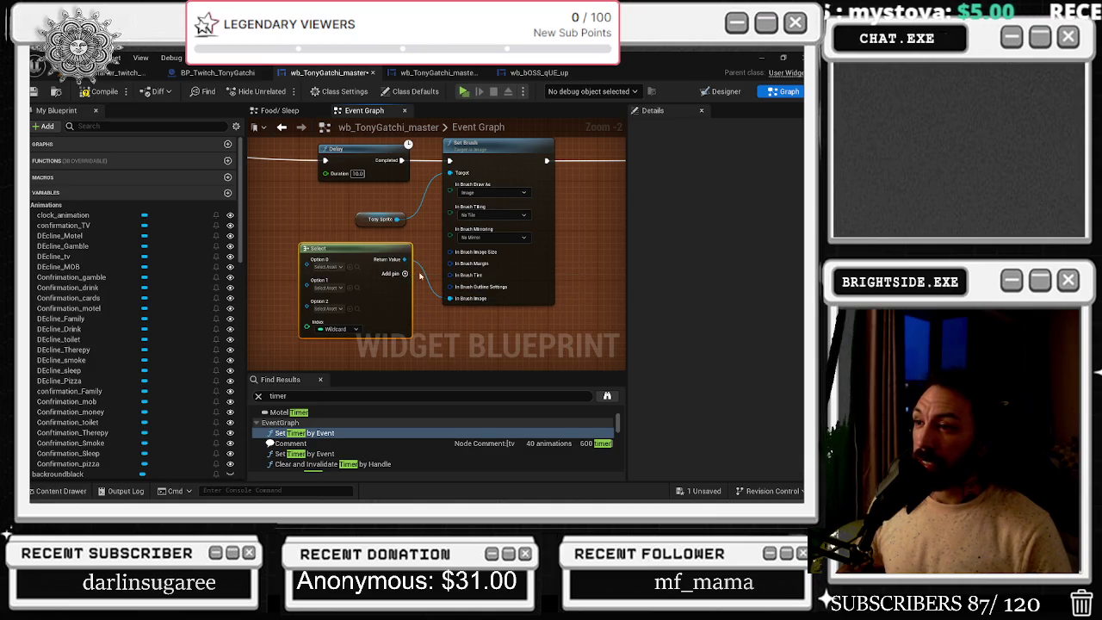
Pan to the SET and Delay nodes and nudge the Delay node slightly left
{"action": "left_click_drag", "start_coordinate": [413, 273], "coordinate": [207, 293]}
{"action": "mouse_move", "coordinate": [450, 245]}
{"action": "left_mouse_down"}
{"action": "mouse_move", "coordinate": [282, 258]}
{"action": "mouse_move", "coordinate": [516, 288]}
{"action": "left_mouse_up"}
{"action": "scroll", "coordinate": [281, 258], "scroll_direction": "down", "scroll_amount": 3}
{"action": "mouse_move", "coordinate": [313, 152]}
{"action": "left_mouse_down"}
{"action": "mouse_move", "coordinate": [392, 174]}
{"action": "mouse_move", "coordinate": [393, 186]}
{"action": "left_mouse_up"}
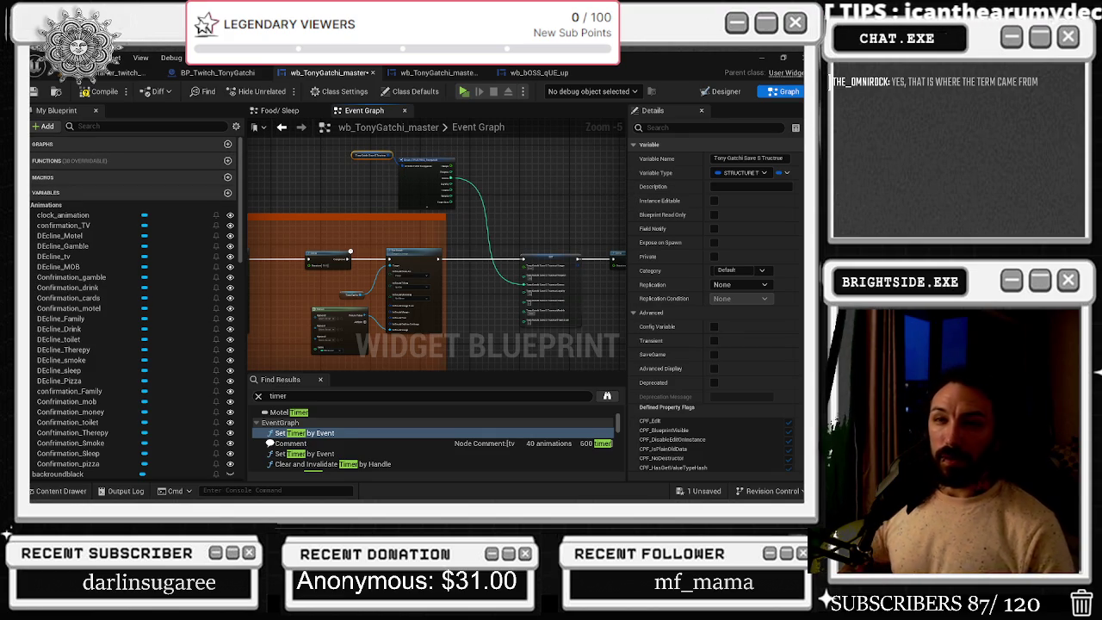
{"action": "scroll", "coordinate": [377, 213], "scroll_direction": "down", "scroll_amount": 1}
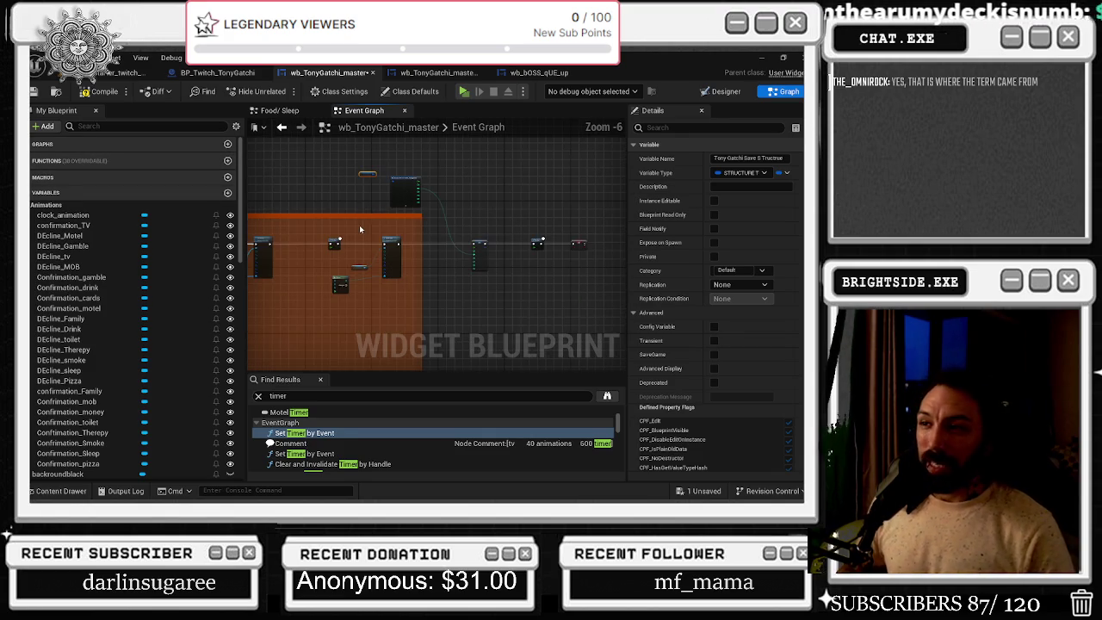
{"action": "scroll", "coordinate": [350, 217], "scroll_direction": "up", "scroll_amount": 1}
{"action": "scroll", "coordinate": [352, 225], "scroll_direction": "up", "scroll_amount": 1}
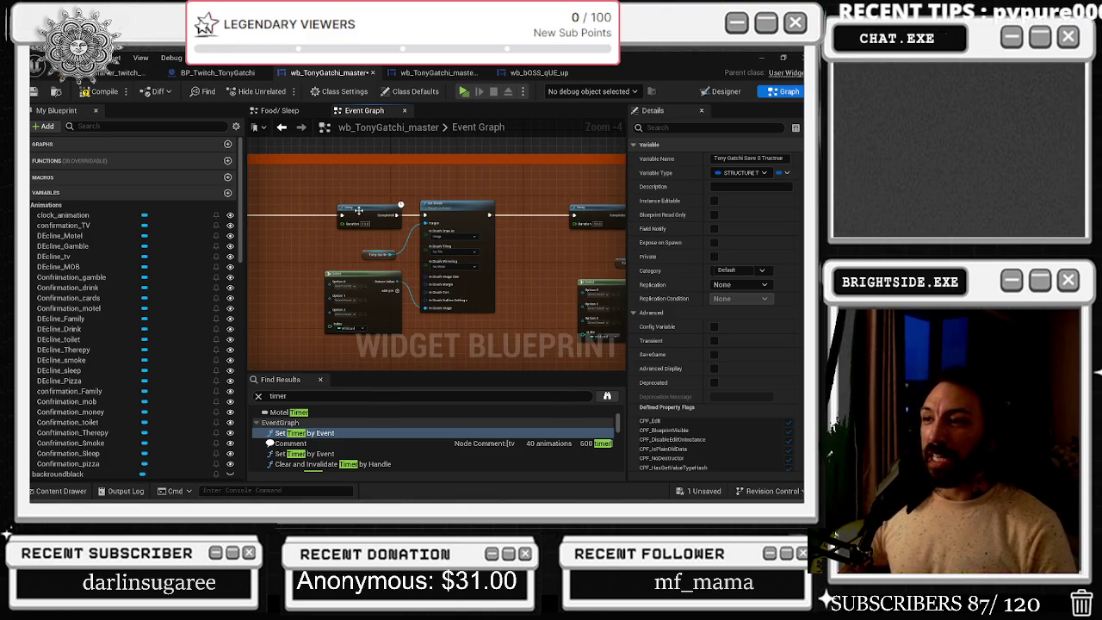
{"action": "left_click_drag", "start_coordinate": [359, 211], "coordinate": [347, 213]}
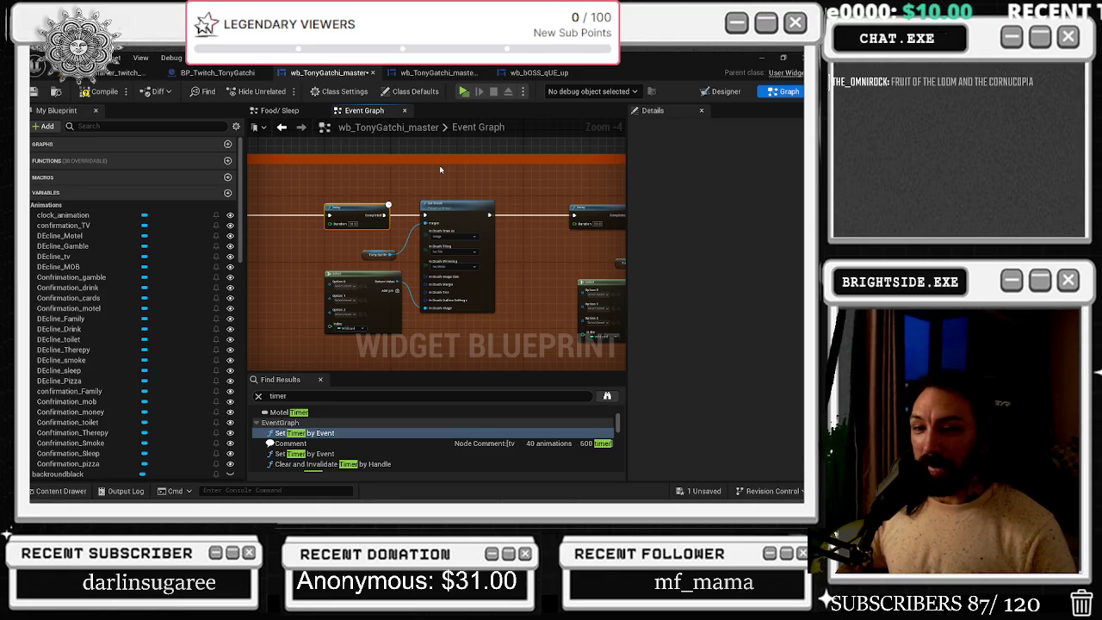
{"action": "scroll", "coordinate": [307, 292], "scroll_direction": "down", "scroll_amount": 4}
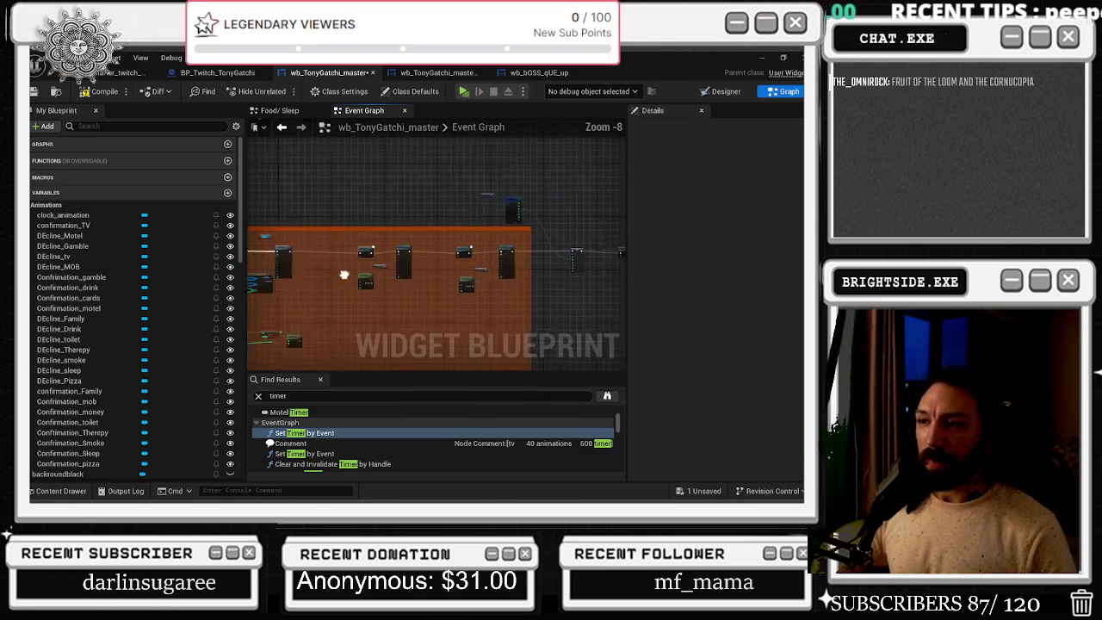
Shift three nodes slightly and pan between the attack section and left-hand nodes
{"action": "mouse_move", "coordinate": [369, 229]}
{"action": "left_mouse_down"}
{"action": "mouse_move", "coordinate": [418, 283]}
{"action": "mouse_move", "coordinate": [435, 251]}
{"action": "left_mouse_up"}
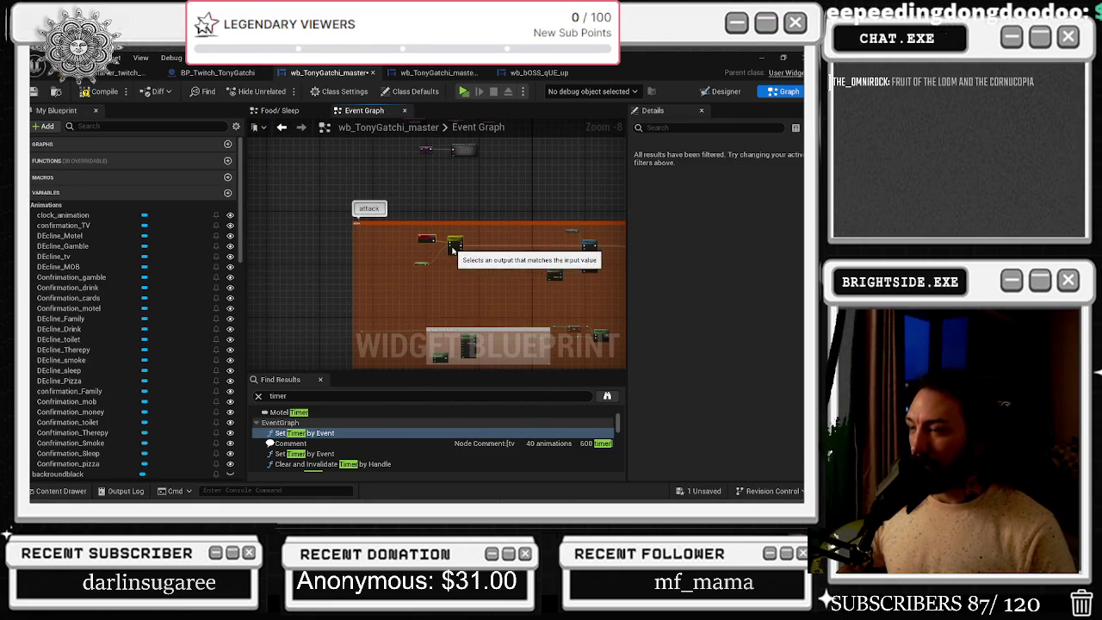
{"action": "scroll", "coordinate": [469, 285], "scroll_direction": "up", "scroll_amount": 3}
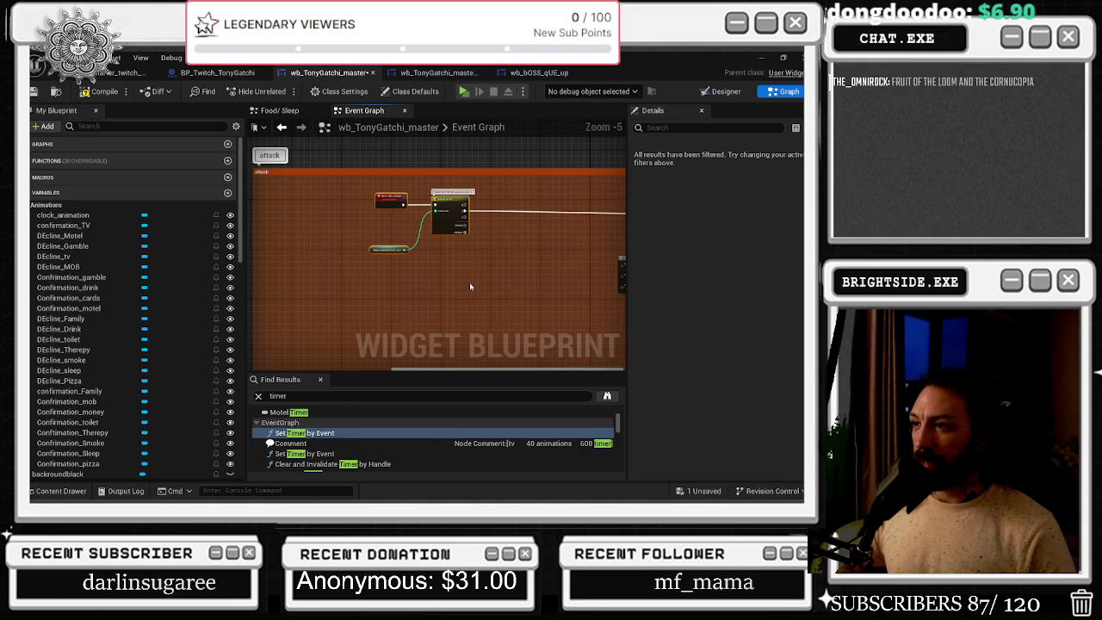
{"action": "mouse_move", "coordinate": [469, 287]}
{"action": "left_mouse_down"}
{"action": "mouse_move", "coordinate": [278, 336]}
{"action": "mouse_move", "coordinate": [341, 323]}
{"action": "left_mouse_up"}
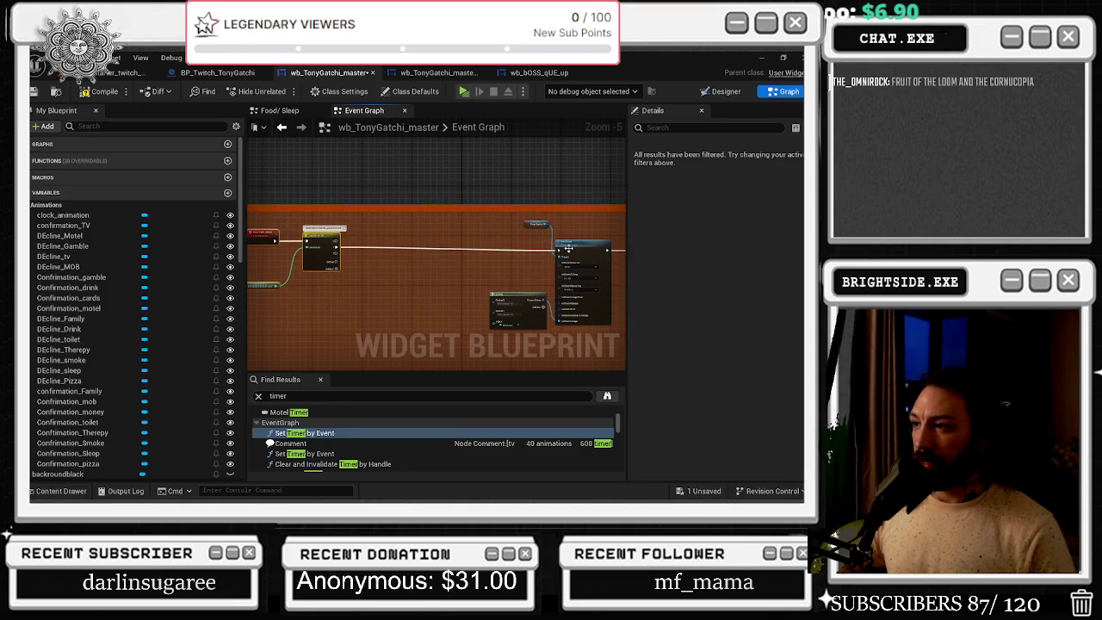
{"action": "scroll", "coordinate": [327, 258], "scroll_direction": "up", "scroll_amount": 1}
{"action": "mouse_move", "coordinate": [285, 253]}
{"action": "left_mouse_down"}
{"action": "mouse_move", "coordinate": [341, 253]}
{"action": "mouse_move", "coordinate": [312, 187]}
{"action": "mouse_move", "coordinate": [656, 229]}
{"action": "mouse_move", "coordinate": [563, 220]}
{"action": "left_mouse_up"}
Wire the getter toward the Select Index, delete the unneeded middle node, and reposition the getter
{"action": "mouse_move", "coordinate": [71, 277]}
{"action": "left_mouse_down"}
{"action": "mouse_move", "coordinate": [310, 278]}
{"action": "mouse_move", "coordinate": [527, 334]}
{"action": "mouse_move", "coordinate": [542, 320]}
{"action": "left_mouse_up"}
{"action": "key", "text": "Delete"}
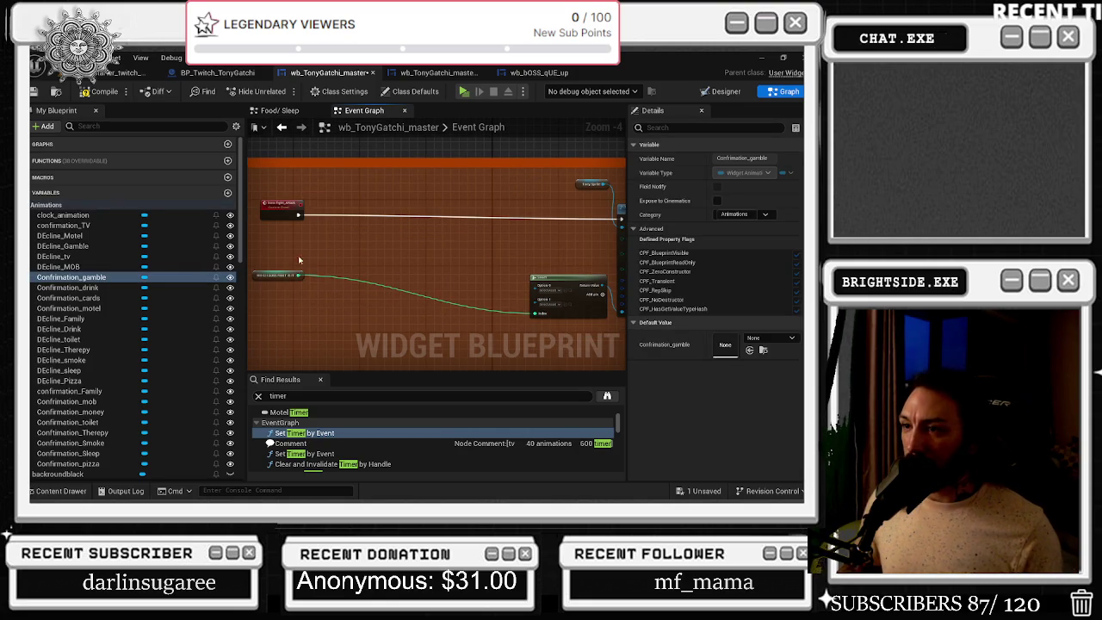
{"action": "left_click", "coordinate": [277, 275]}
{"action": "mouse_move", "coordinate": [287, 280]}
{"action": "left_mouse_down"}
{"action": "mouse_move", "coordinate": [405, 297]}
{"action": "mouse_move", "coordinate": [478, 280]}
{"action": "mouse_move", "coordinate": [473, 264]}
{"action": "left_mouse_up"}
{"action": "left_click_drag", "start_coordinate": [352, 307], "coordinate": [380, 300]}
{"action": "left_click", "coordinate": [465, 344]}
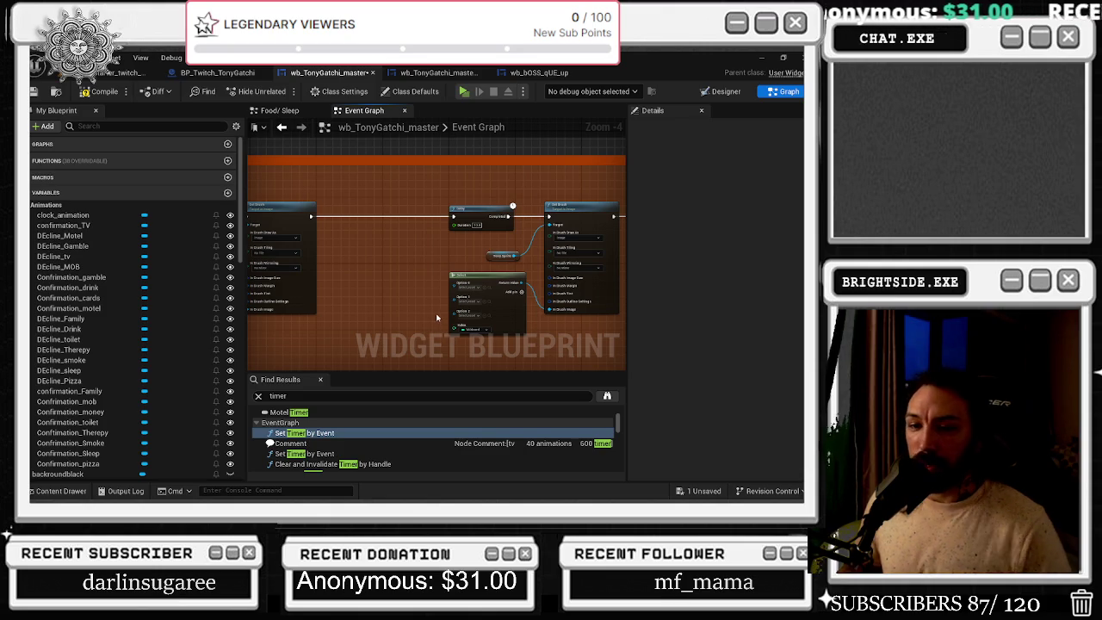
Connect WHICH BOSS FIGHT IS IT to the Select node's Index pin
{"action": "scroll", "coordinate": [437, 321], "scroll_direction": "up", "scroll_amount": 5}
{"action": "left_click_drag", "start_coordinate": [392, 268], "coordinate": [439, 307]}
{"action": "key", "text": "ctrl+z"}
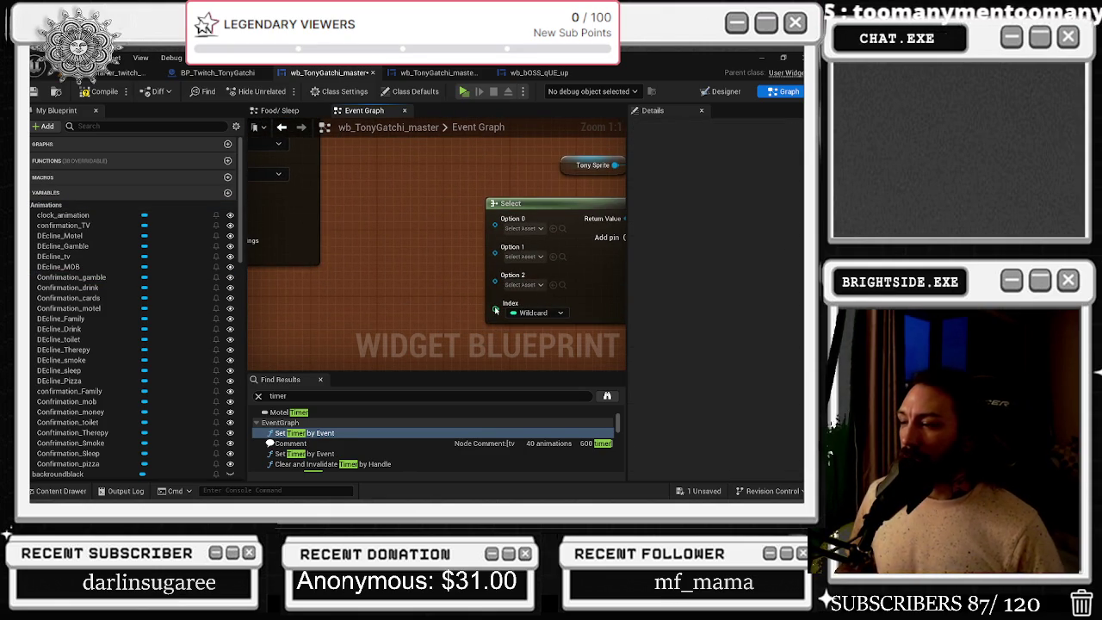
{"action": "key", "text": "ctrl+y"}
{"action": "mouse_move", "coordinate": [470, 297]}
{"action": "left_mouse_down"}
{"action": "mouse_move", "coordinate": [424, 297]}
{"action": "mouse_move", "coordinate": [505, 318]}
{"action": "left_mouse_up"}
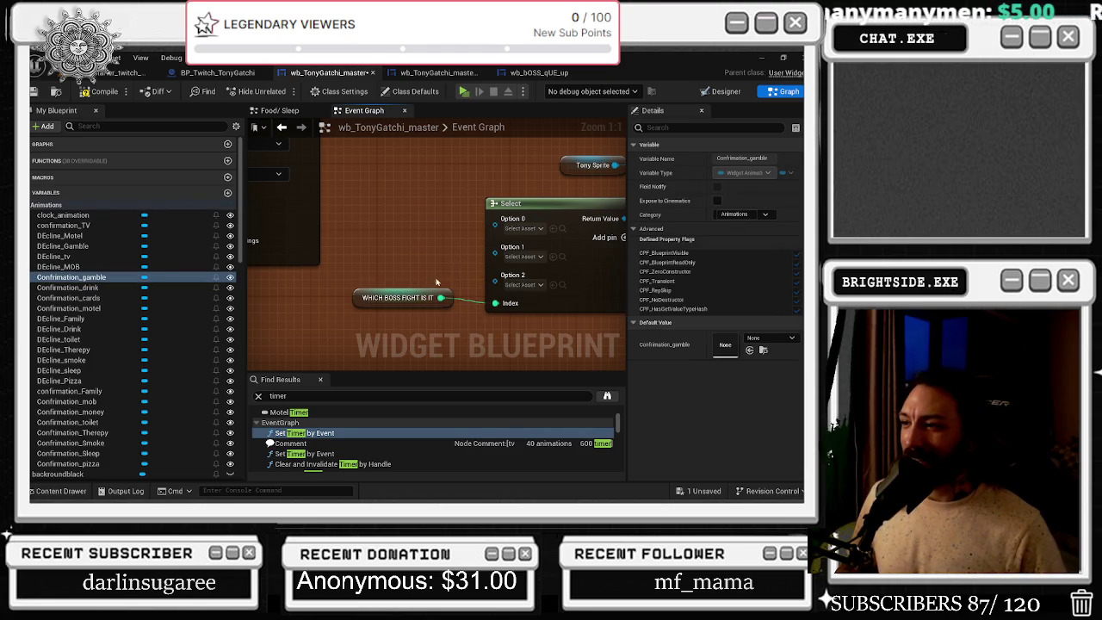
{"action": "scroll", "coordinate": [404, 296], "scroll_direction": "down", "scroll_amount": 2}
{"action": "scroll", "coordinate": [404, 296], "scroll_direction": "down", "scroll_amount": 5}
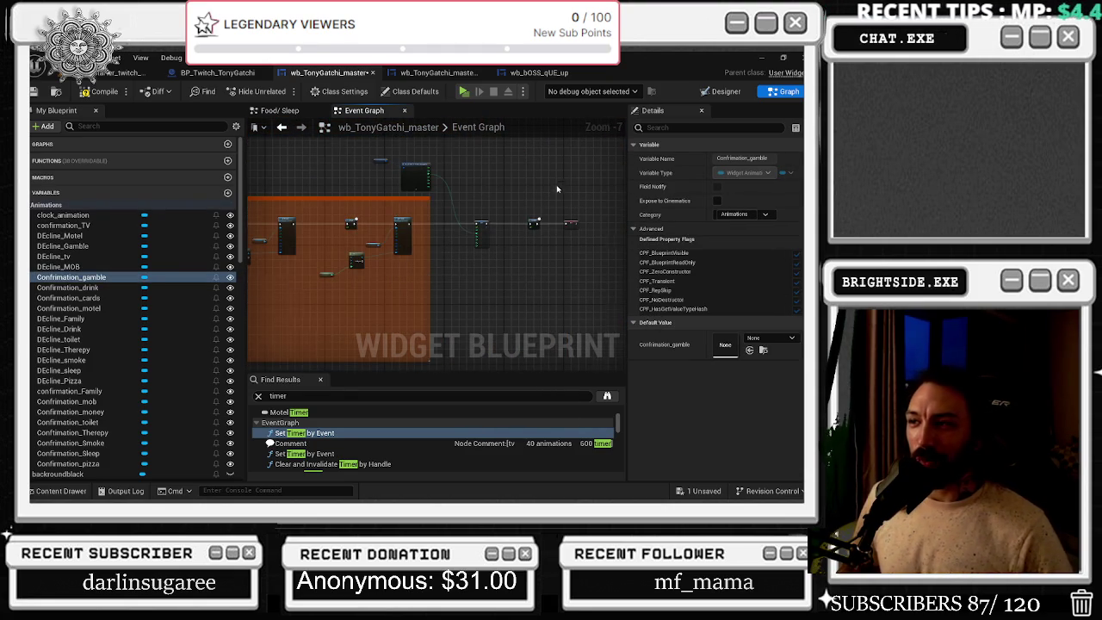
{"action": "scroll", "coordinate": [556, 187], "scroll_direction": "up", "scroll_amount": 2}
Move the Break struct, middle node and save-structure getter further right
{"action": "left_click", "coordinate": [458, 245]}
{"action": "mouse_move", "coordinate": [372, 230]}
{"action": "left_mouse_down"}
{"action": "mouse_move", "coordinate": [417, 230]}
{"action": "mouse_move", "coordinate": [425, 245]}
{"action": "left_mouse_up"}
{"action": "left_click_drag", "start_coordinate": [320, 160], "coordinate": [568, 299]}
{"action": "left_click_drag", "start_coordinate": [489, 269], "coordinate": [565, 268]}
{"action": "left_click", "coordinate": [273, 183]}
{"action": "left_click_drag", "start_coordinate": [273, 183], "coordinate": [326, 176]}
Drag the attack comment box's top edge upward to make it taller
{"action": "scroll", "coordinate": [473, 190], "scroll_direction": "down", "scroll_amount": 3}
{"action": "left_click_drag", "start_coordinate": [494, 211], "coordinate": [415, 234]}
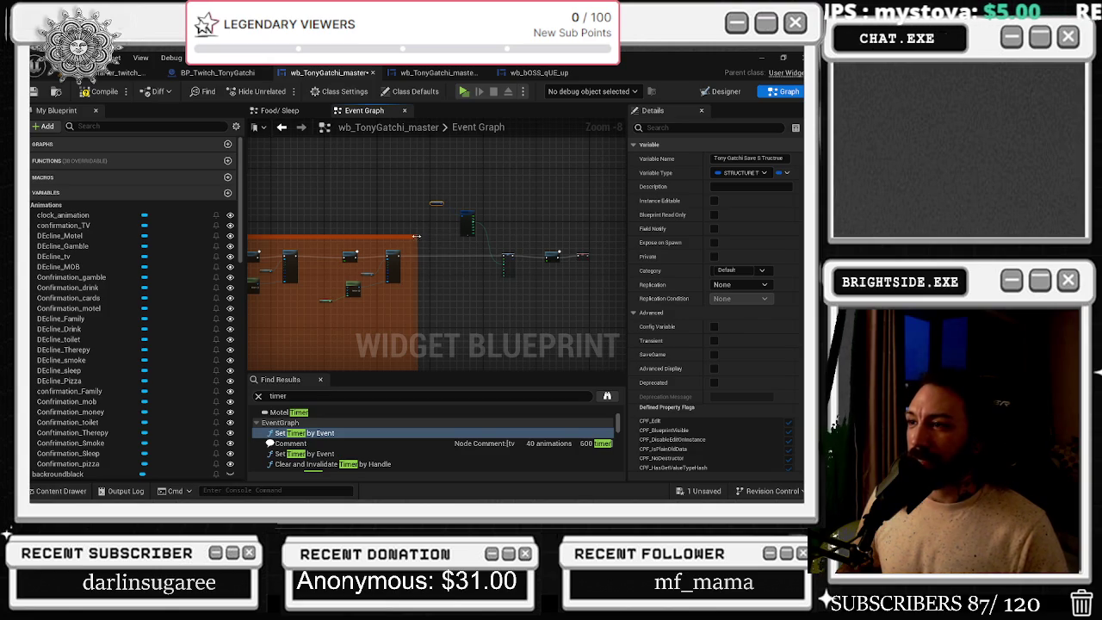
{"action": "scroll", "coordinate": [419, 241], "scroll_direction": "down", "scroll_amount": 2}
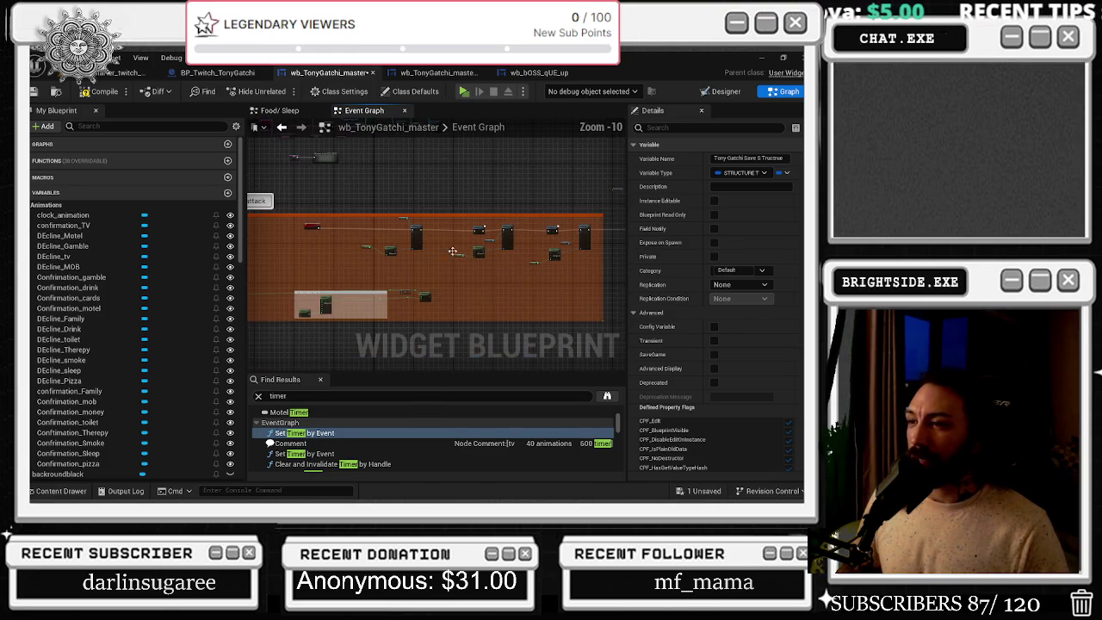
{"action": "scroll", "coordinate": [303, 221], "scroll_direction": "down", "scroll_amount": 2}
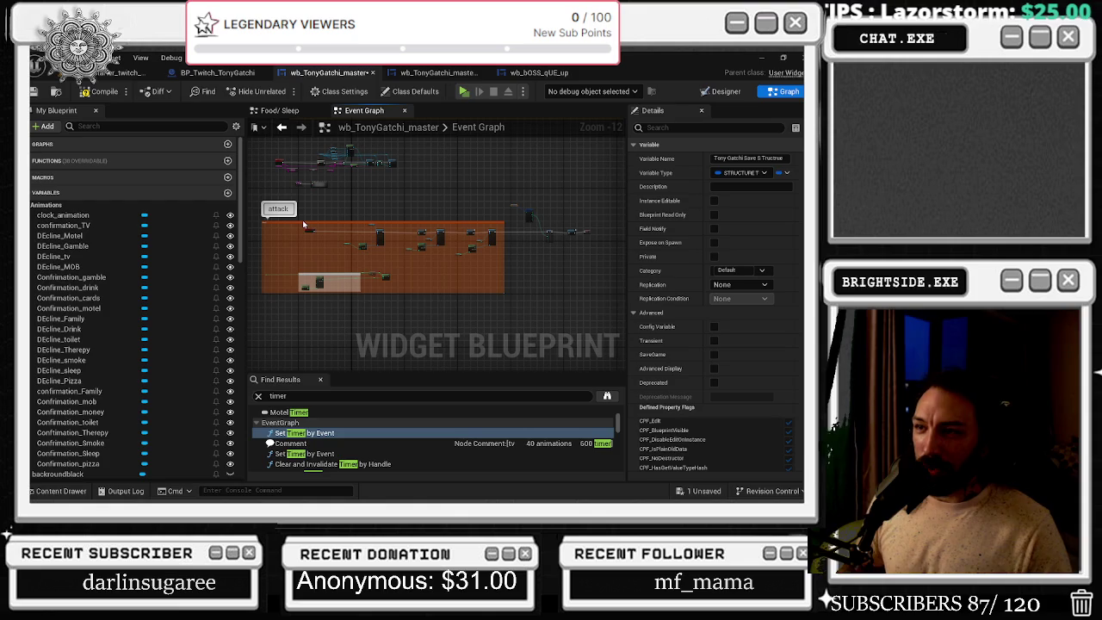
{"action": "left_click_drag", "start_coordinate": [301, 221], "coordinate": [300, 196]}
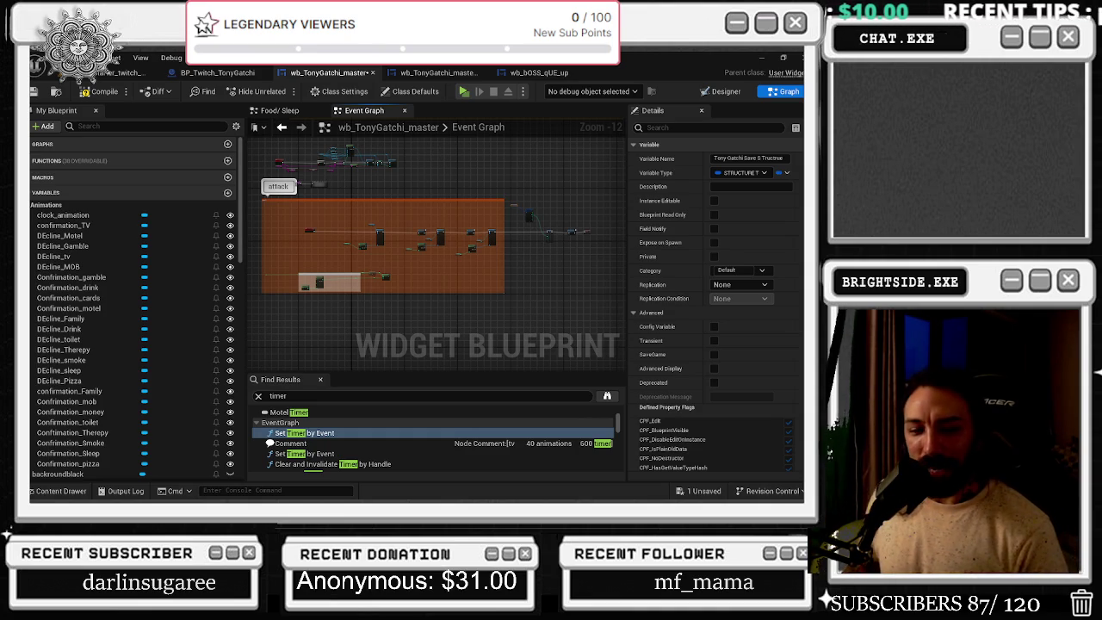
{"action": "key", "text": "alt+Tab"}
Search 'SINBAD AS A GENIE' in a new tab and maximize the browser
{"action": "left_click_drag", "start_coordinate": [592, 133], "coordinate": [582, 156]}
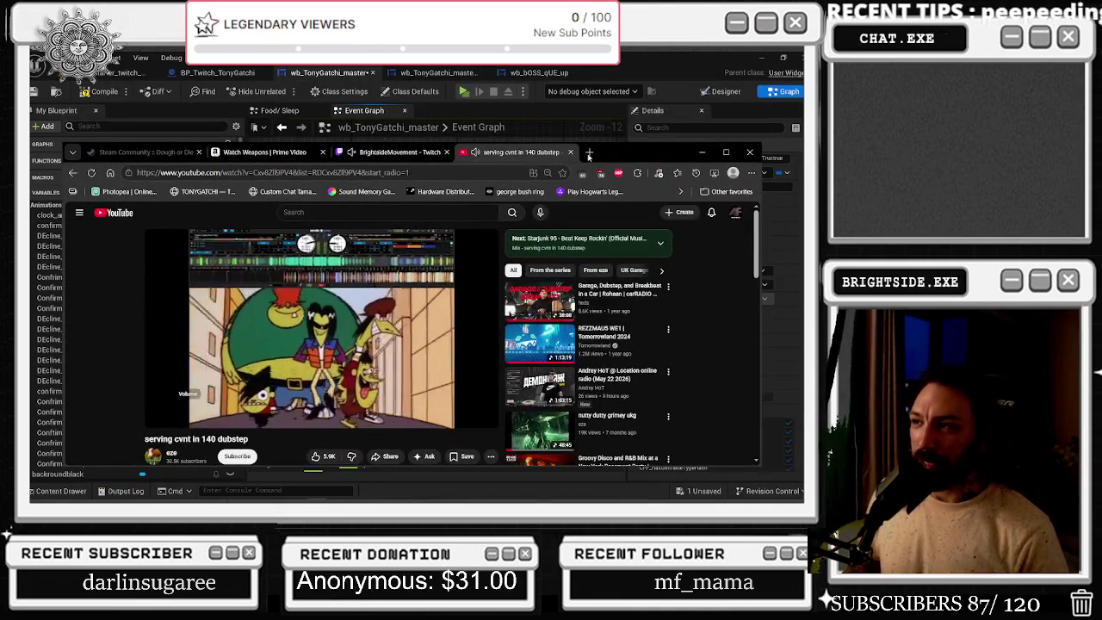
{"action": "left_click", "coordinate": [587, 153]}
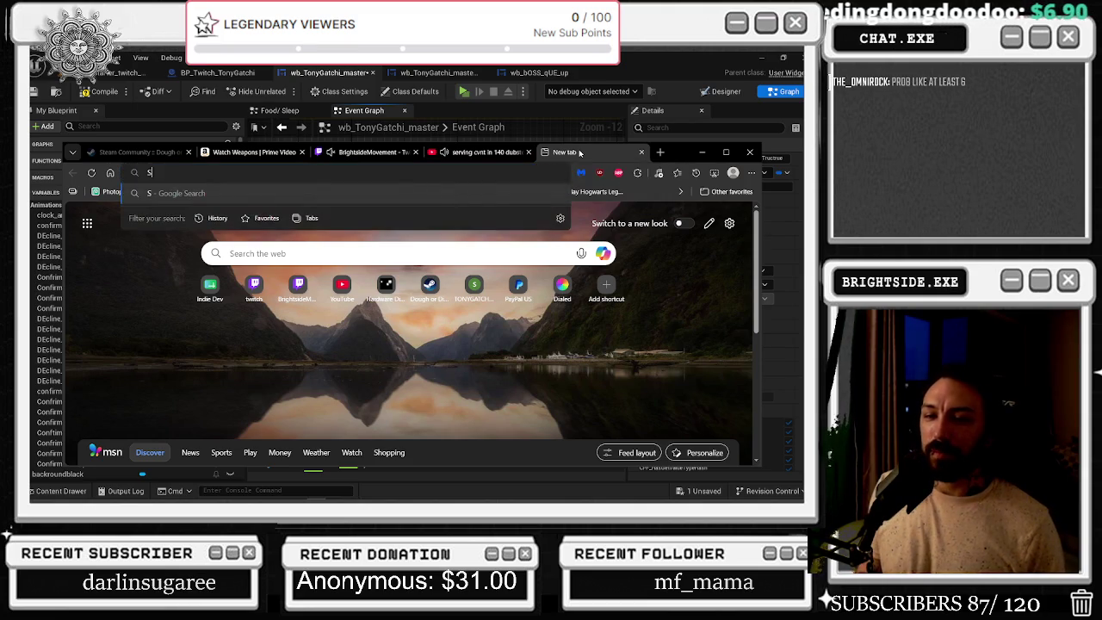
{"action": "type", "text": "SINBAD A"}
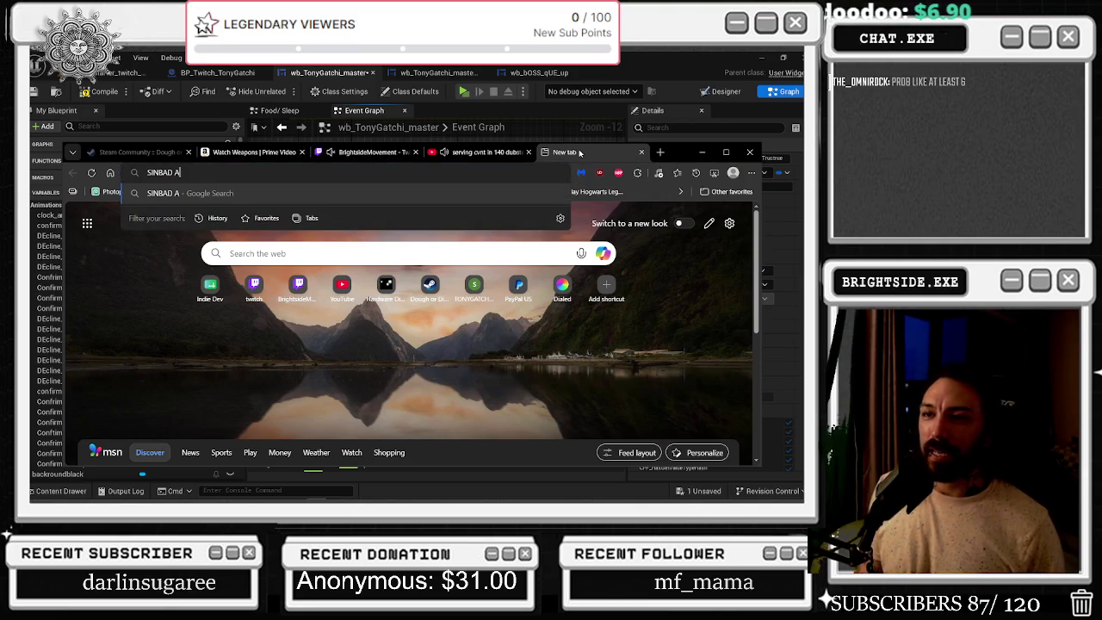
{"action": "type", "text": "S A GENIE&oq=SINBAD+AS+A+GENIE&gs_lcrp=EgRlZGdlKgYIABBFGDkyBggA"}
{"action": "key", "text": "Return"}
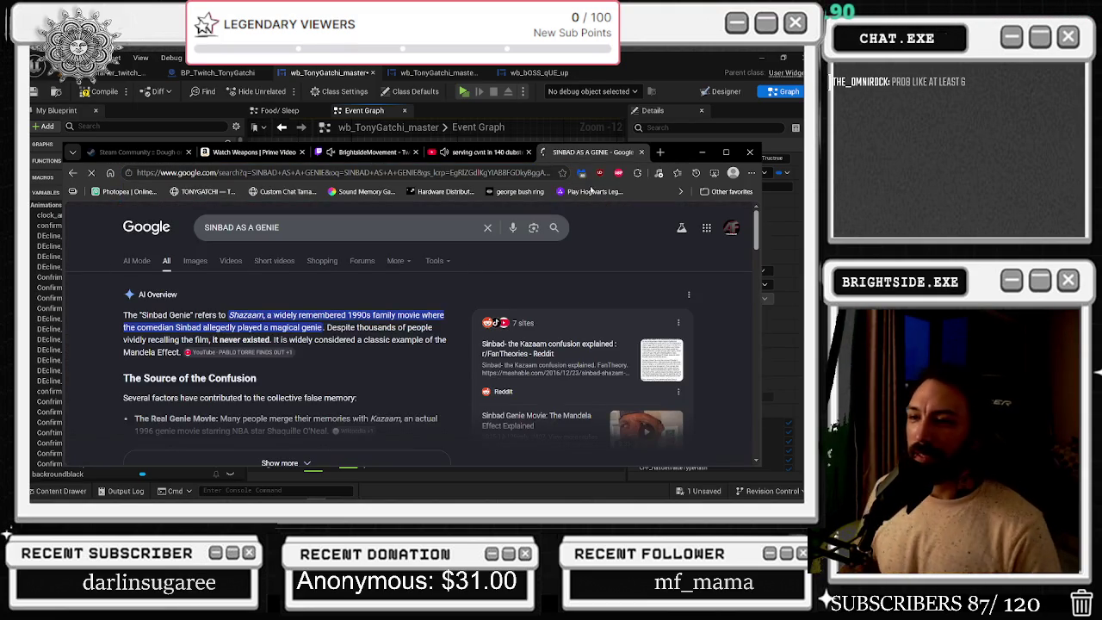
{"action": "left_click", "coordinate": [725, 154]}
Read the expanded AI Overview on the Shazaam genie movie and Sinbad's genie costume
{"action": "left_click_drag", "start_coordinate": [158, 225], "coordinate": [262, 234]}
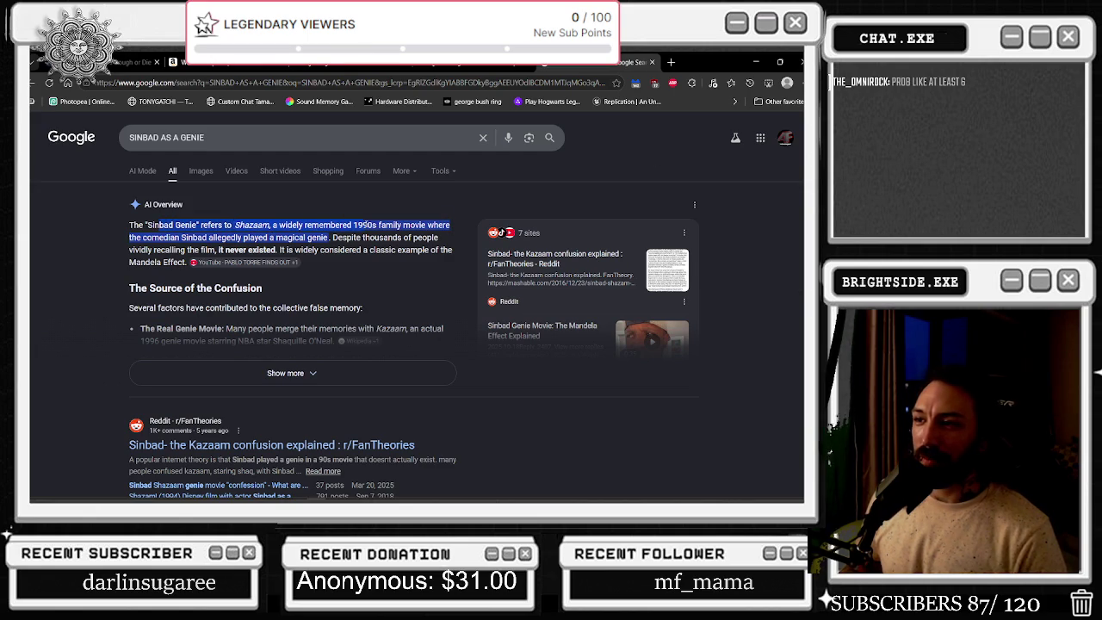
{"action": "mouse_move", "coordinate": [216, 225]}
{"action": "left_mouse_down"}
{"action": "mouse_move", "coordinate": [424, 237]}
{"action": "mouse_move", "coordinate": [226, 249]}
{"action": "mouse_move", "coordinate": [446, 252]}
{"action": "mouse_move", "coordinate": [142, 288]}
{"action": "mouse_move", "coordinate": [162, 263]}
{"action": "left_mouse_up"}
{"action": "left_click", "coordinate": [209, 378]}
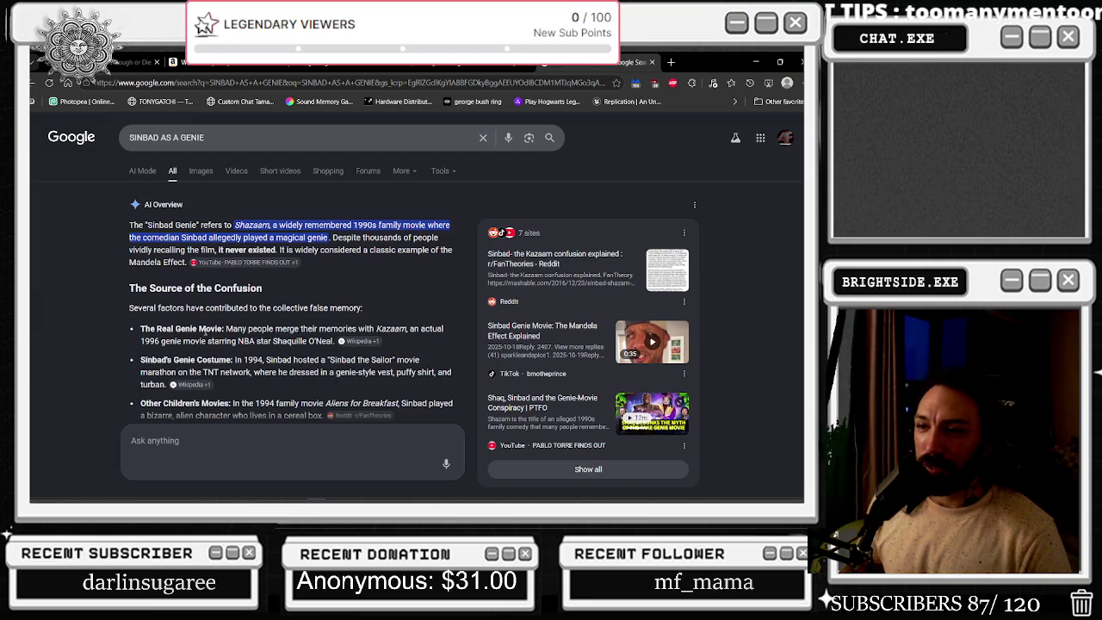
{"action": "left_click_drag", "start_coordinate": [376, 328], "coordinate": [420, 328]}
{"action": "scroll", "coordinate": [302, 341], "scroll_direction": "down", "scroll_amount": 1}
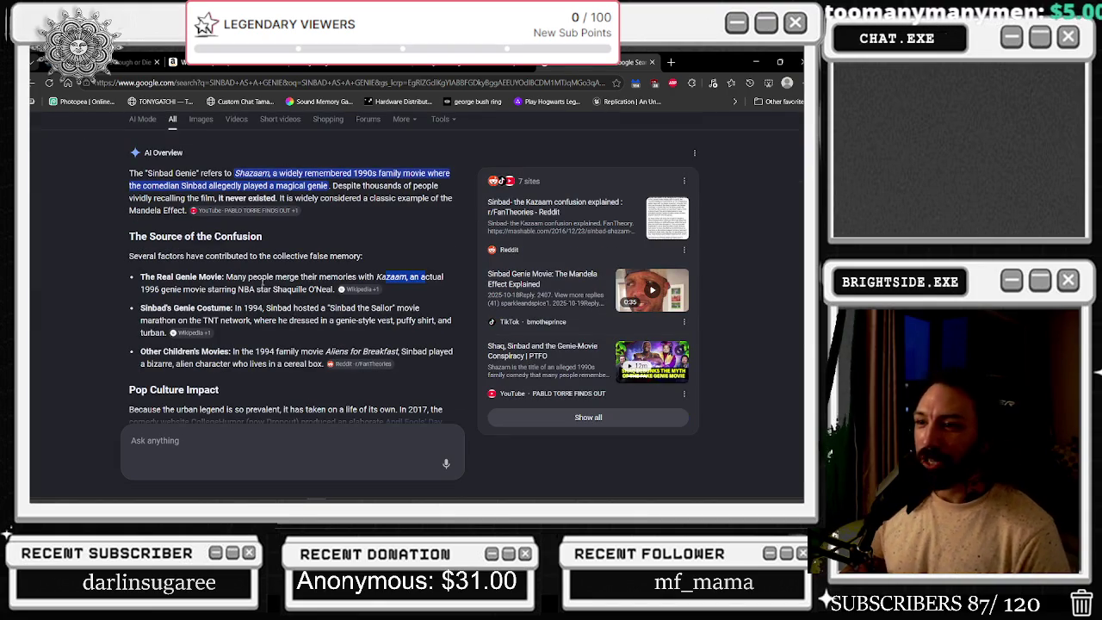
{"action": "left_click_drag", "start_coordinate": [274, 290], "coordinate": [318, 290]}
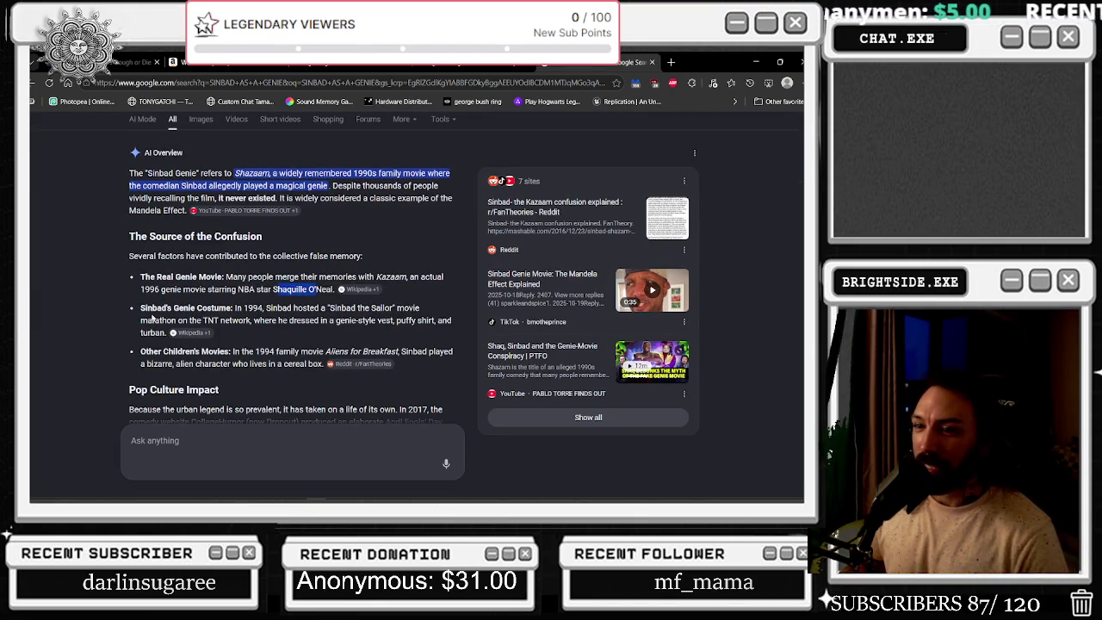
{"action": "mouse_move", "coordinate": [139, 308]}
{"action": "left_mouse_down"}
{"action": "mouse_move", "coordinate": [220, 321]}
{"action": "mouse_move", "coordinate": [236, 307]}
{"action": "mouse_move", "coordinate": [372, 320]}
{"action": "mouse_move", "coordinate": [358, 310]}
{"action": "mouse_move", "coordinate": [388, 310]}
{"action": "mouse_move", "coordinate": [395, 323]}
{"action": "left_mouse_up"}
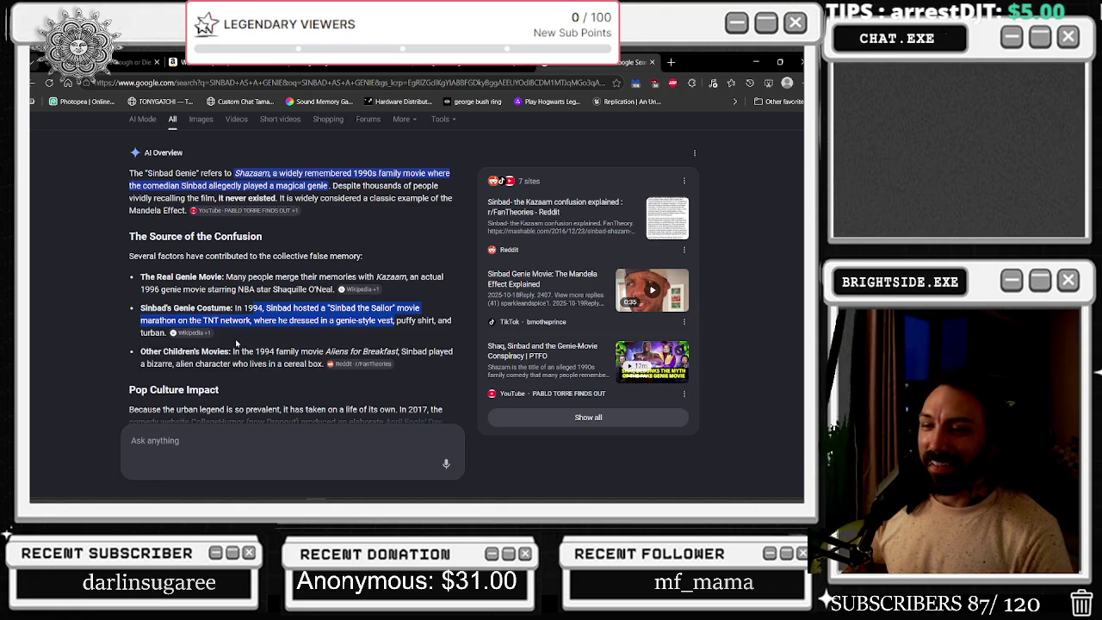
{"action": "scroll", "coordinate": [235, 333], "scroll_direction": "down", "scroll_amount": 3}
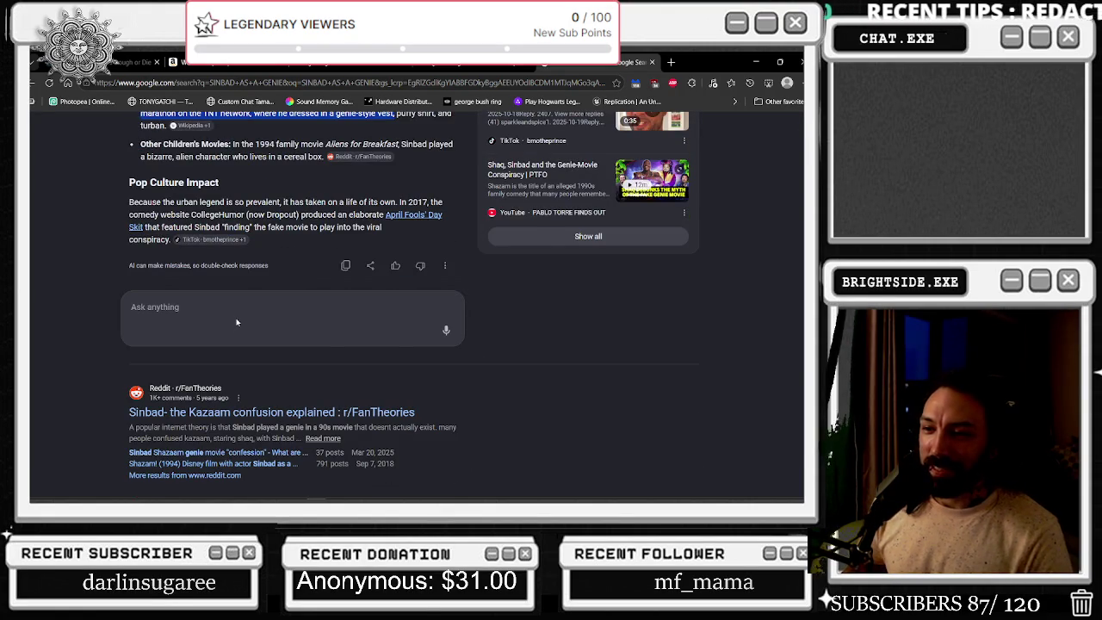
{"action": "scroll", "coordinate": [237, 322], "scroll_direction": "up", "scroll_amount": 4}
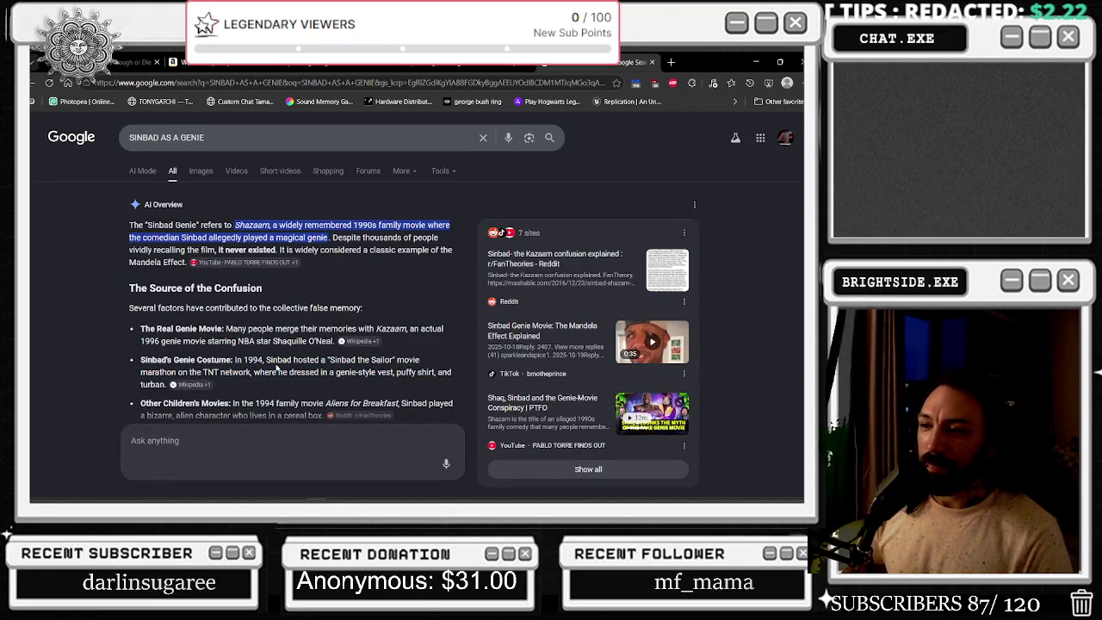
Search the Sinbad the Sailor hosting phrase and open the IMDb genie movie result
{"action": "left_click_drag", "start_coordinate": [267, 360], "coordinate": [394, 360]}
{"action": "key", "text": "ctrl+c"}
{"action": "left_click", "coordinate": [293, 137]}
{"action": "key", "text": "ctrl+a"}
{"action": "key", "text": "ctrl+v"}
{"action": "type", "text": "R"}
{"action": "key", "text": "Return"}
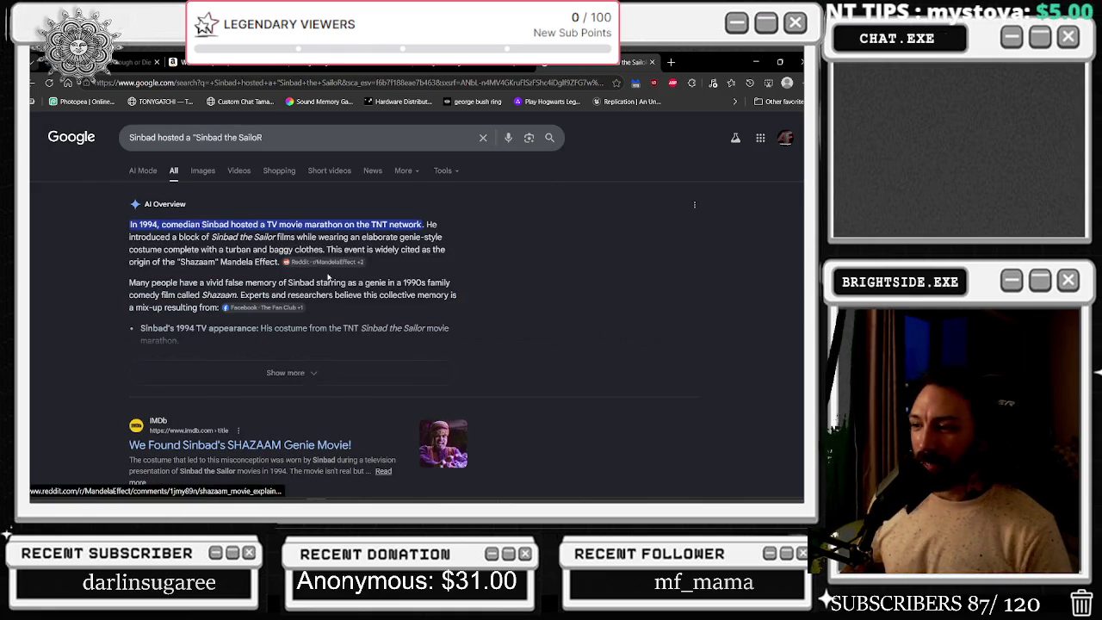
{"action": "left_click", "coordinate": [444, 446]}
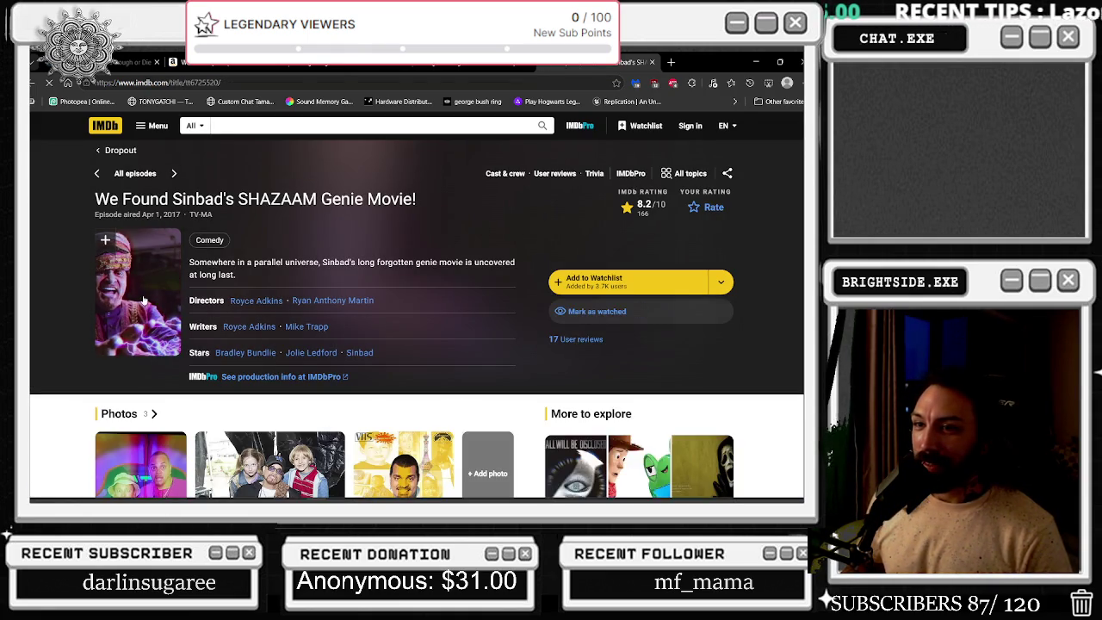
View the episode poster full size, then scroll through the IMDb episode page
{"action": "left_click", "coordinate": [143, 299]}
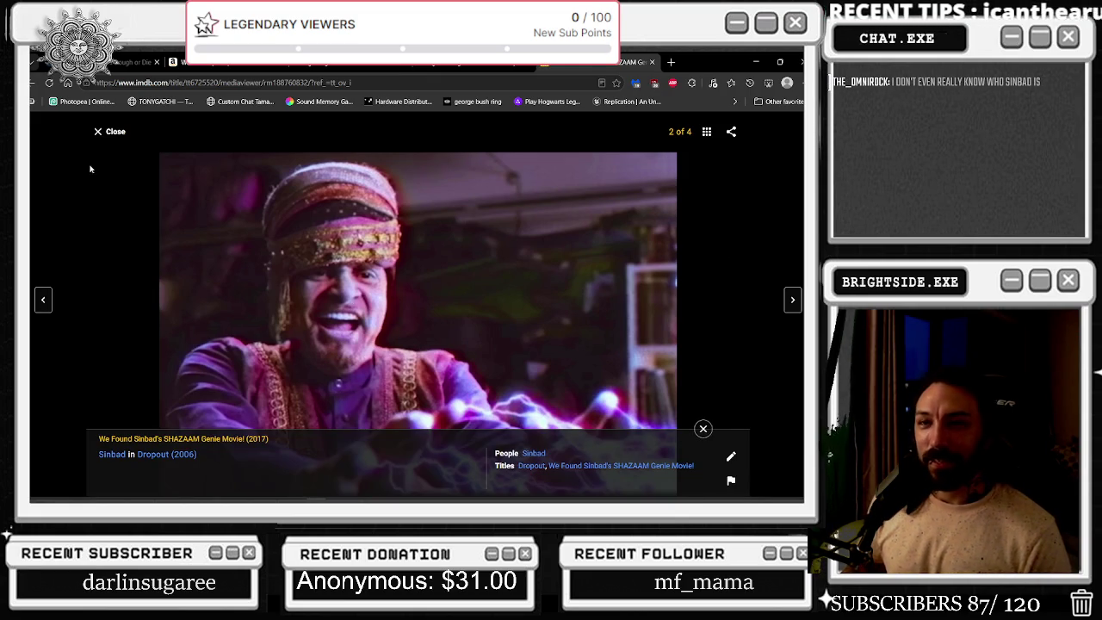
{"action": "left_click", "coordinate": [110, 131]}
{"action": "scroll", "coordinate": [311, 280], "scroll_direction": "down", "scroll_amount": 2}
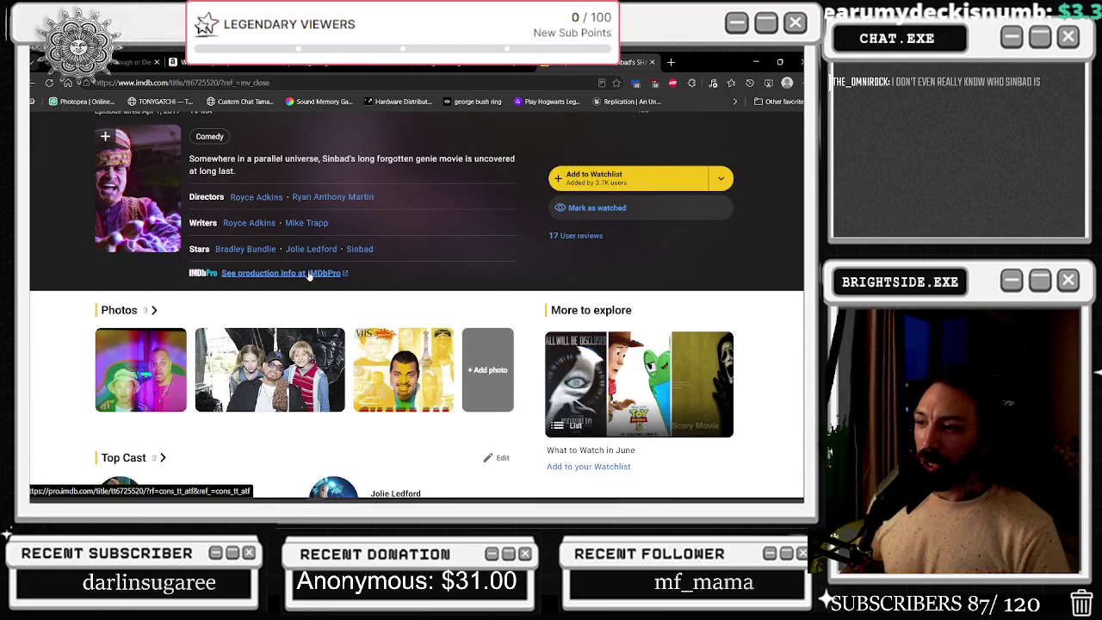
{"action": "scroll", "coordinate": [308, 275], "scroll_direction": "down", "scroll_amount": 2}
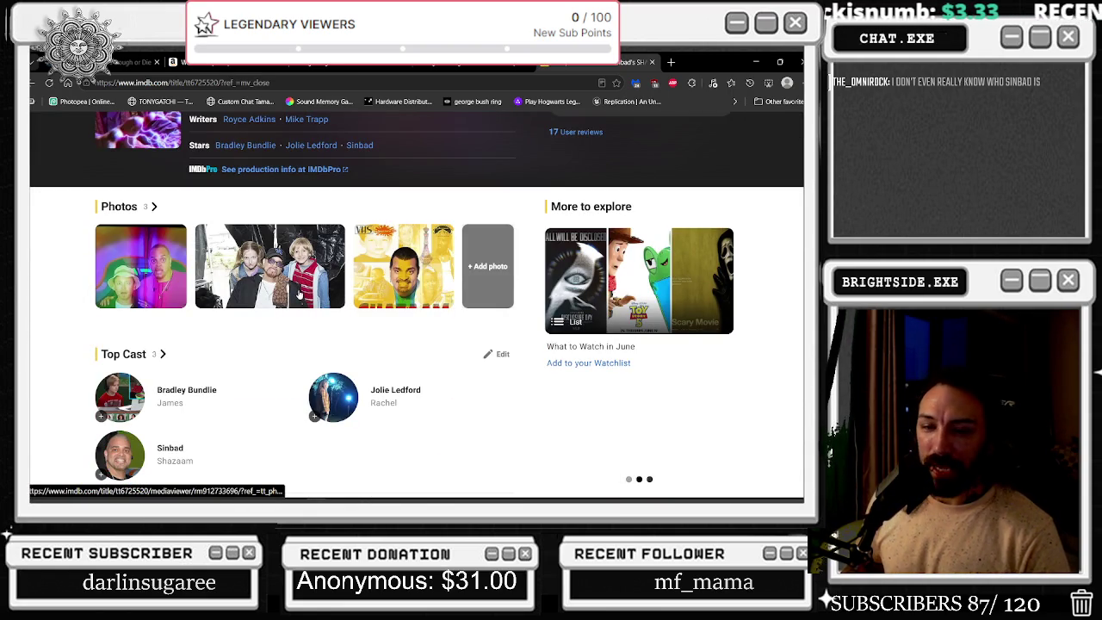
{"action": "scroll", "coordinate": [297, 294], "scroll_direction": "down", "scroll_amount": 4}
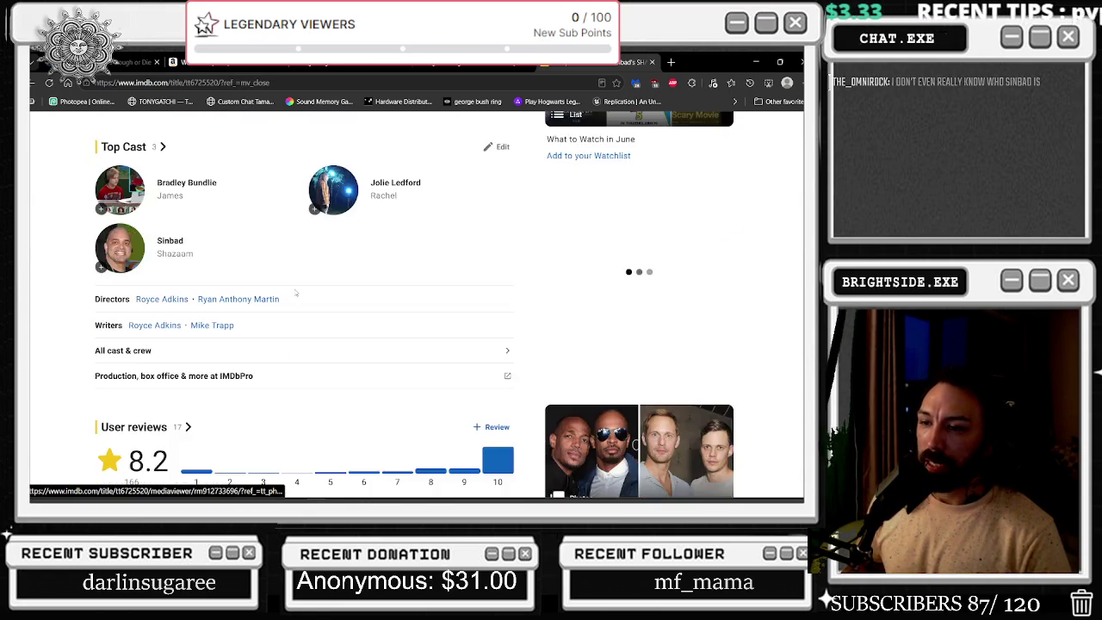
{"action": "scroll", "coordinate": [295, 294], "scroll_direction": "down", "scroll_amount": 2}
{"action": "scroll", "coordinate": [295, 294], "scroll_direction": "down", "scroll_amount": 10}
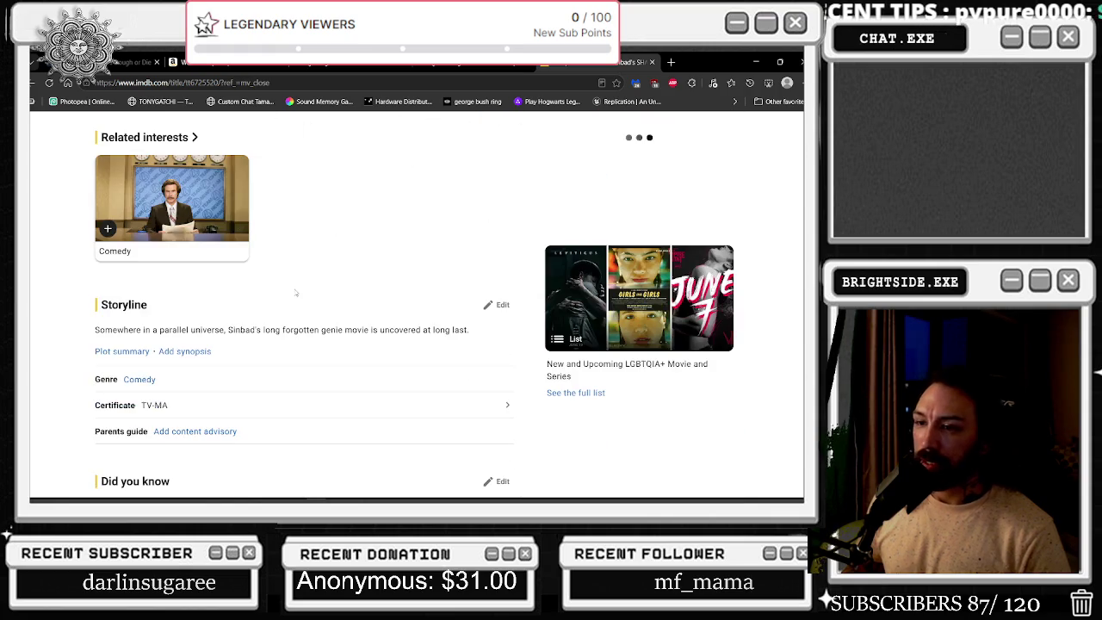
{"action": "scroll", "coordinate": [195, 276], "scroll_direction": "down", "scroll_amount": 4}
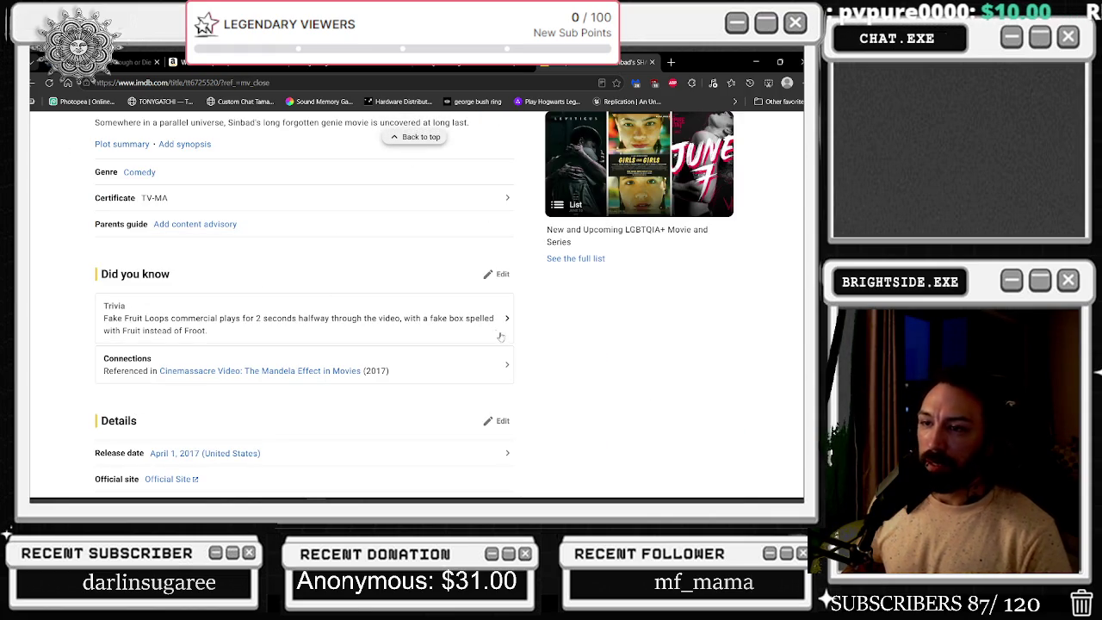
{"action": "scroll", "coordinate": [496, 334], "scroll_direction": "down", "scroll_amount": 5}
{"action": "scroll", "coordinate": [603, 388], "scroll_direction": "up", "scroll_amount": 4}
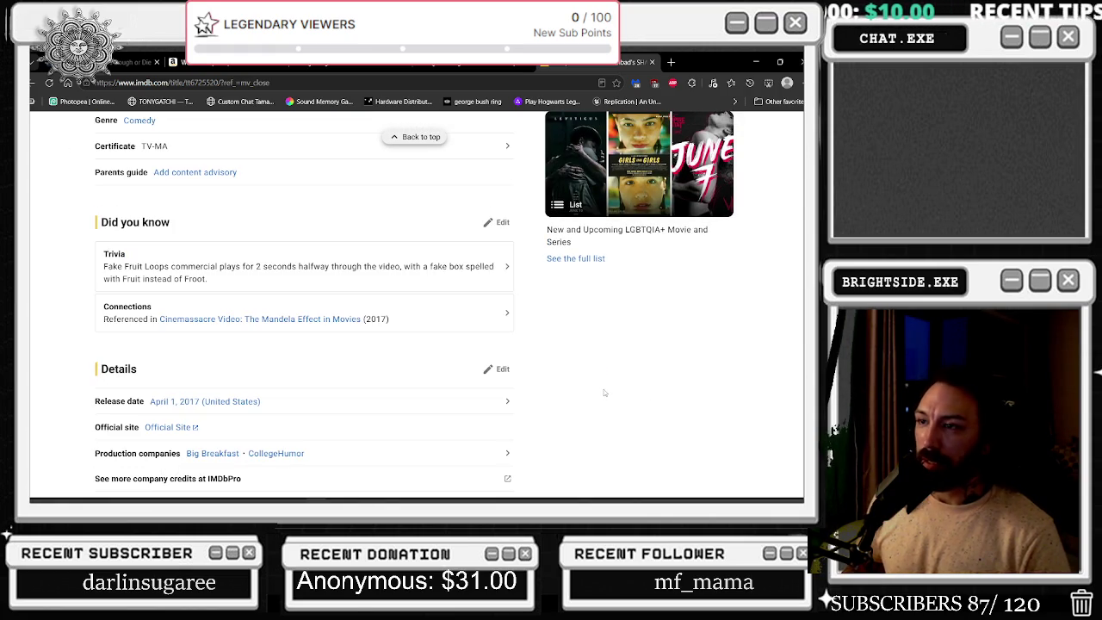
{"action": "scroll", "coordinate": [604, 393], "scroll_direction": "up", "scroll_amount": 20}
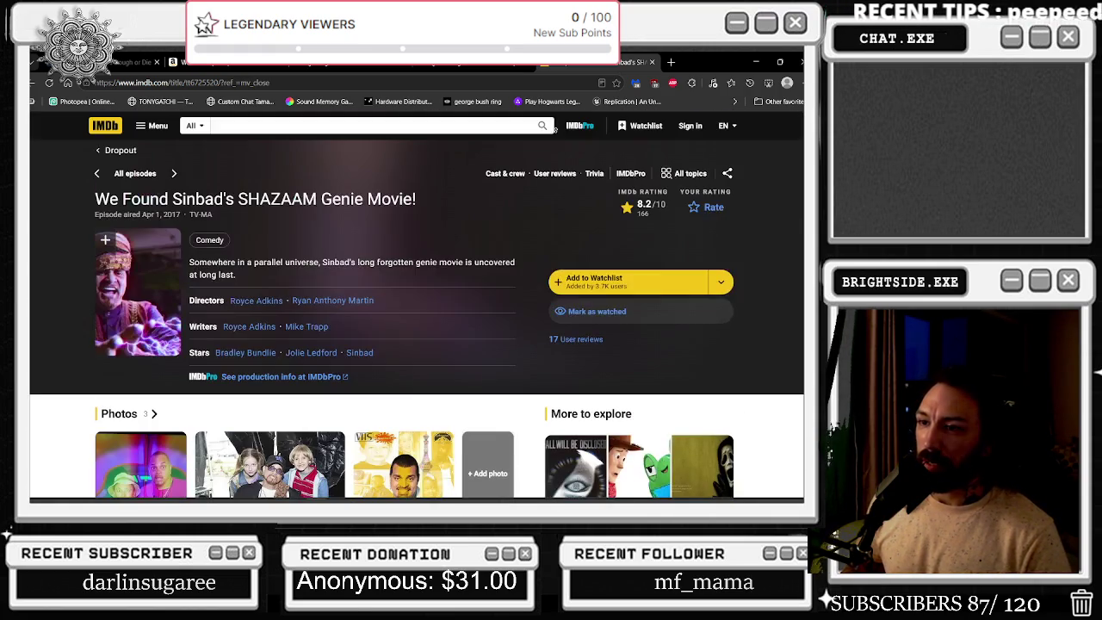
Reload the IMDb page, go back to the Sinbad Google results, and close that tab
{"action": "left_click", "coordinate": [67, 83]}
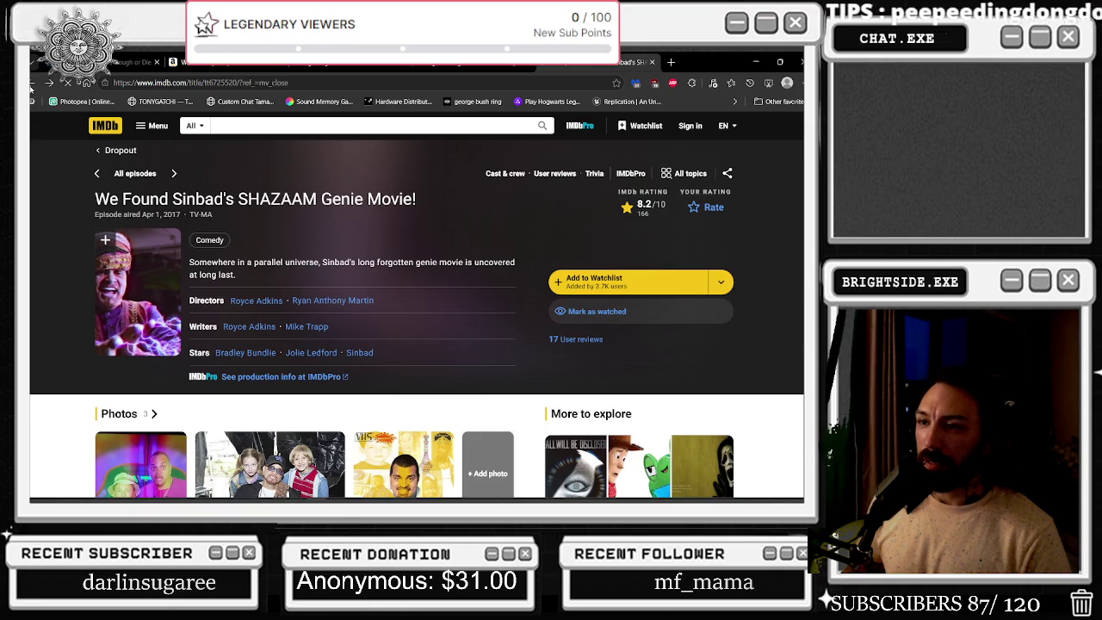
{"action": "key", "text": "alt+Left"}
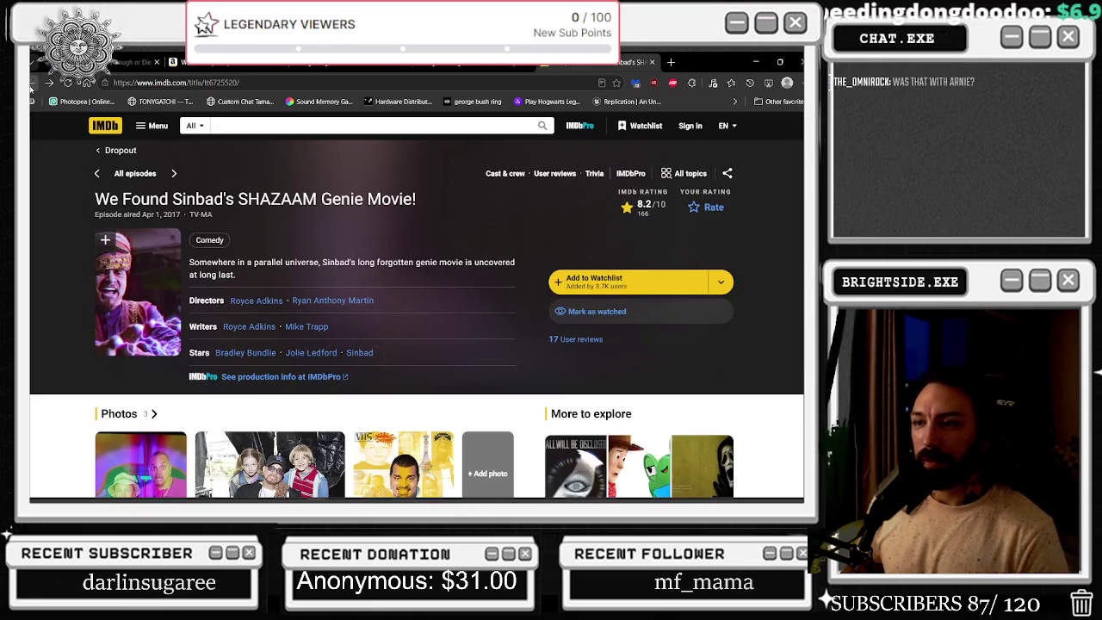
{"action": "key", "text": "alt+Left"}
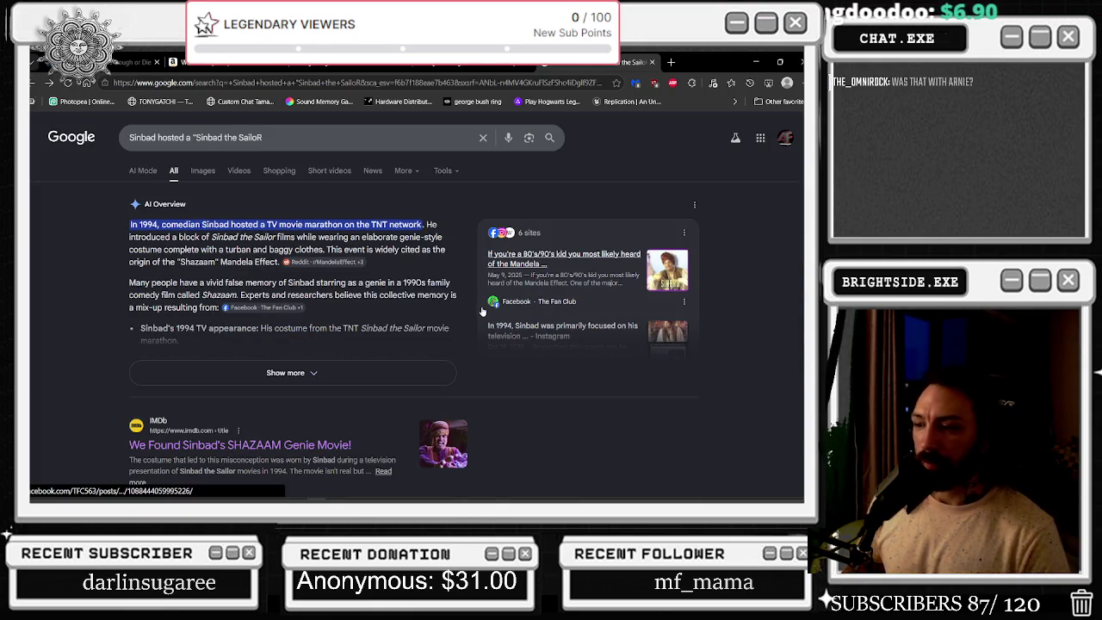
{"action": "scroll", "coordinate": [482, 309], "scroll_direction": "down", "scroll_amount": 1}
{"action": "scroll", "coordinate": [478, 318], "scroll_direction": "down", "scroll_amount": 2}
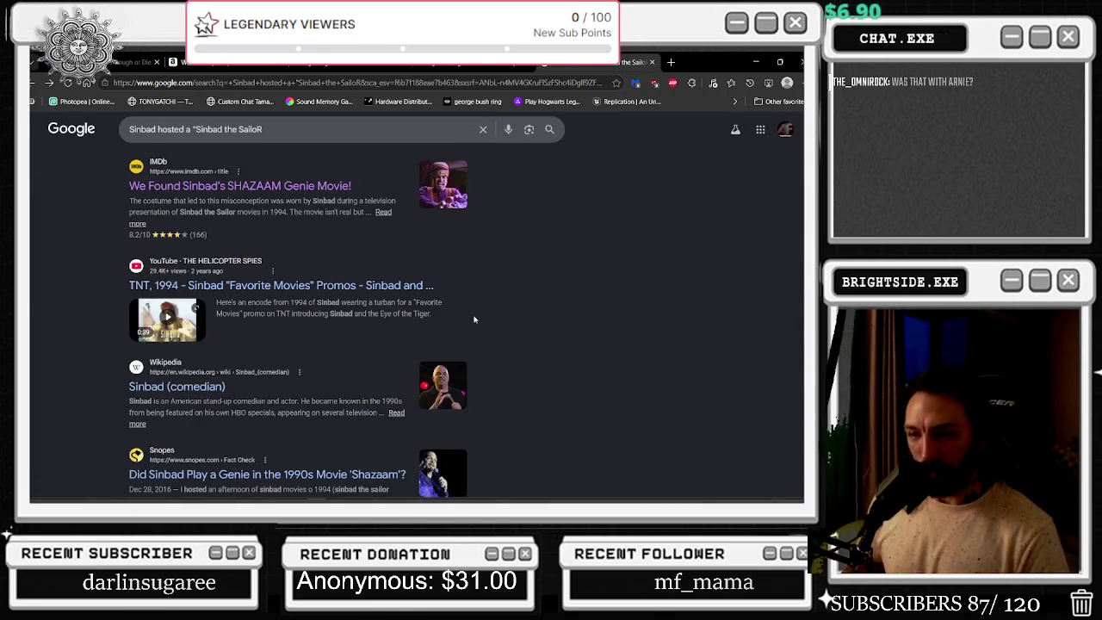
{"action": "left_click", "coordinate": [652, 63]}
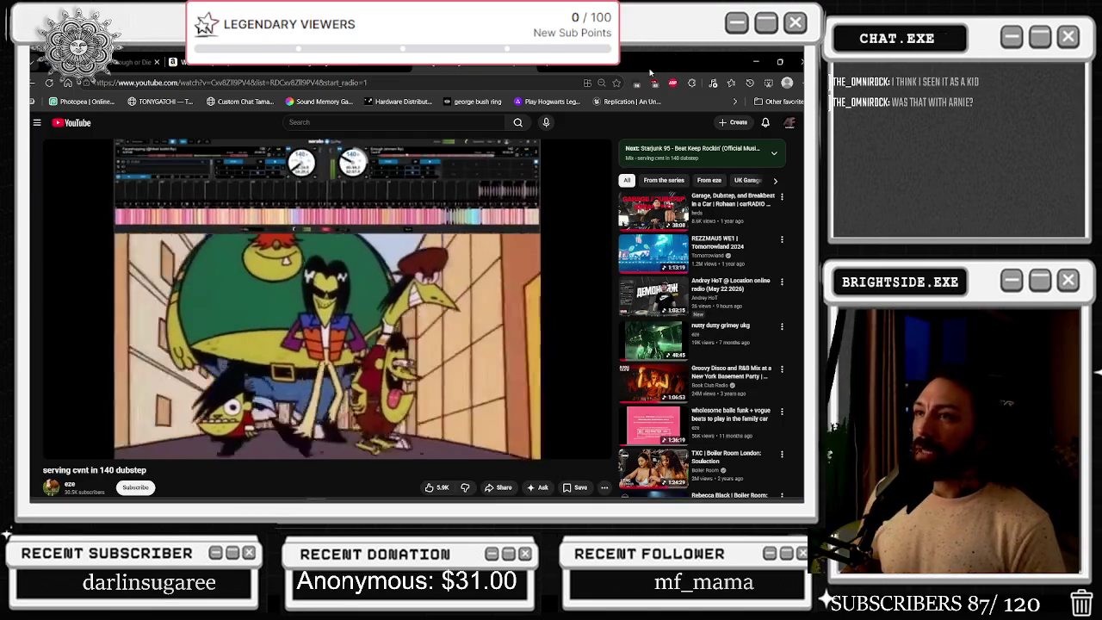
Put away the browser showing the 'serving cvnt in 140 dubstep' video to reveal Unreal
{"action": "left_click", "coordinate": [650, 72]}
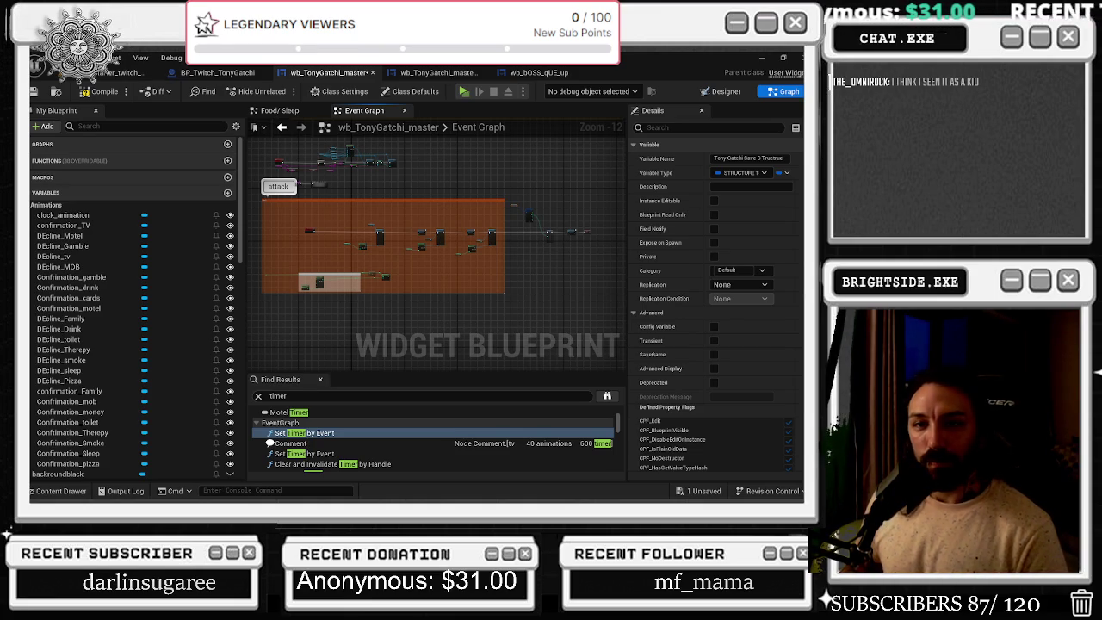
Pan the Event Graph and drag the orange comment box's edge outward to enclose more nodes
{"action": "left_click_drag", "start_coordinate": [516, 214], "coordinate": [417, 206]}
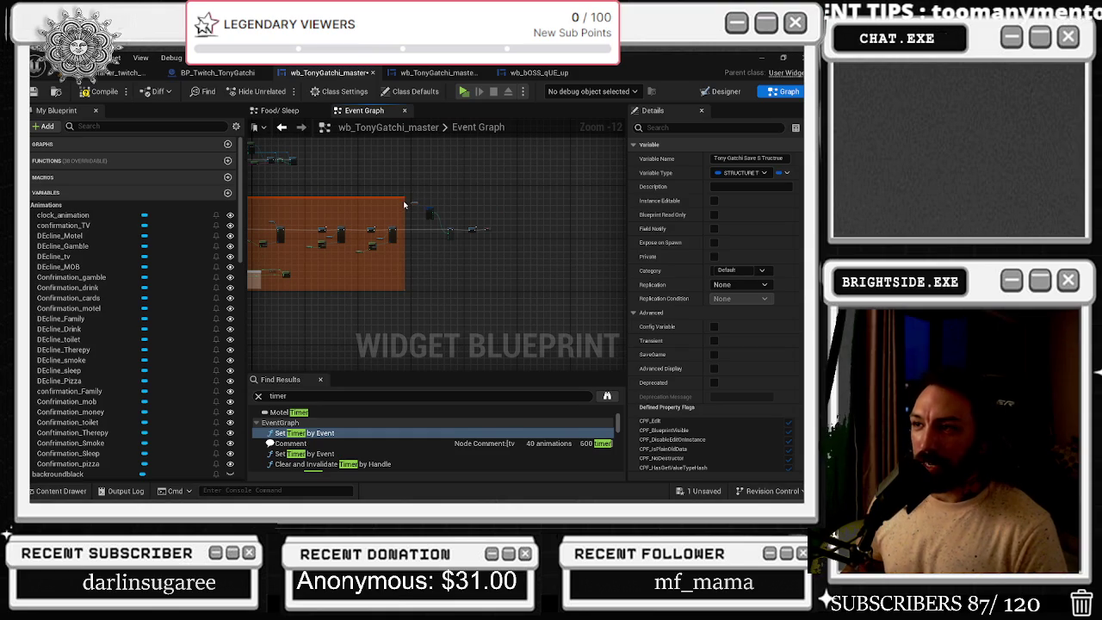
{"action": "scroll", "coordinate": [401, 203], "scroll_direction": "up", "scroll_amount": 4}
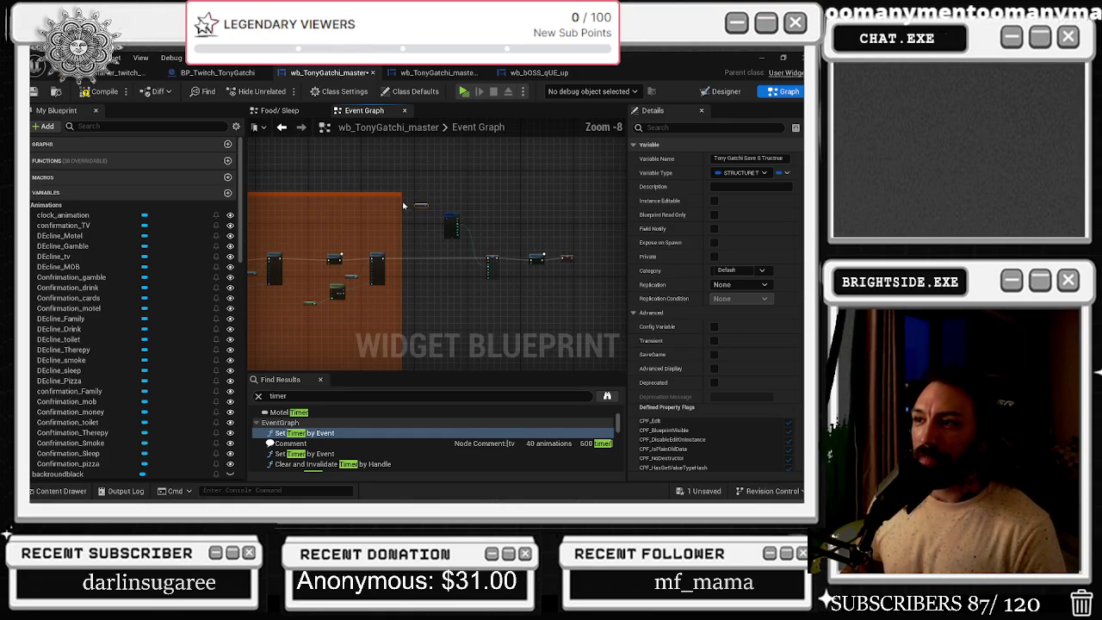
{"action": "left_click_drag", "start_coordinate": [401, 203], "coordinate": [612, 203]}
{"action": "mouse_move", "coordinate": [364, 181]}
{"action": "left_mouse_down"}
{"action": "mouse_move", "coordinate": [474, 266]}
{"action": "mouse_move", "coordinate": [520, 272]}
{"action": "mouse_move", "coordinate": [462, 357]}
{"action": "left_mouse_up"}
Zoom to inspect the graph, then box-select the Select node and its index variable
{"action": "scroll", "coordinate": [520, 271], "scroll_direction": "up", "scroll_amount": 2}
{"action": "scroll", "coordinate": [497, 278], "scroll_direction": "up", "scroll_amount": 1}
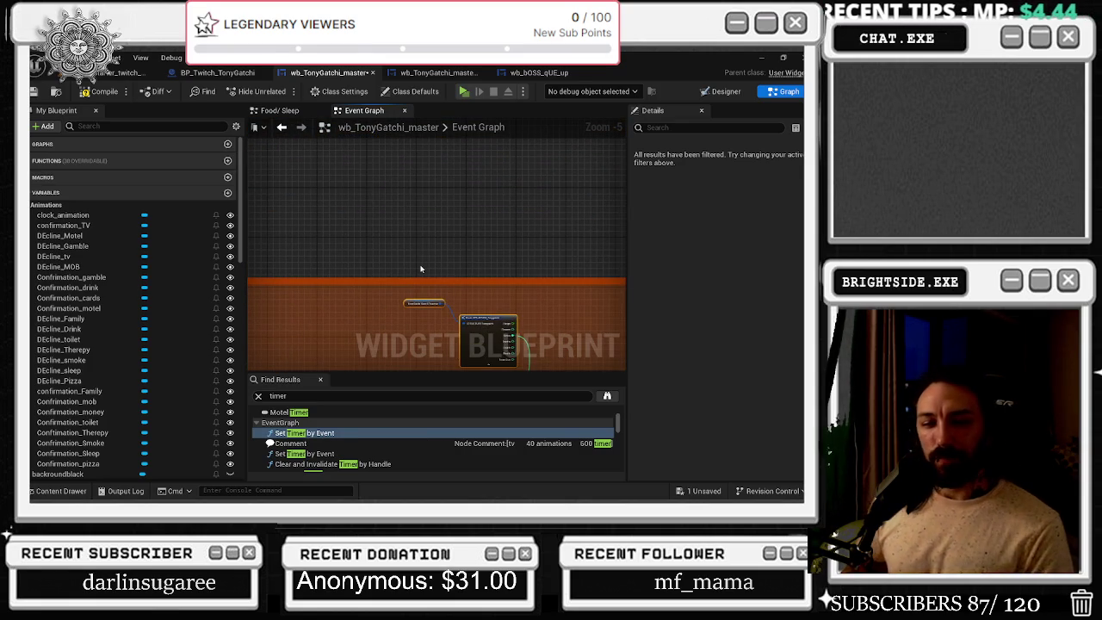
{"action": "scroll", "coordinate": [388, 278], "scroll_direction": "down", "scroll_amount": 2}
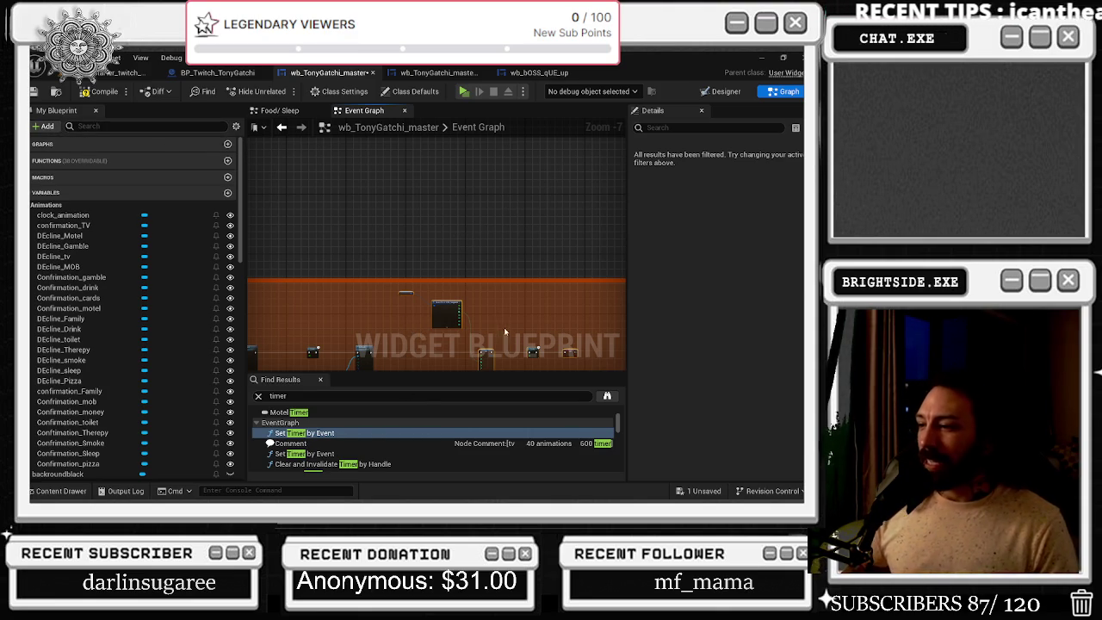
{"action": "scroll", "coordinate": [411, 347], "scroll_direction": "up", "scroll_amount": 2}
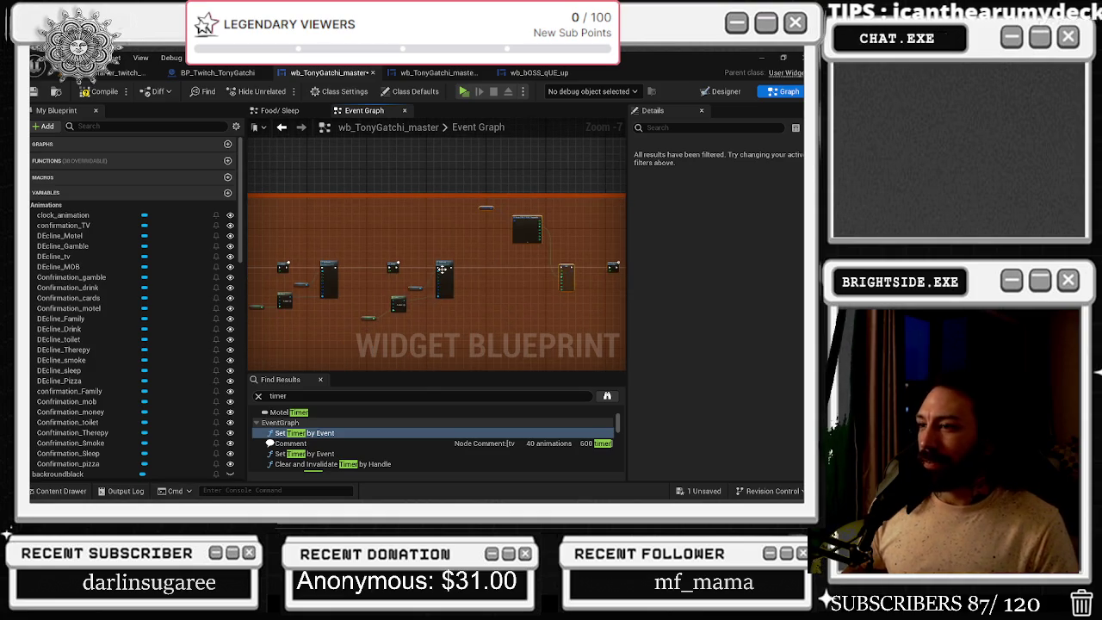
{"action": "scroll", "coordinate": [448, 229], "scroll_direction": "up", "scroll_amount": 2}
{"action": "scroll", "coordinate": [449, 230], "scroll_direction": "down", "scroll_amount": 3}
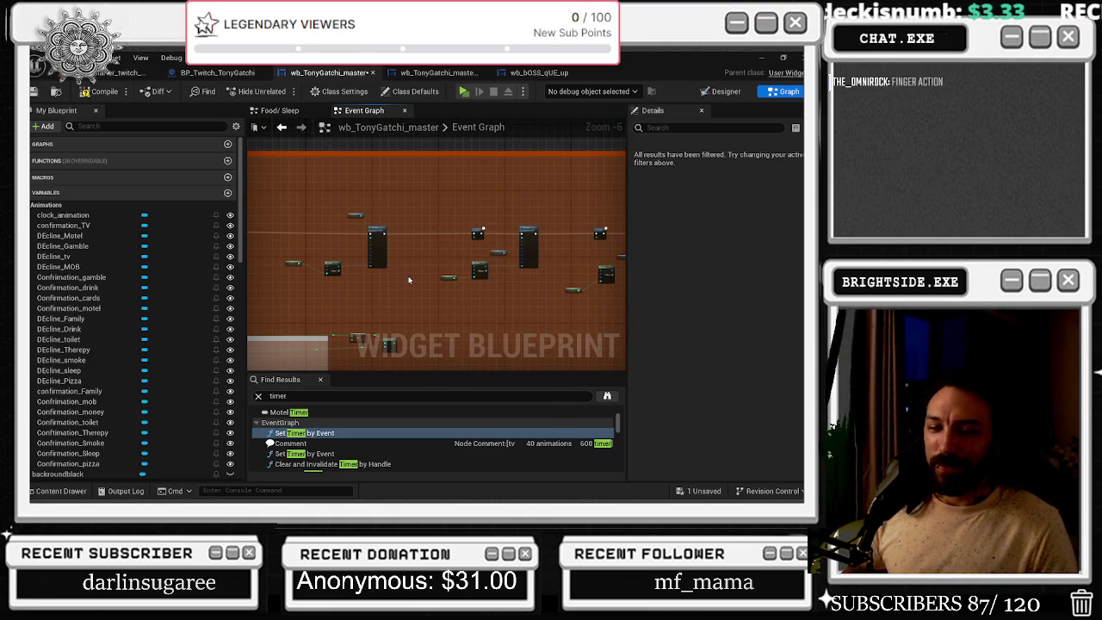
{"action": "scroll", "coordinate": [285, 256], "scroll_direction": "up", "scroll_amount": 3}
{"action": "mouse_move", "coordinate": [275, 257]}
{"action": "left_mouse_down"}
{"action": "mouse_move", "coordinate": [418, 328]}
{"action": "mouse_move", "coordinate": [406, 312]}
{"action": "left_mouse_up"}
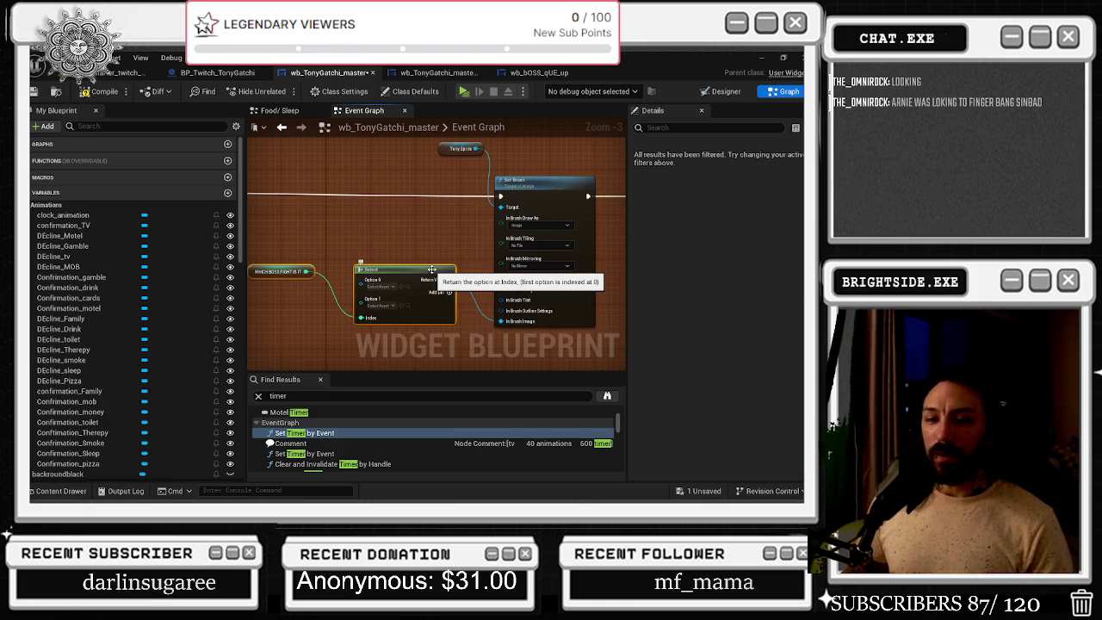
Nudge the boss fight_Attack custom event node slightly to the right
{"action": "mouse_move", "coordinate": [277, 228]}
{"action": "left_mouse_down"}
{"action": "mouse_move", "coordinate": [391, 322]}
{"action": "mouse_move", "coordinate": [404, 299]}
{"action": "left_mouse_up"}
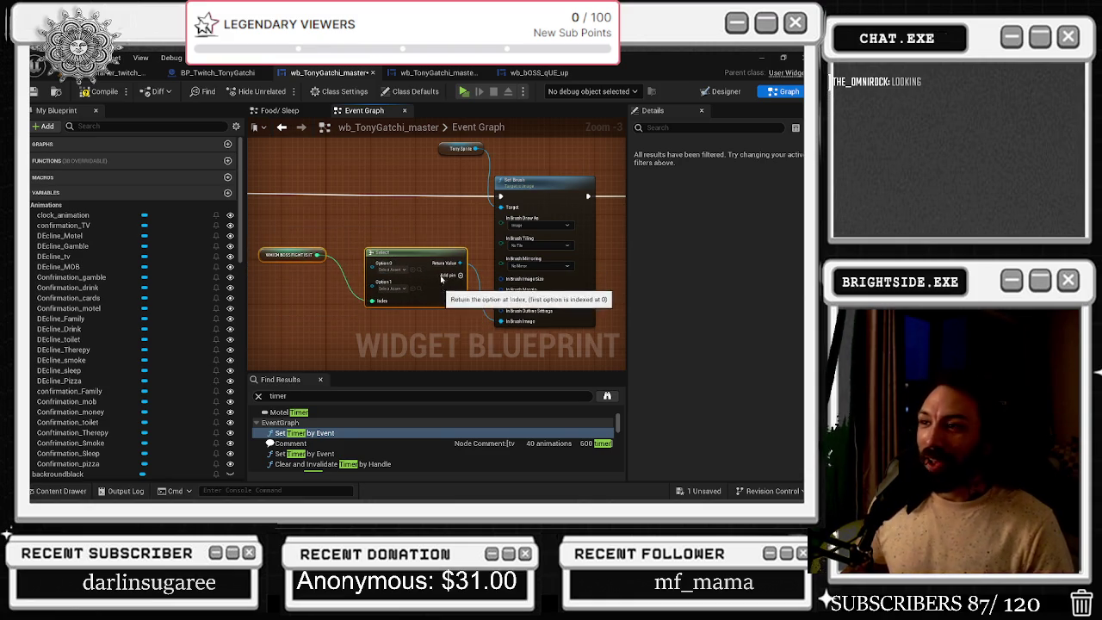
{"action": "scroll", "coordinate": [425, 236], "scroll_direction": "down", "scroll_amount": 3}
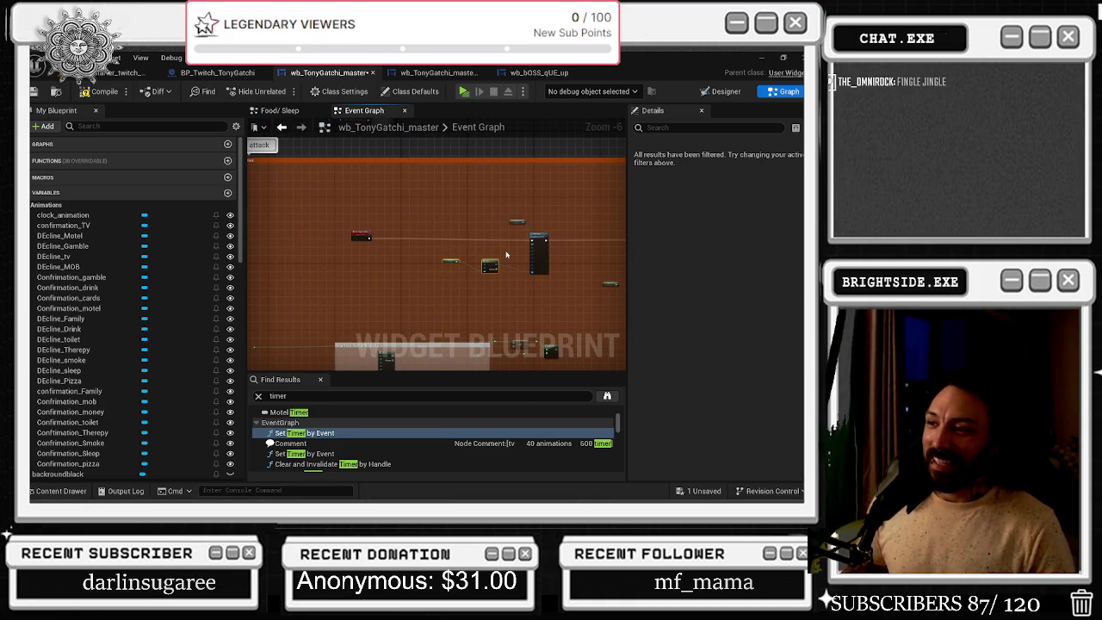
{"action": "left_click_drag", "start_coordinate": [360, 236], "coordinate": [403, 239]}
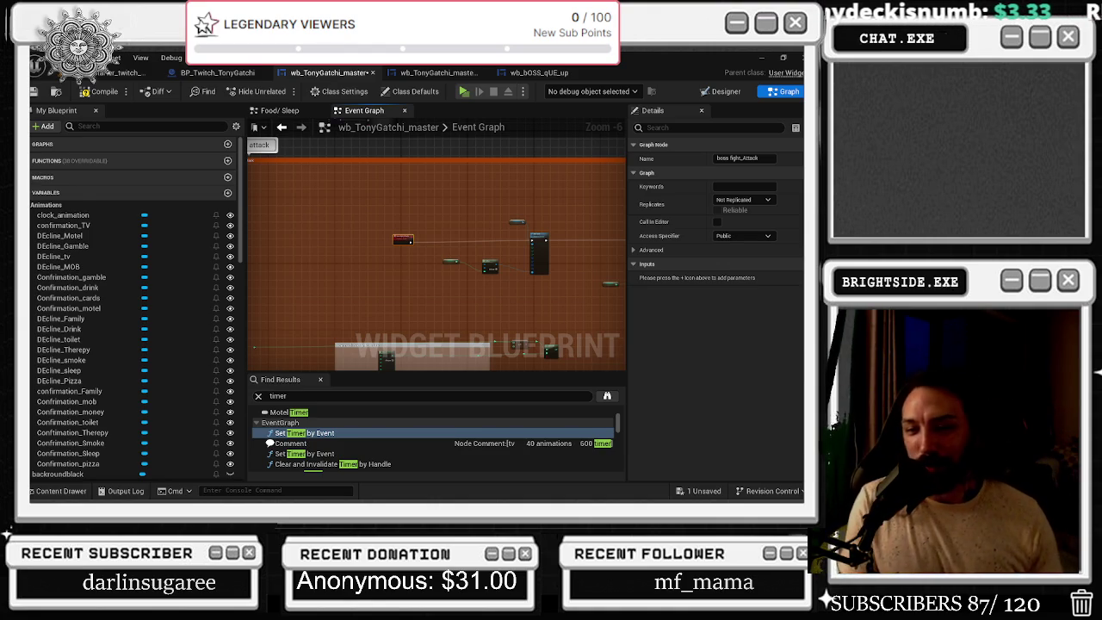
Bring the YouTube 'serving cvnt in 140 dubstep' browser window to the front
{"action": "key", "text": "alt+Tab"}
{"action": "key", "text": "alt+Tab"}
{"action": "key", "text": "Tab"}
{"action": "key", "text": "Tab"}
{"action": "key", "text": "Escape"}
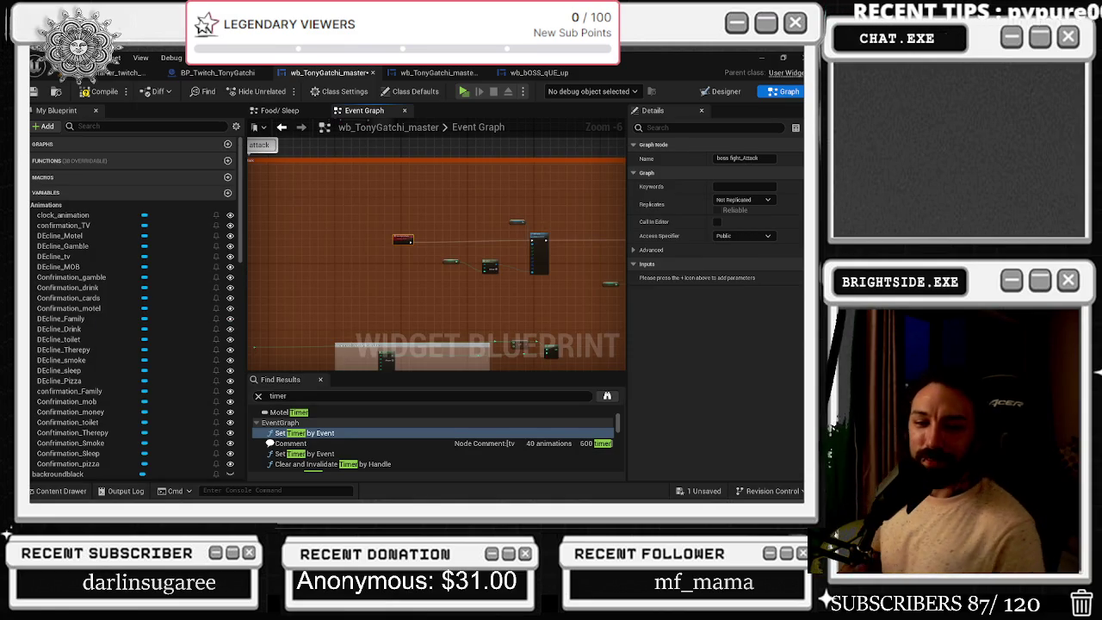
{"action": "key", "text": "alt+Tab"}
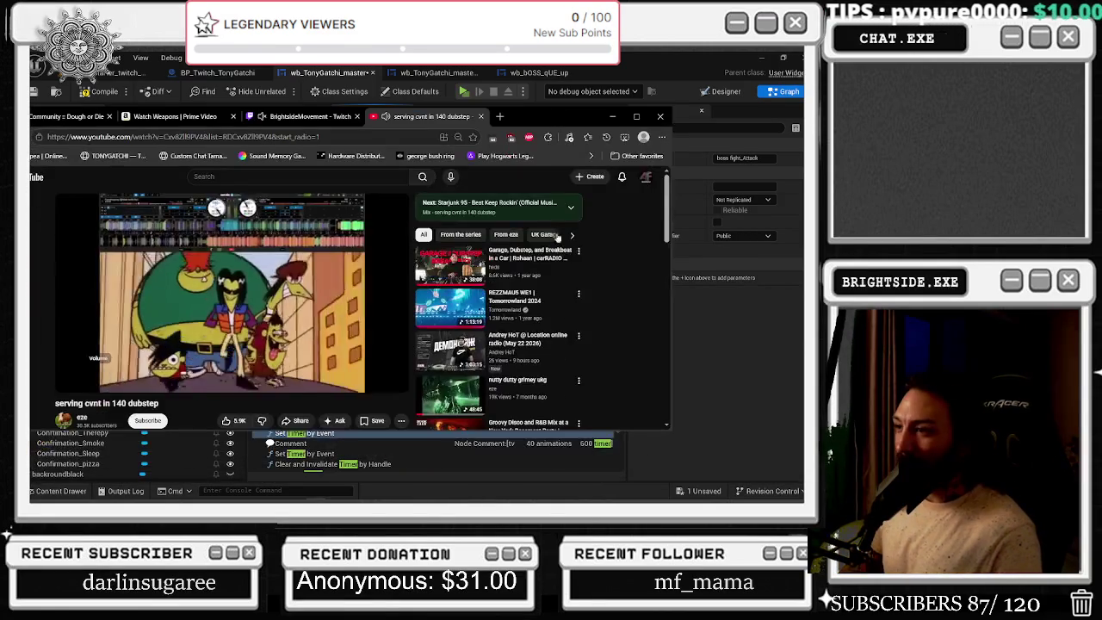
{"action": "scroll", "coordinate": [539, 307], "scroll_direction": "down", "scroll_amount": 2}
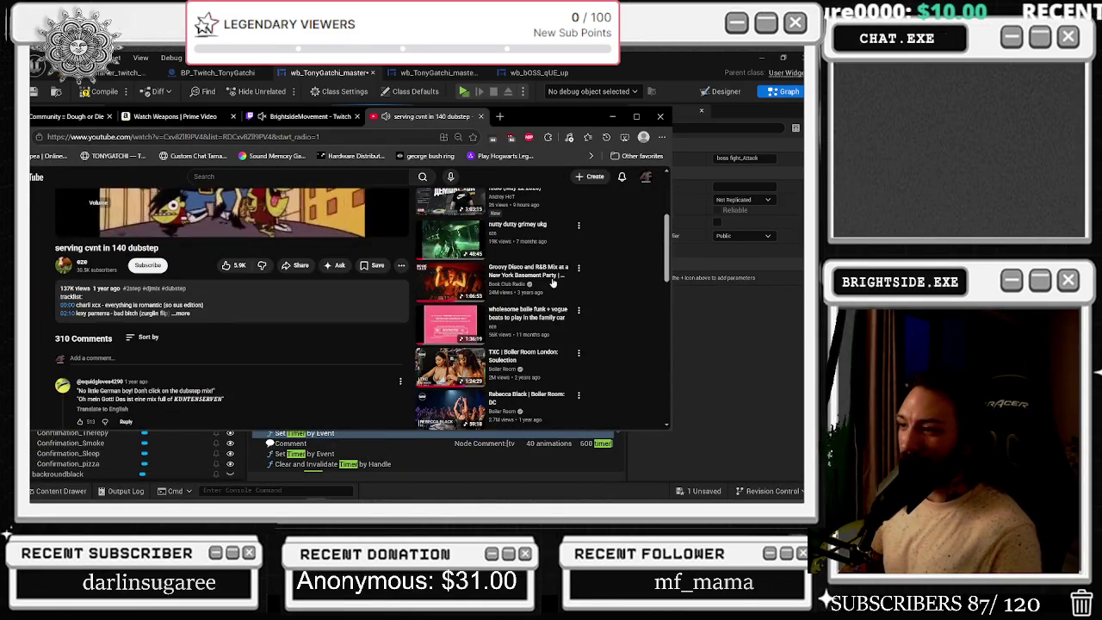
{"action": "scroll", "coordinate": [544, 319], "scroll_direction": "up", "scroll_amount": 3}
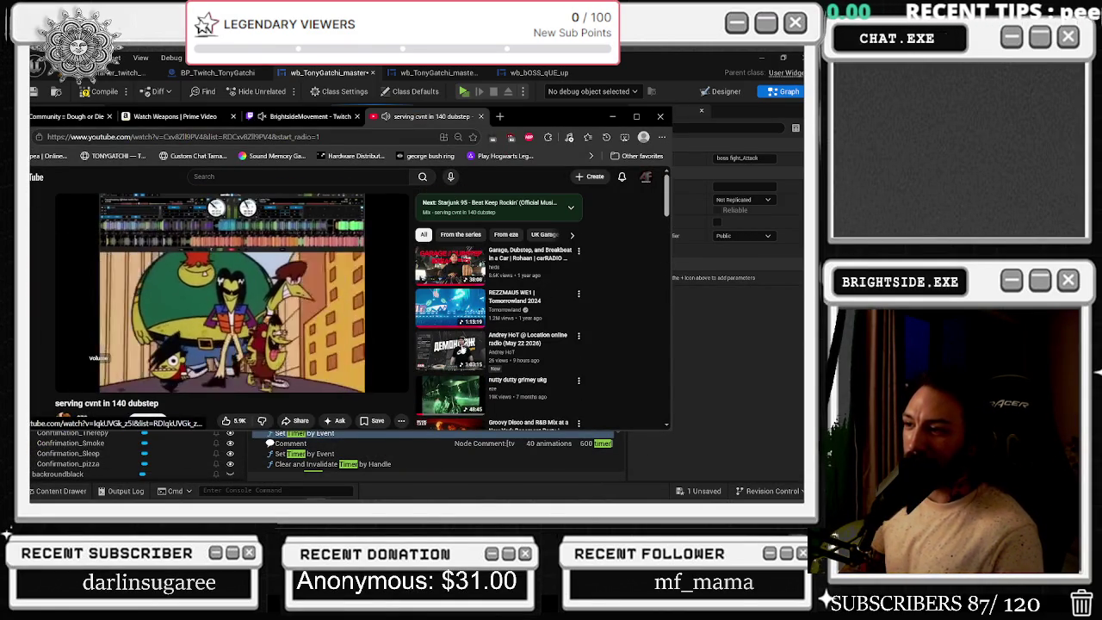
{"action": "scroll", "coordinate": [448, 379], "scroll_direction": "down", "scroll_amount": 1}
{"action": "scroll", "coordinate": [449, 379], "scroll_direction": "down", "scroll_amount": 1}
{"action": "scroll", "coordinate": [559, 344], "scroll_direction": "down", "scroll_amount": 1}
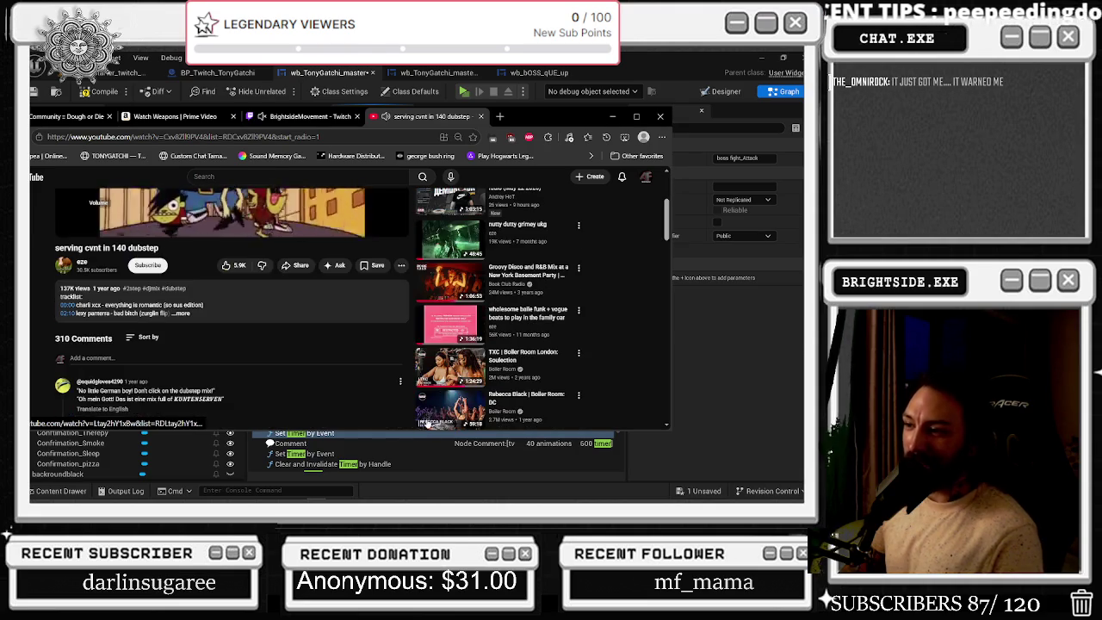
{"action": "scroll", "coordinate": [622, 310], "scroll_direction": "down", "scroll_amount": 1}
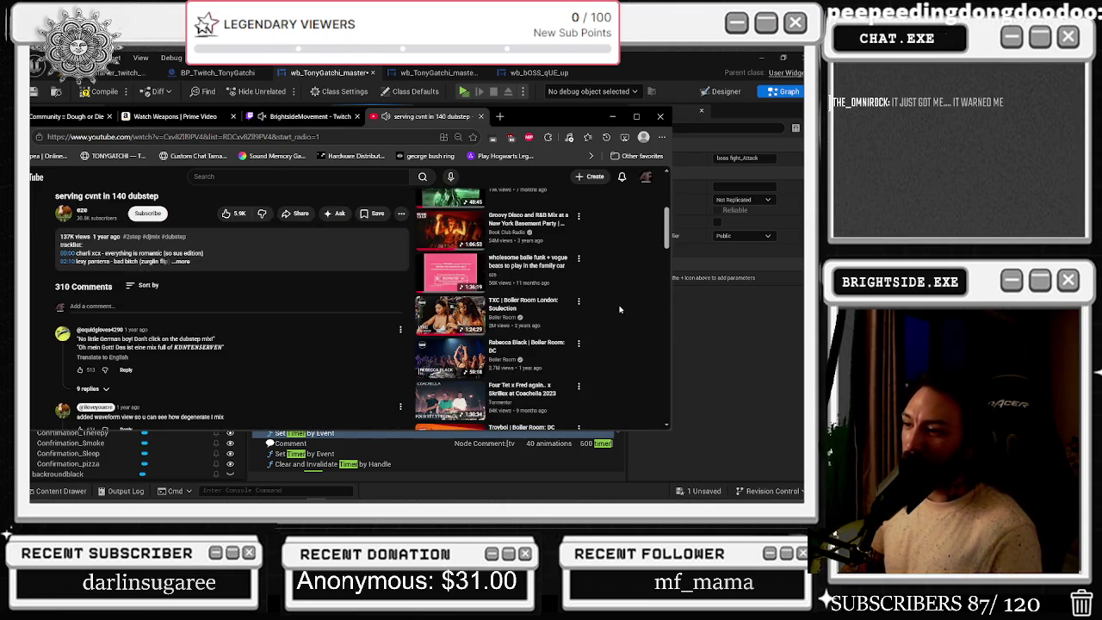
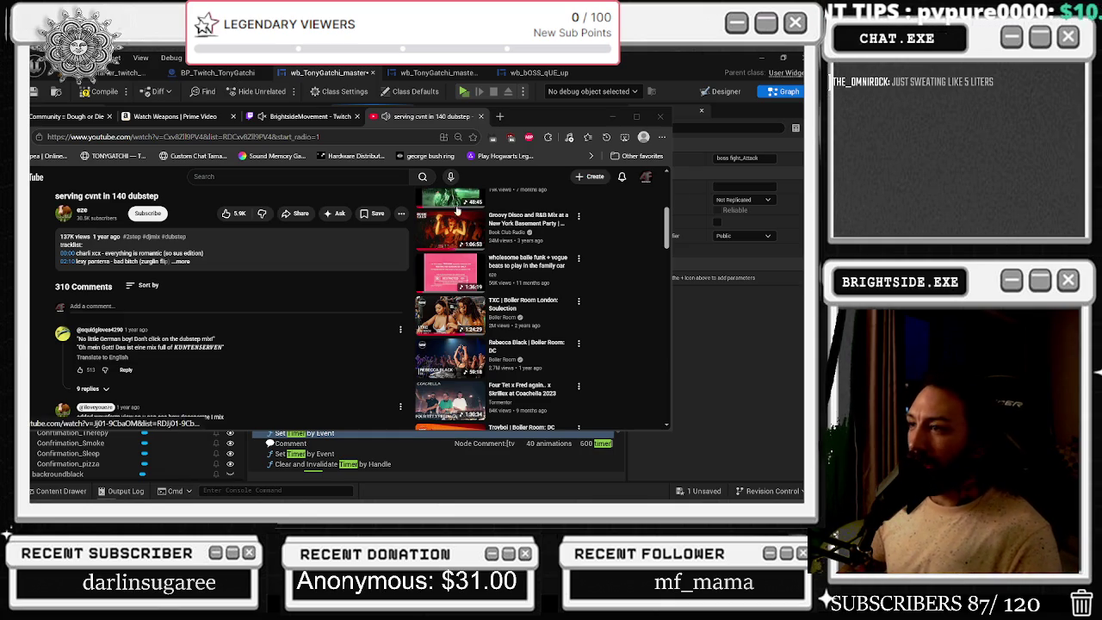
Play 'Rebecca Black | Boiler Room: DC' from the related-videos sidebar
{"action": "scroll", "coordinate": [495, 284], "scroll_direction": "down", "scroll_amount": 3}
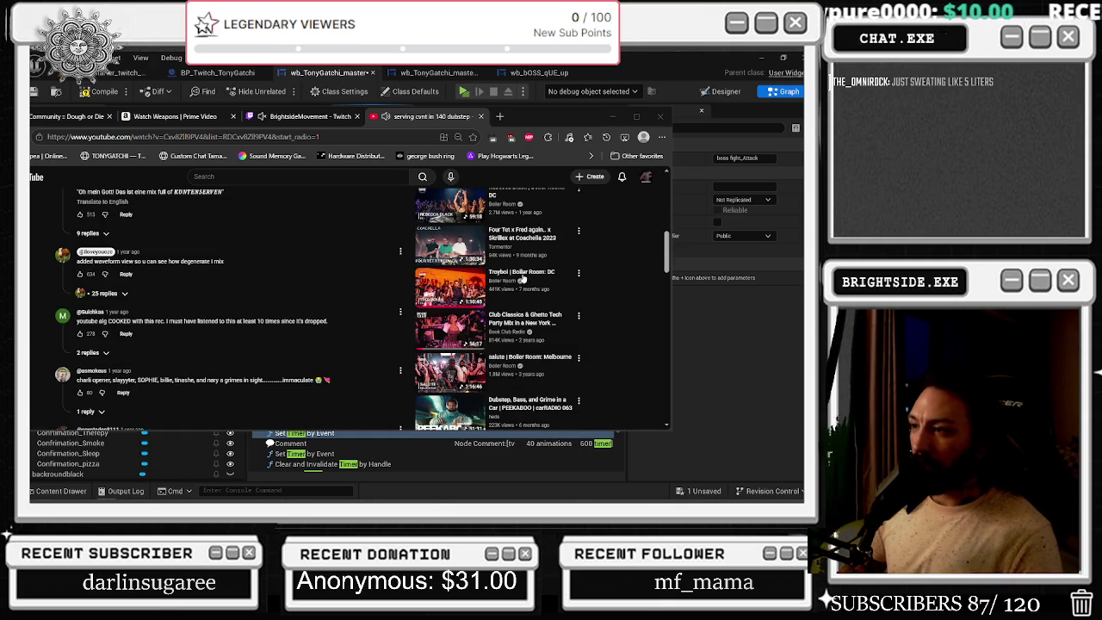
{"action": "scroll", "coordinate": [547, 353], "scroll_direction": "up", "scroll_amount": 3}
{"action": "left_click", "coordinate": [448, 360]}
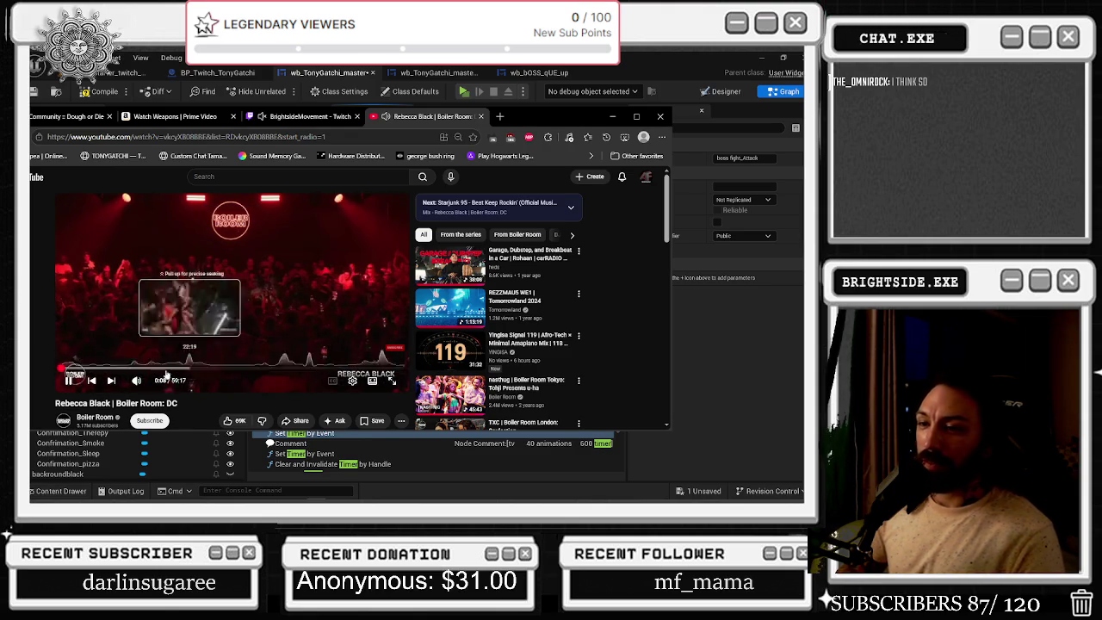
Seek the Boiler Room set to about 21:08 and maximize the browser window
{"action": "mouse_move", "coordinate": [134, 372]}
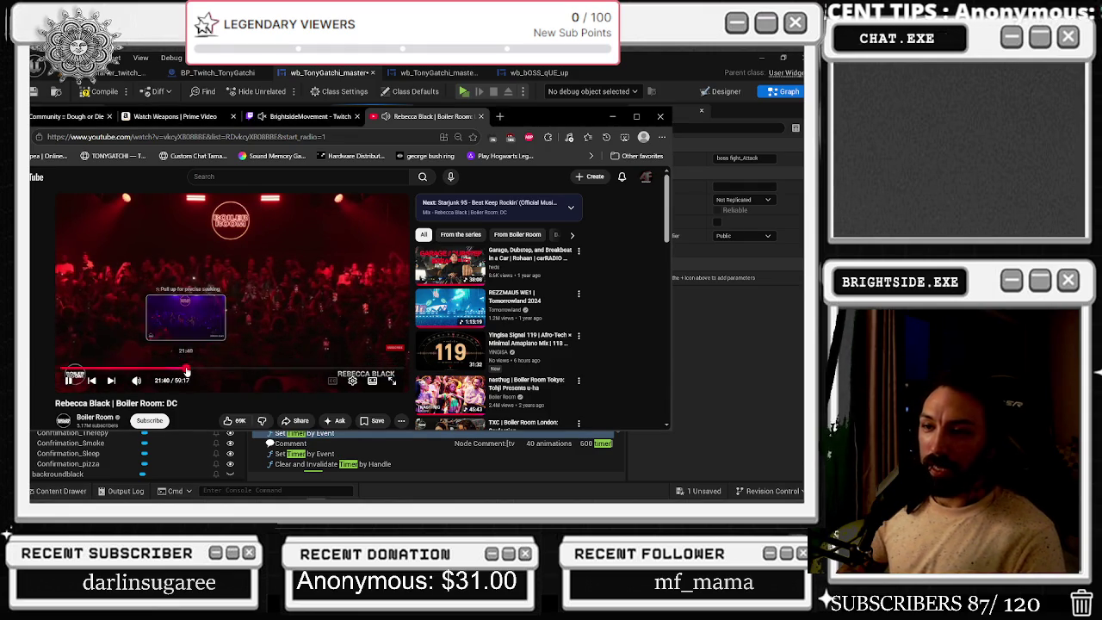
{"action": "left_click", "coordinate": [186, 369]}
{"action": "left_click", "coordinate": [182, 369]}
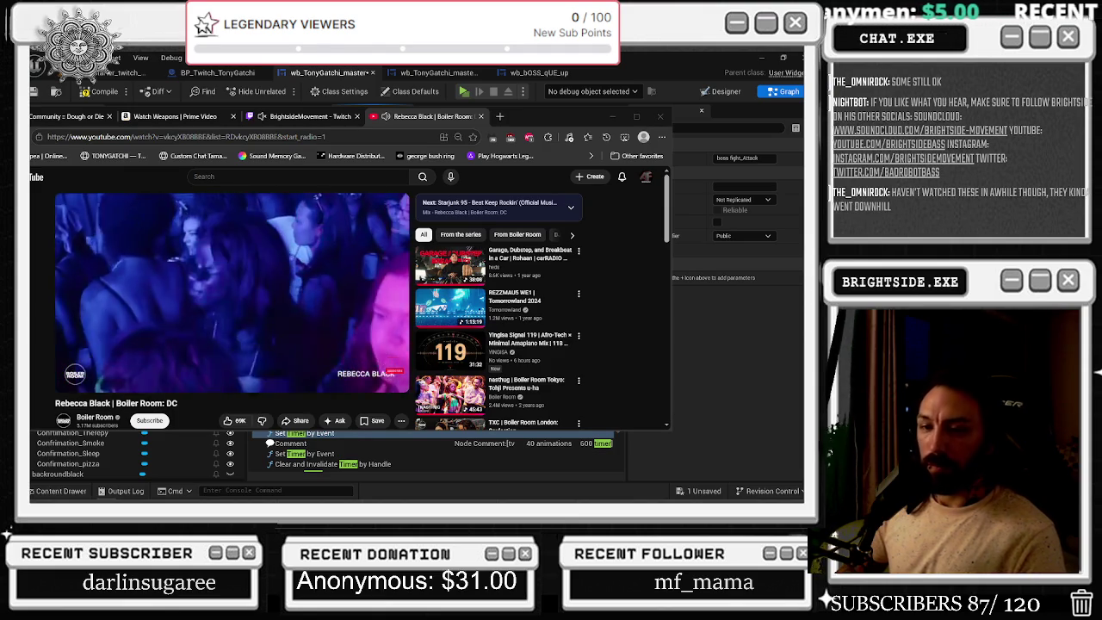
{"action": "mouse_move", "coordinate": [152, 225]}
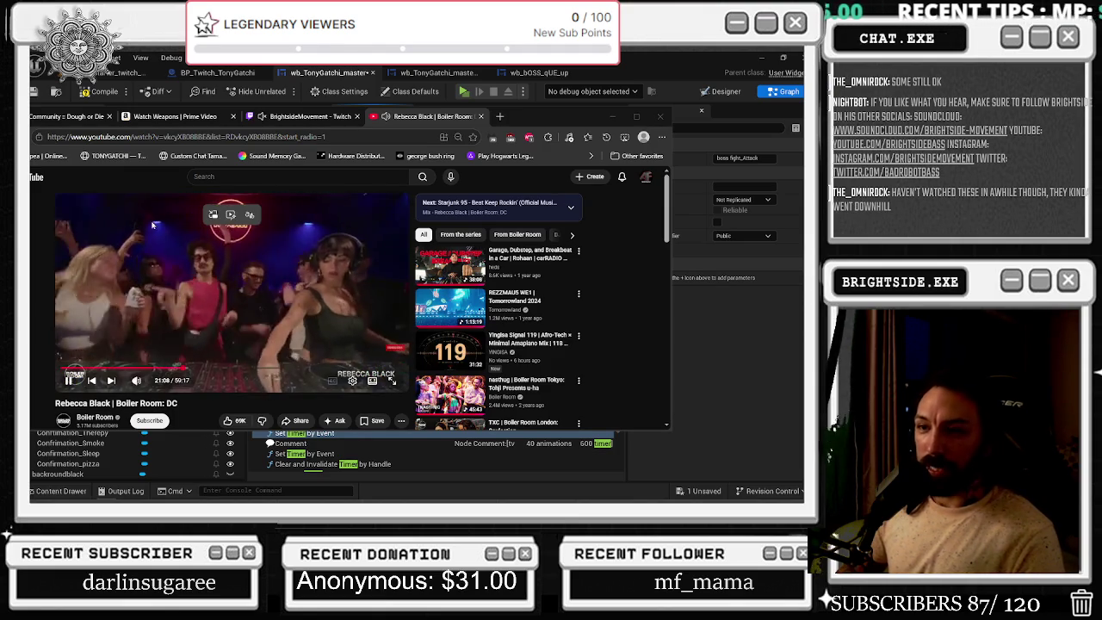
{"action": "left_click", "coordinate": [636, 116]}
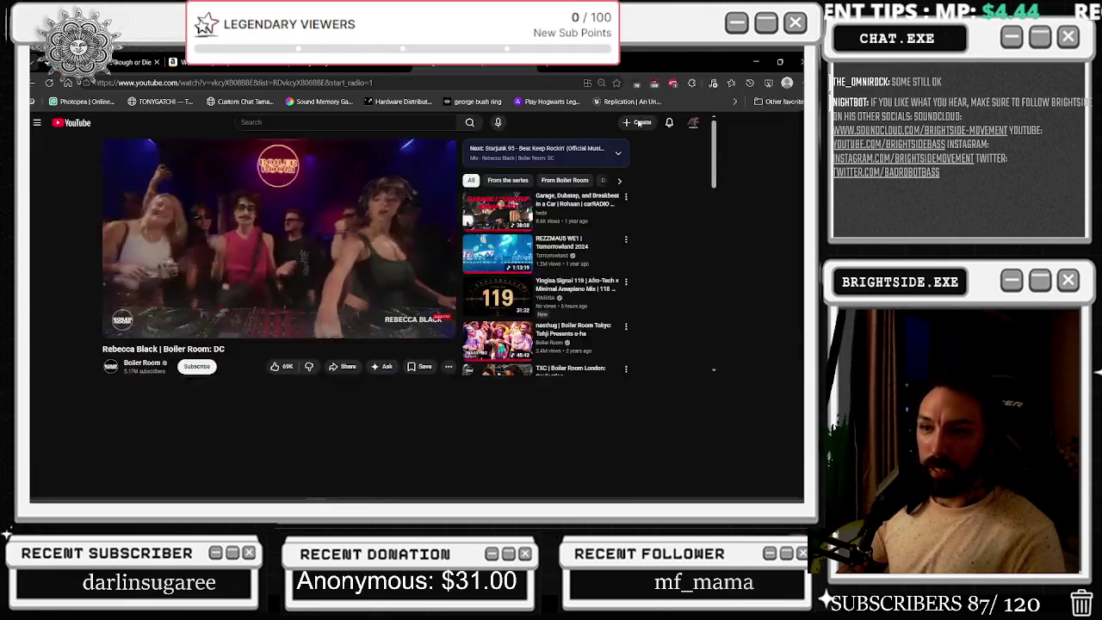
{"action": "mouse_move", "coordinate": [552, 229]}
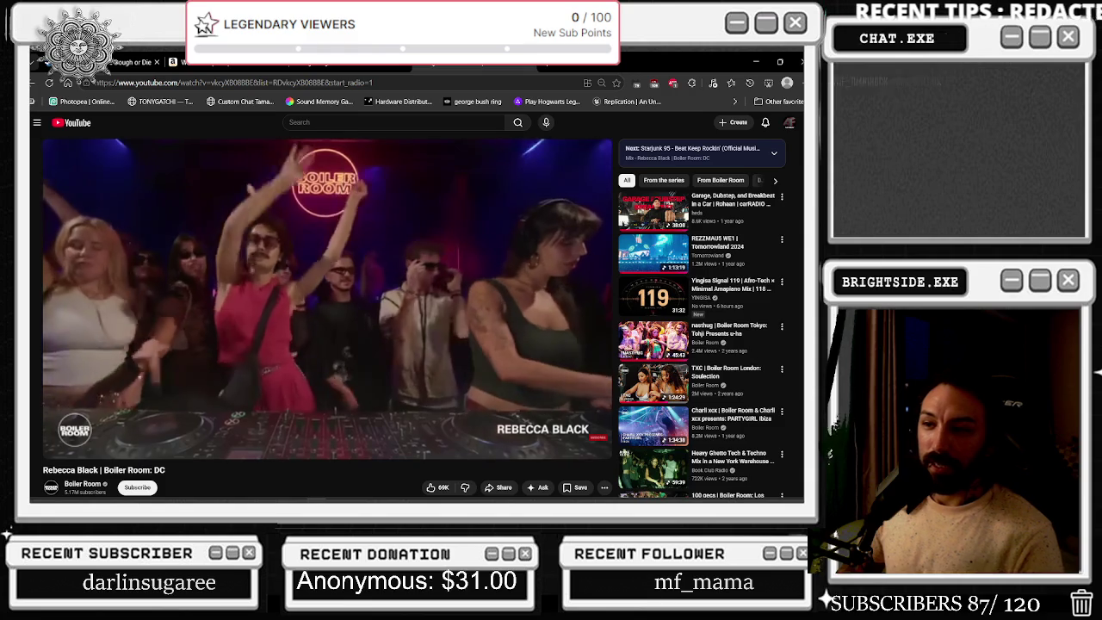
{"action": "mouse_move", "coordinate": [461, 227]}
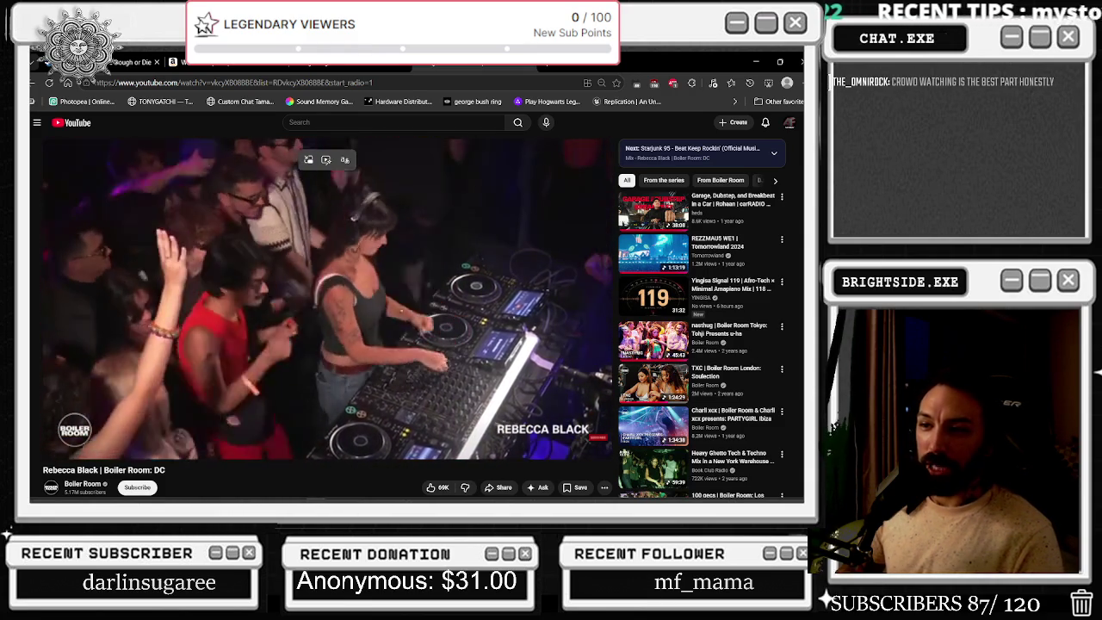
{"action": "mouse_move", "coordinate": [371, 311]}
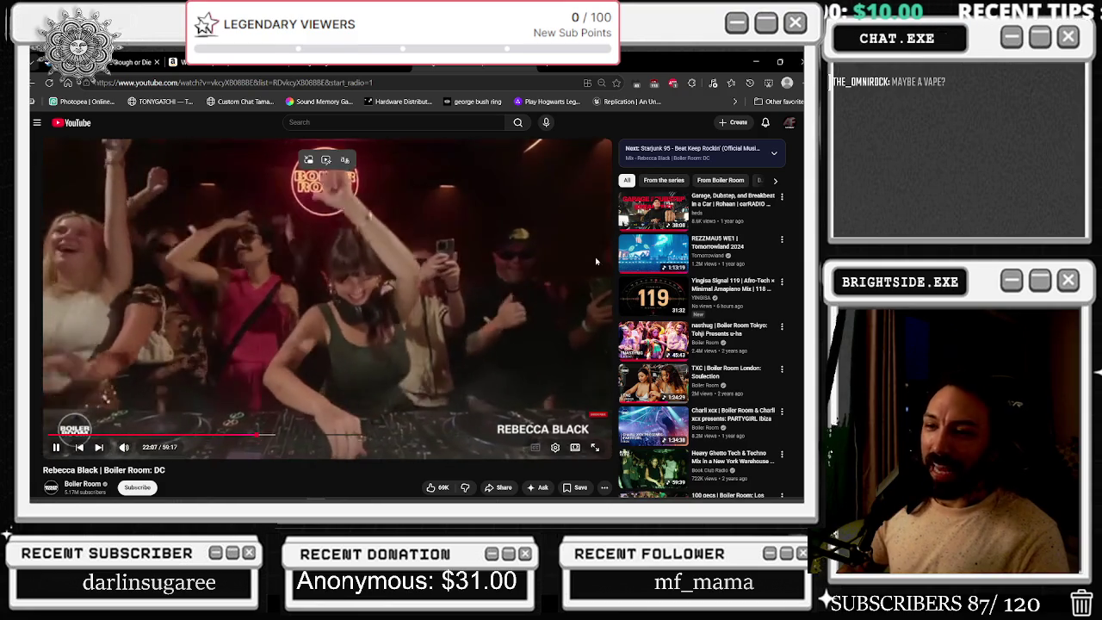
Skip the Boiler Room set ahead ten seconds, then pause it
{"action": "left_click", "coordinate": [670, 250]}
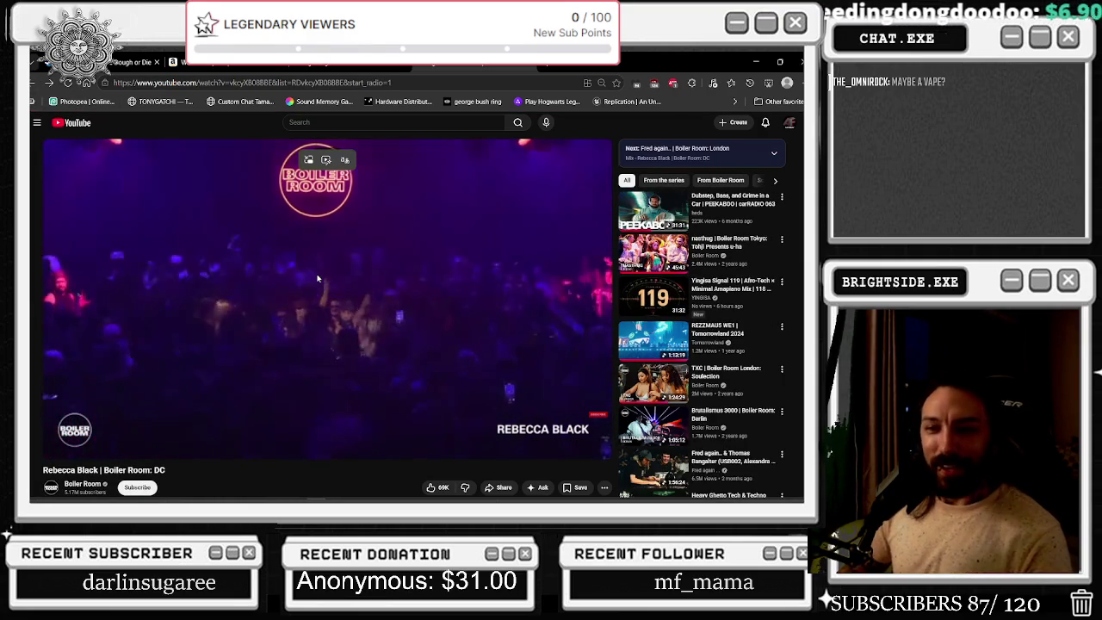
{"action": "key", "text": "l"}
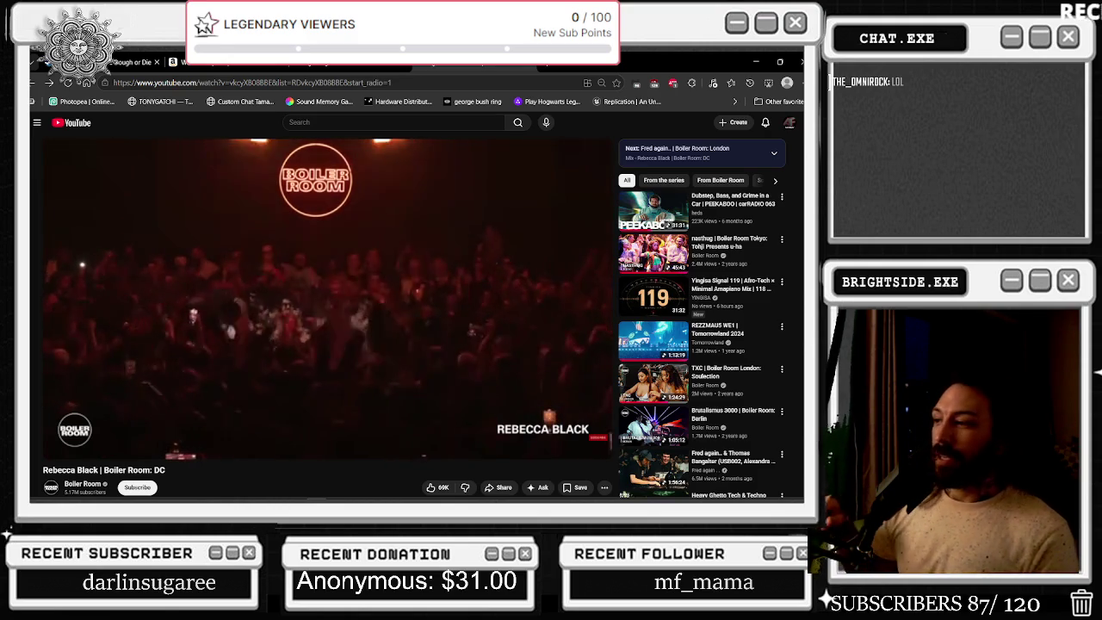
{"action": "mouse_move", "coordinate": [508, 294]}
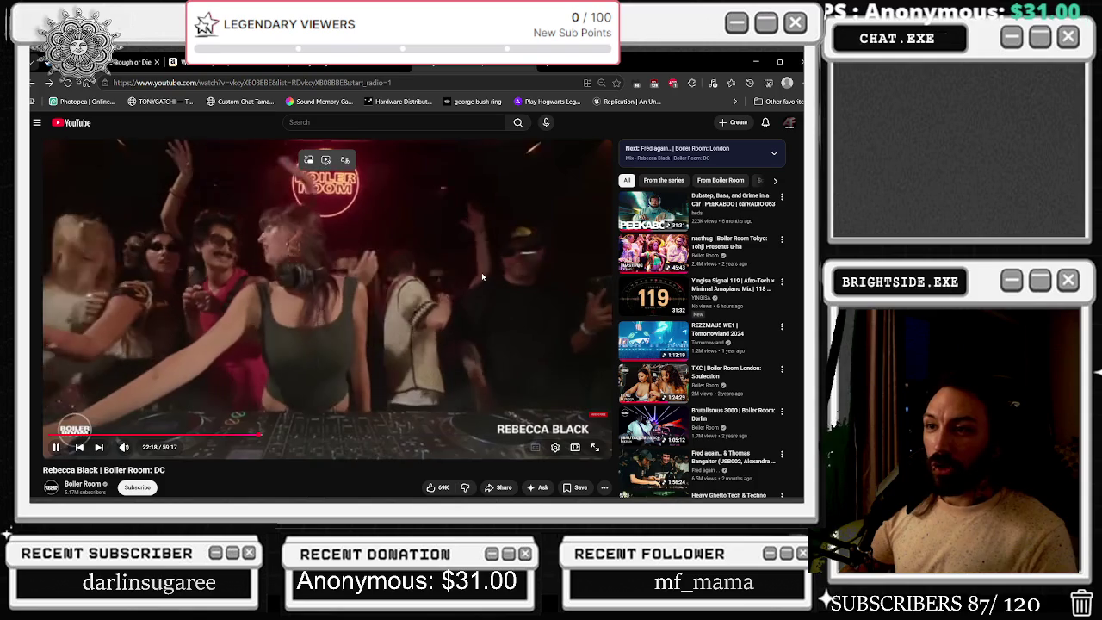
{"action": "left_click", "coordinate": [284, 253]}
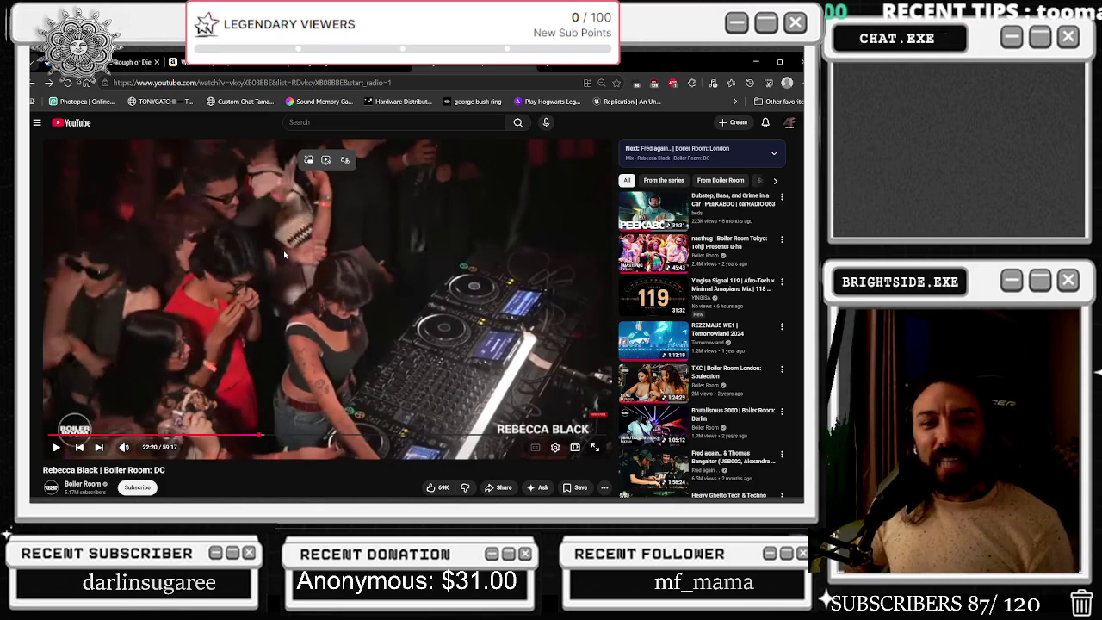
Replay the section around 22:15 with repeated five-second rewinds, leaving it playing from 22:17
{"action": "key", "text": "Left"}
{"action": "left_click", "coordinate": [283, 249]}
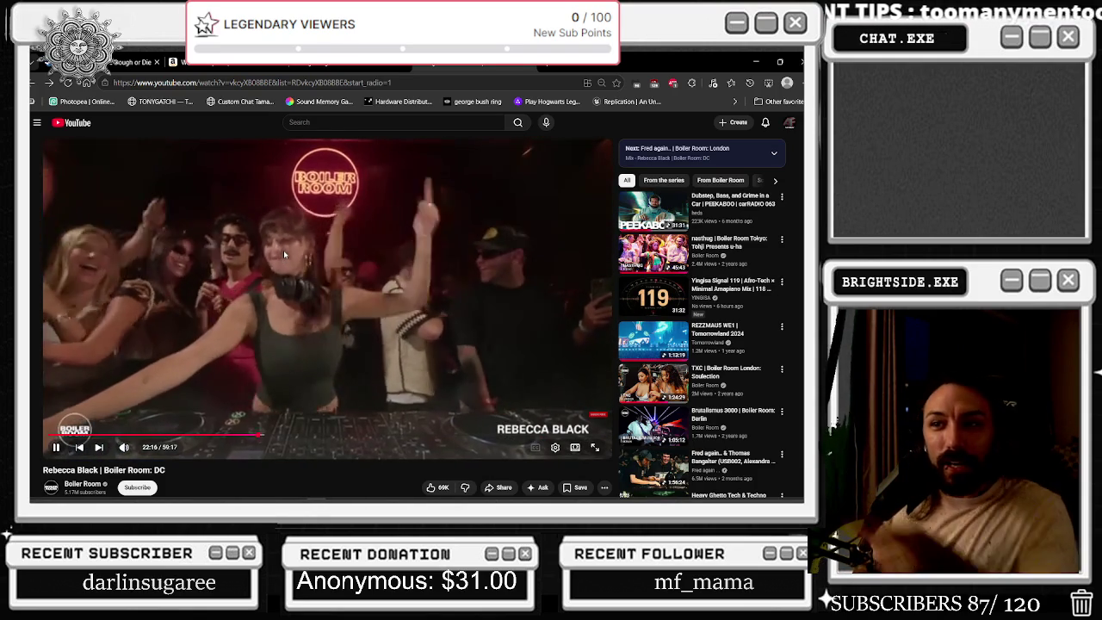
{"action": "left_click", "coordinate": [283, 250]}
{"action": "key", "text": "Left"}
{"action": "left_click", "coordinate": [283, 250]}
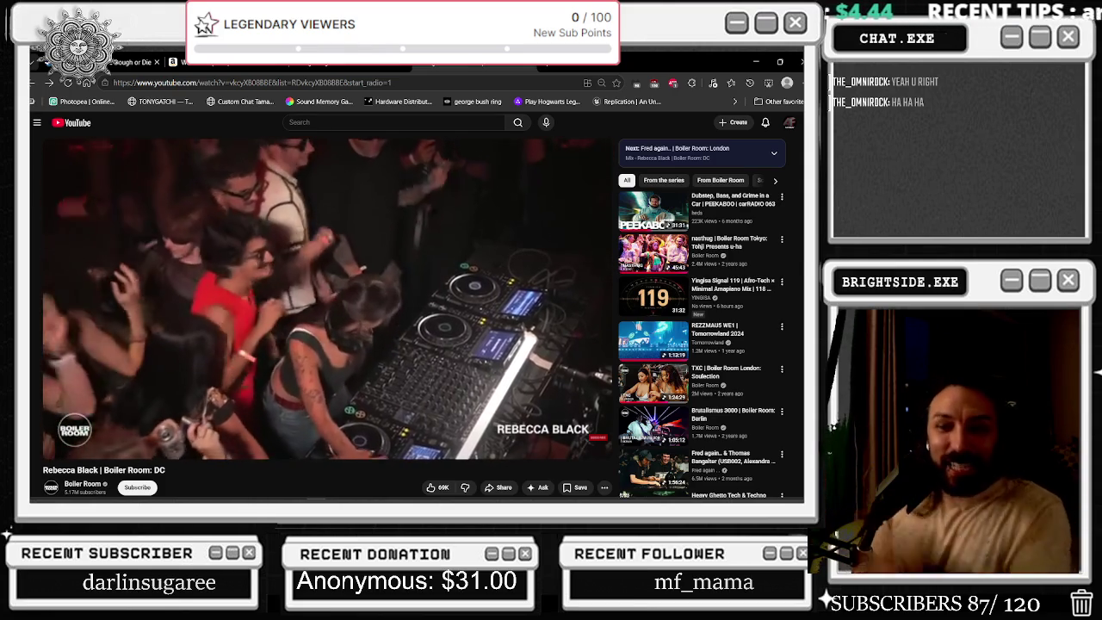
{"action": "key", "text": "Left"}
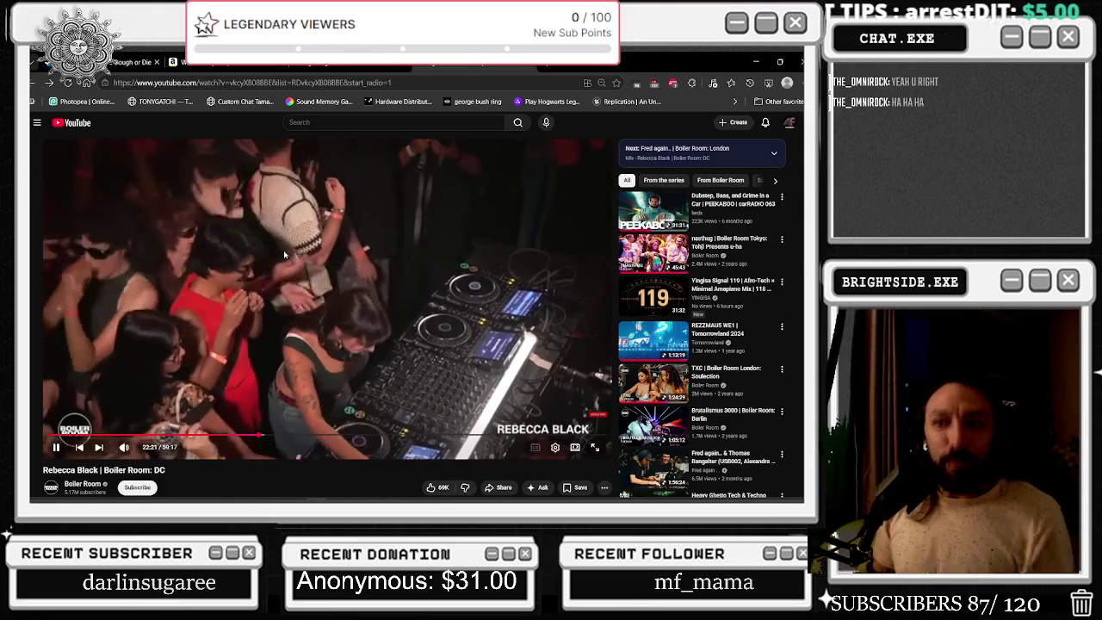
{"action": "key", "text": "space"}
{"action": "key", "text": "space"}
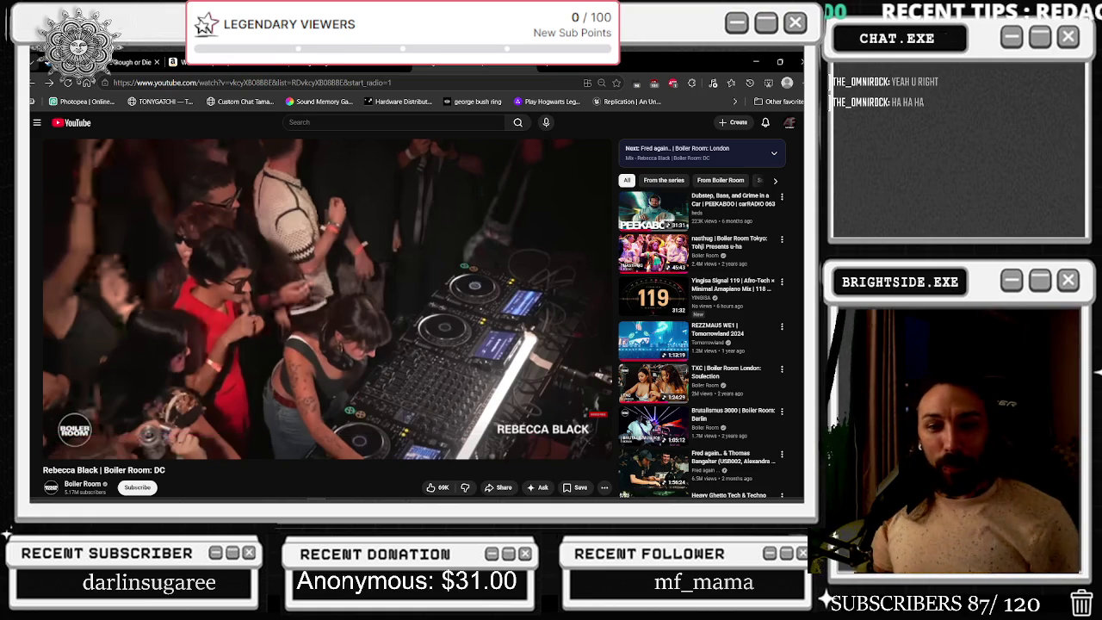
{"action": "key", "text": "Left"}
{"action": "key", "text": "Left"}
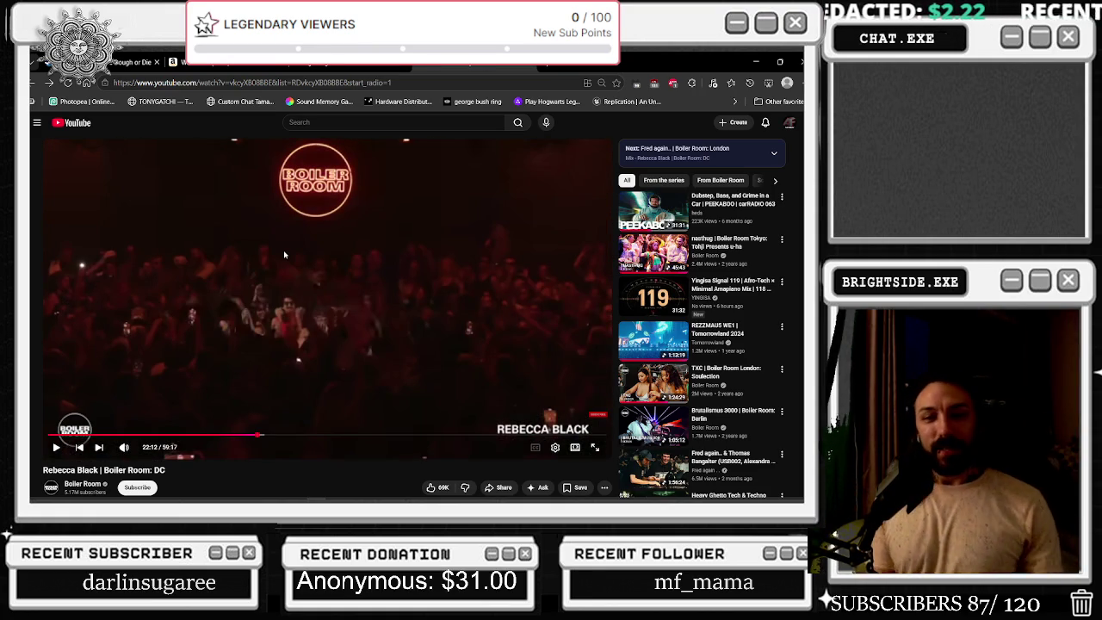
{"action": "key", "text": "space"}
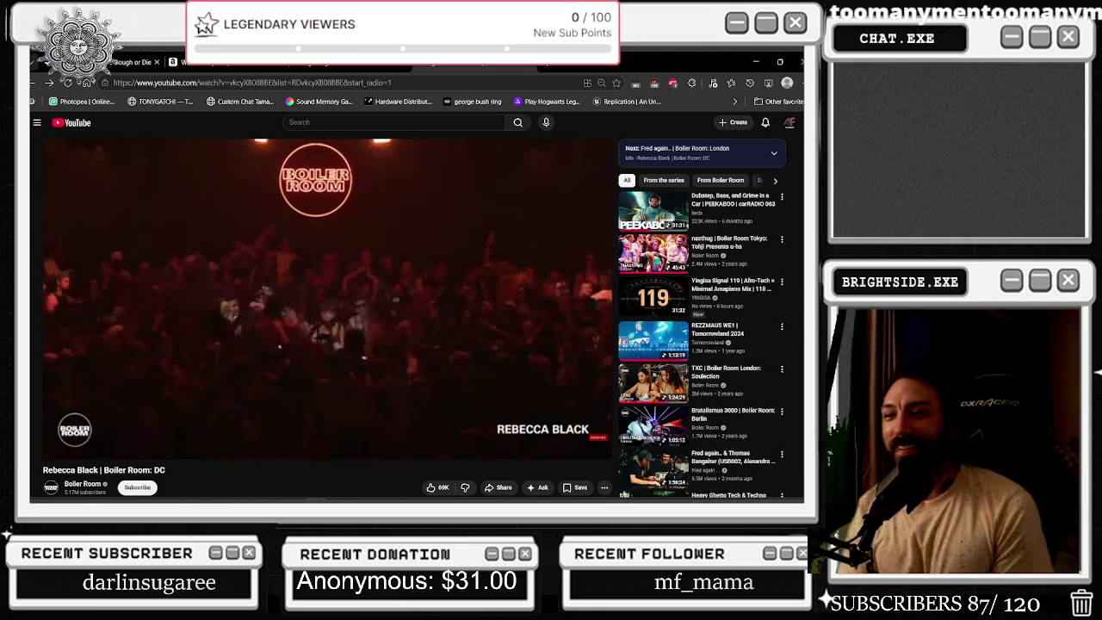
{"action": "mouse_move", "coordinate": [466, 223]}
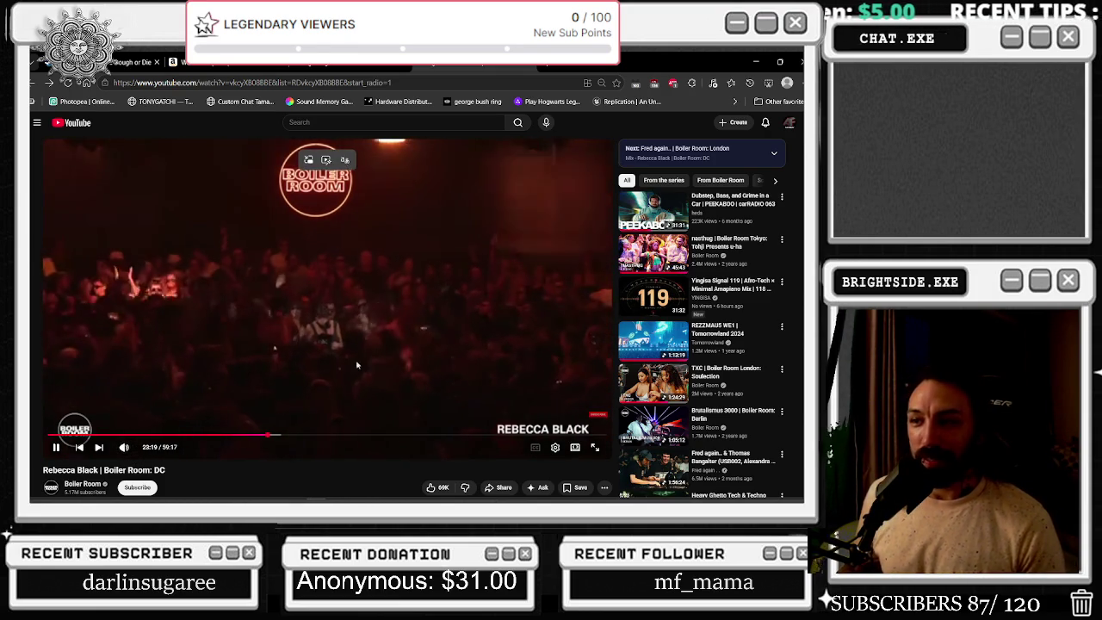
{"action": "left_click", "coordinate": [574, 447]}
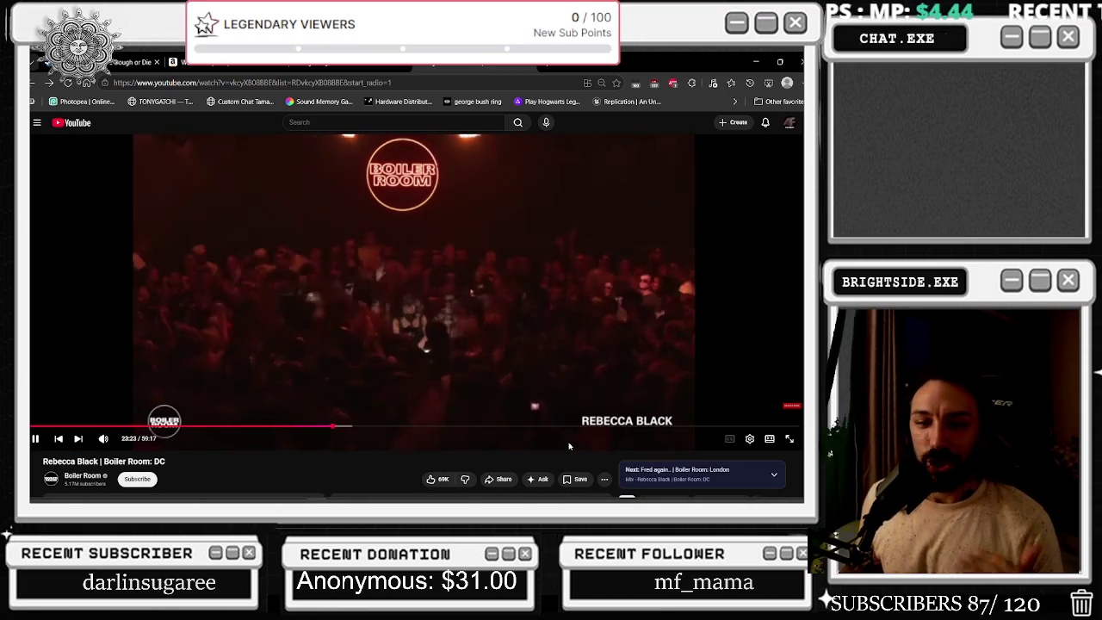
Let the Boiler Room set play, then return to the Unreal Engine blueprint editor
{"action": "scroll", "coordinate": [356, 433], "scroll_direction": "down", "scroll_amount": 3}
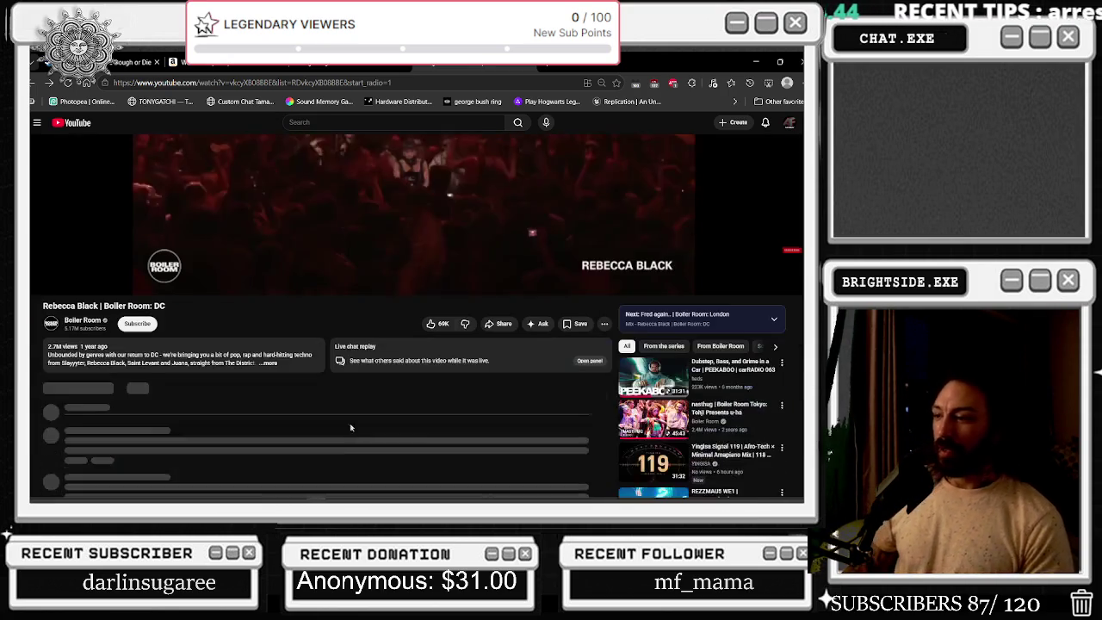
{"action": "scroll", "coordinate": [361, 344], "scroll_direction": "up", "scroll_amount": 3}
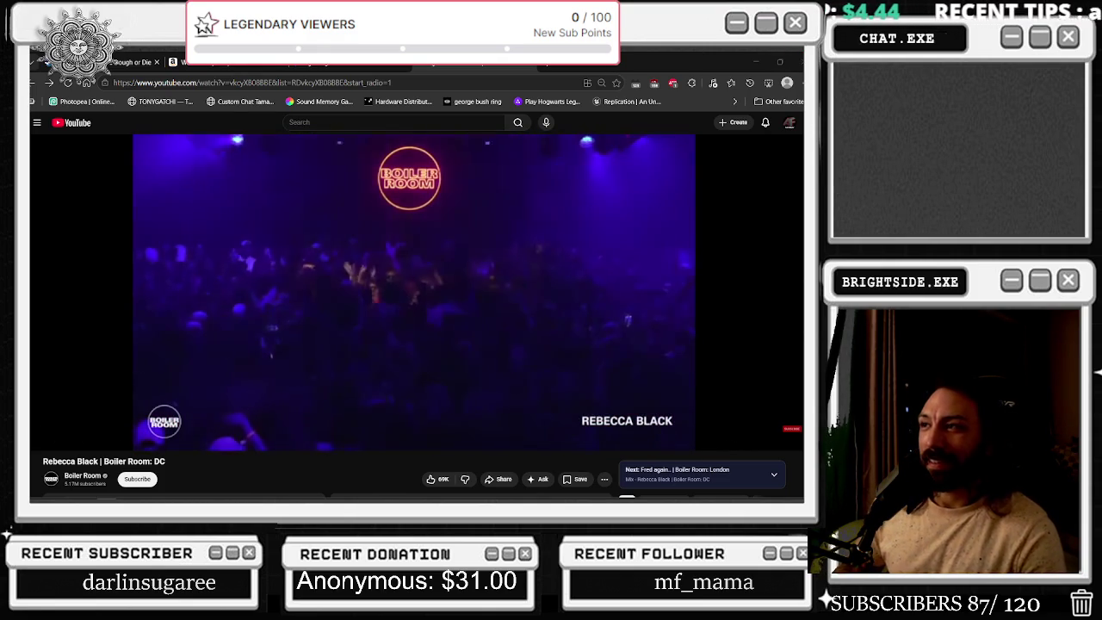
{"action": "mouse_move", "coordinate": [261, 371]}
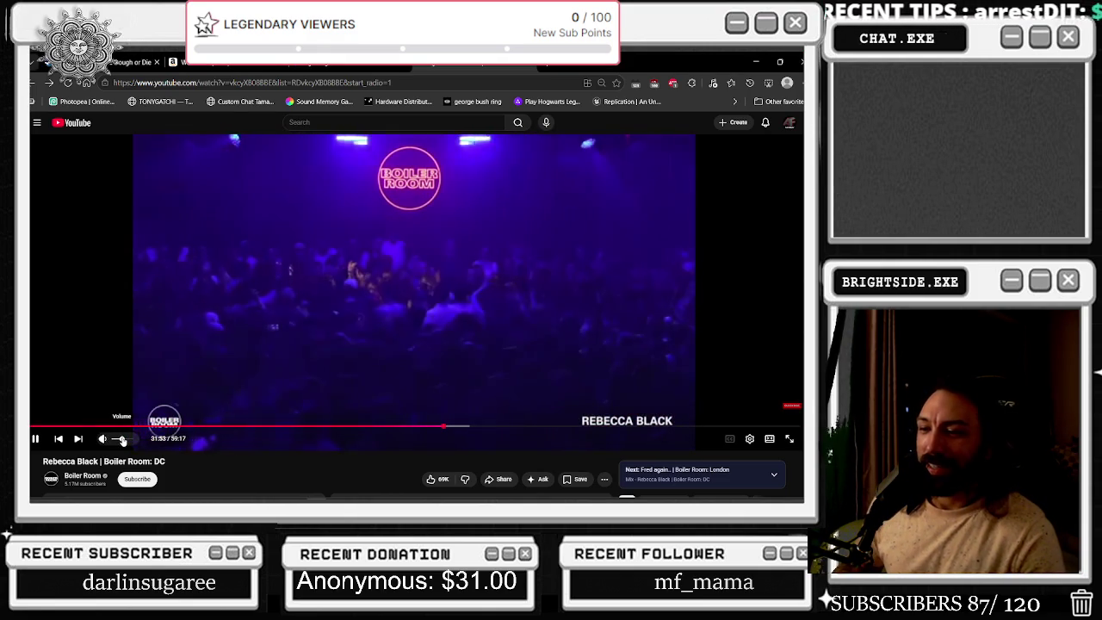
{"action": "left_click", "coordinate": [112, 504]}
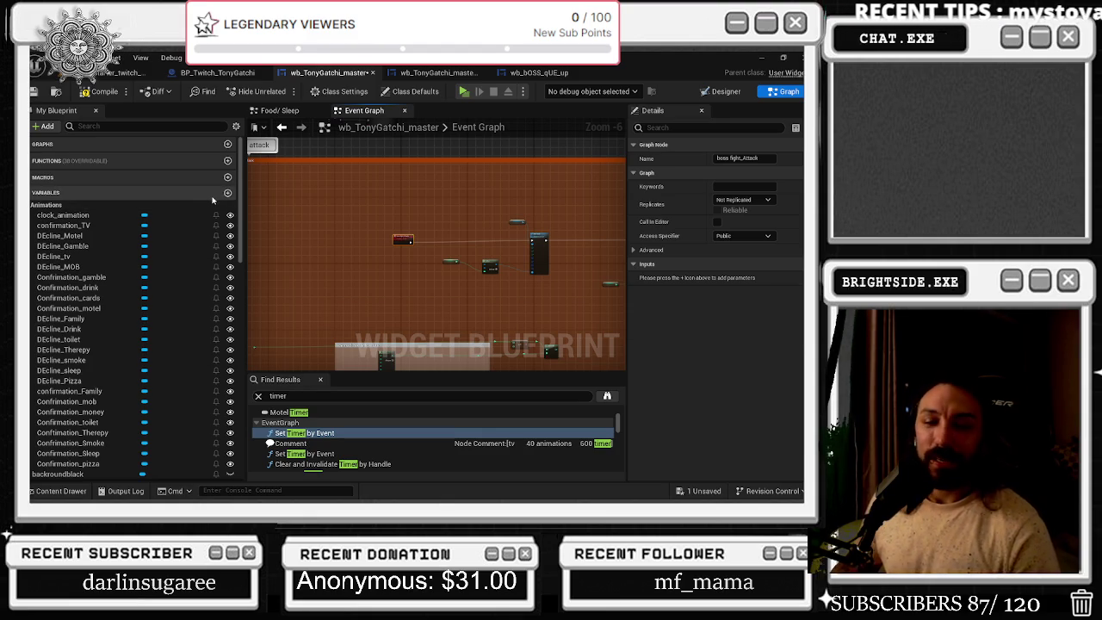
Add an Option 2 pin to the Select node and move it and WHICH BOSS FIGHT IS IT leftward
{"action": "left_click_drag", "start_coordinate": [355, 208], "coordinate": [270, 158]}
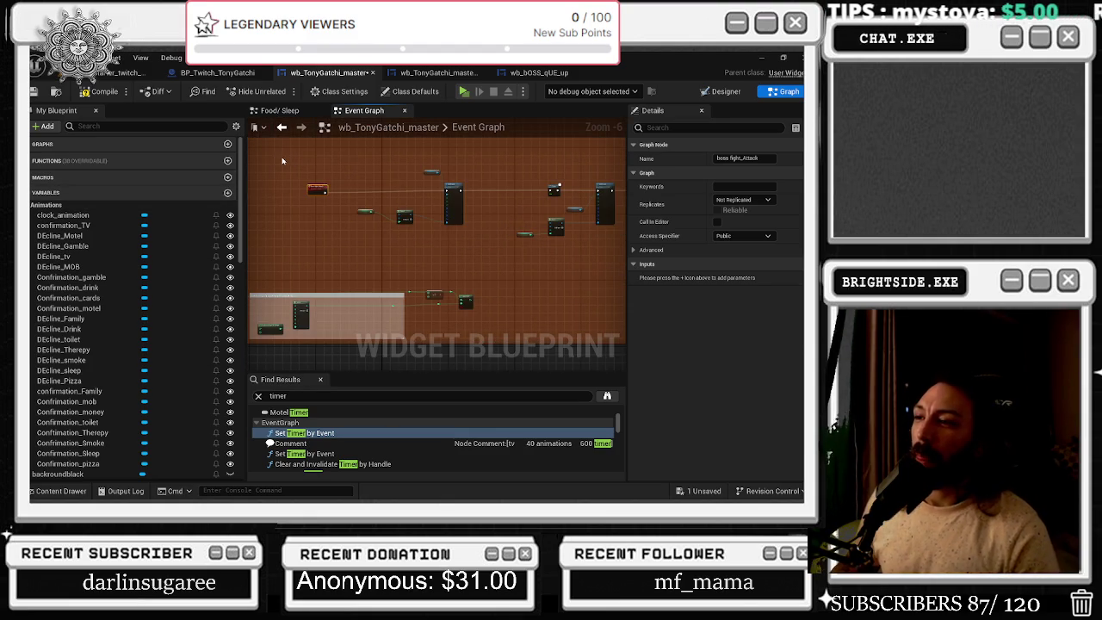
{"action": "scroll", "coordinate": [466, 232], "scroll_direction": "up", "scroll_amount": 3}
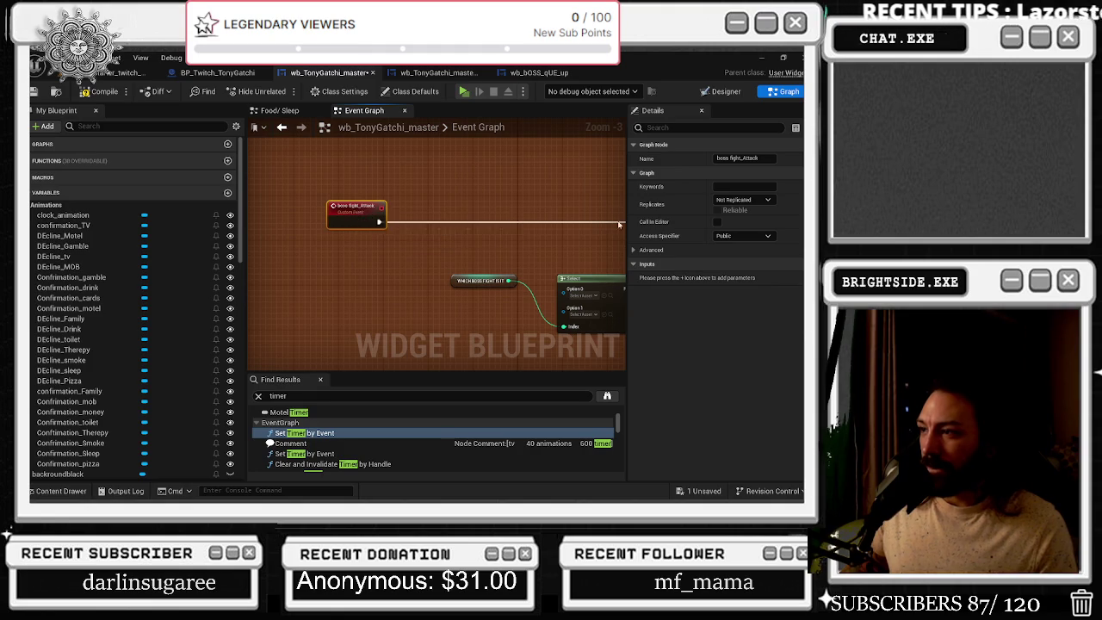
{"action": "left_click_drag", "start_coordinate": [594, 237], "coordinate": [502, 209]}
{"action": "left_click", "coordinate": [553, 271]}
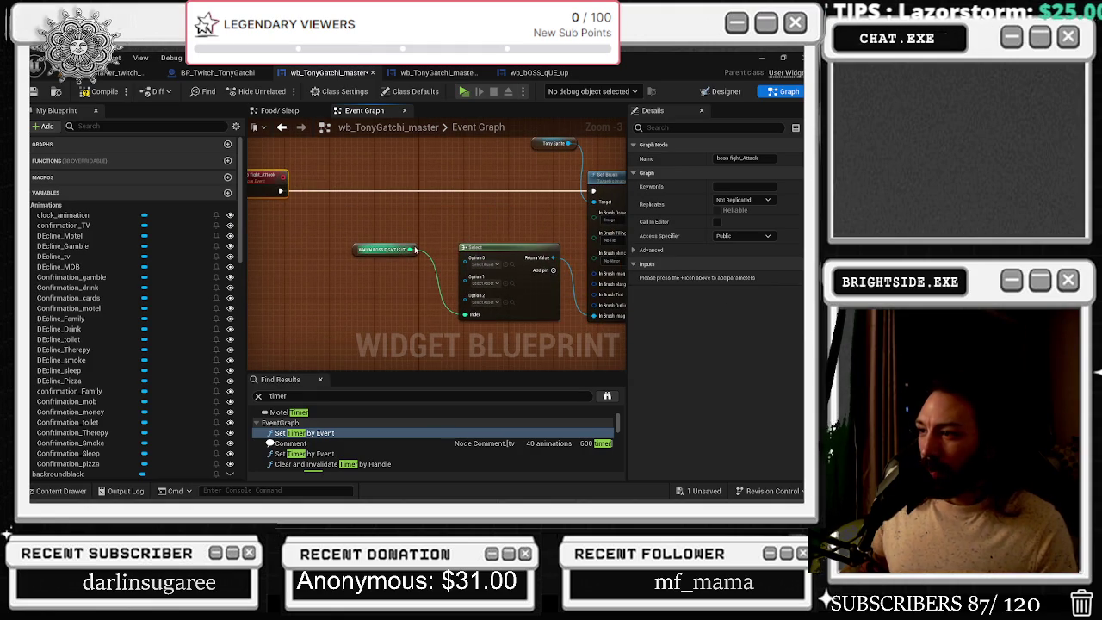
{"action": "mouse_move", "coordinate": [377, 254]}
{"action": "left_mouse_down"}
{"action": "mouse_move", "coordinate": [293, 228]}
{"action": "mouse_move", "coordinate": [272, 246]}
{"action": "left_mouse_up"}
{"action": "mouse_move", "coordinate": [503, 252]}
{"action": "left_mouse_down"}
{"action": "mouse_move", "coordinate": [400, 251]}
{"action": "mouse_move", "coordinate": [474, 244]}
{"action": "left_mouse_up"}
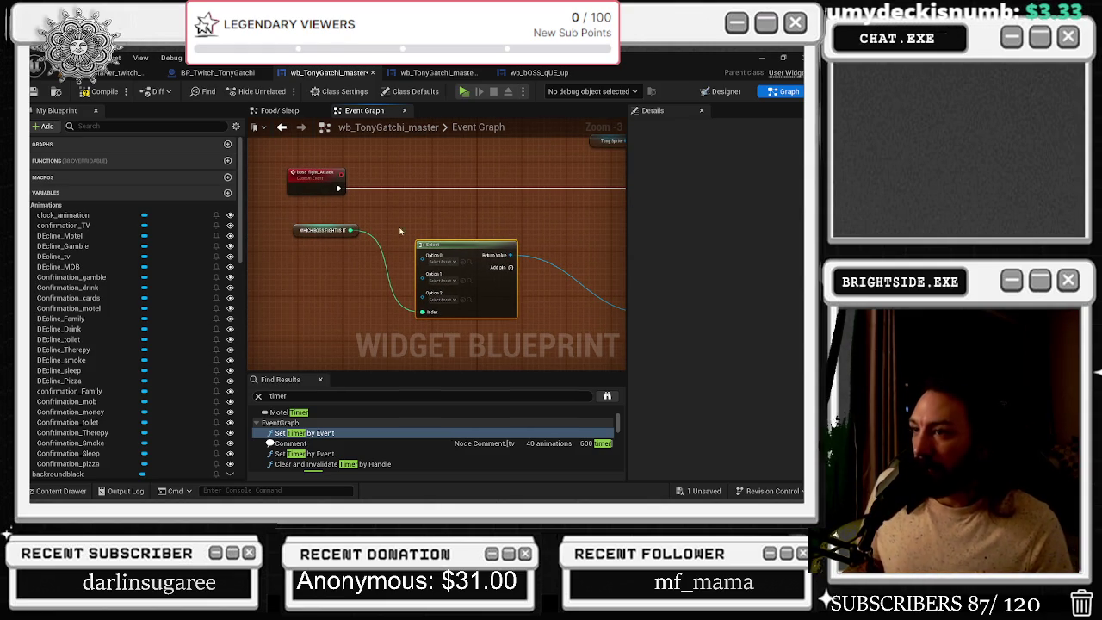
Toggle the Content Drawer and box-select the boss fight_Attack event and variable nodes
{"action": "left_click", "coordinate": [60, 491]}
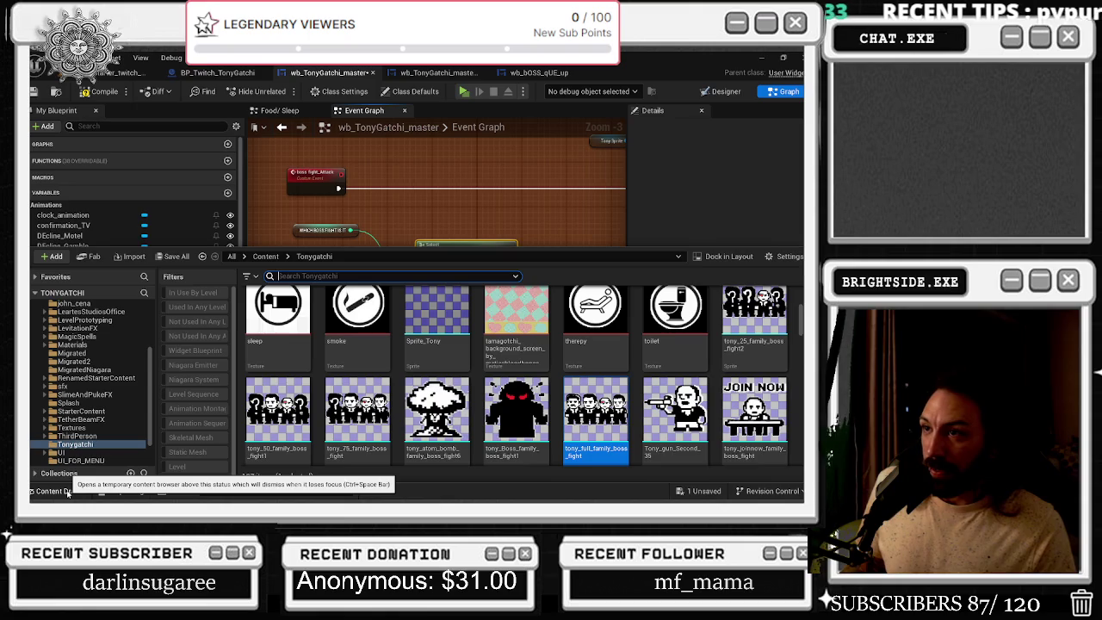
{"action": "left_click", "coordinate": [60, 491]}
{"action": "left_click_drag", "start_coordinate": [295, 171], "coordinate": [344, 238]}
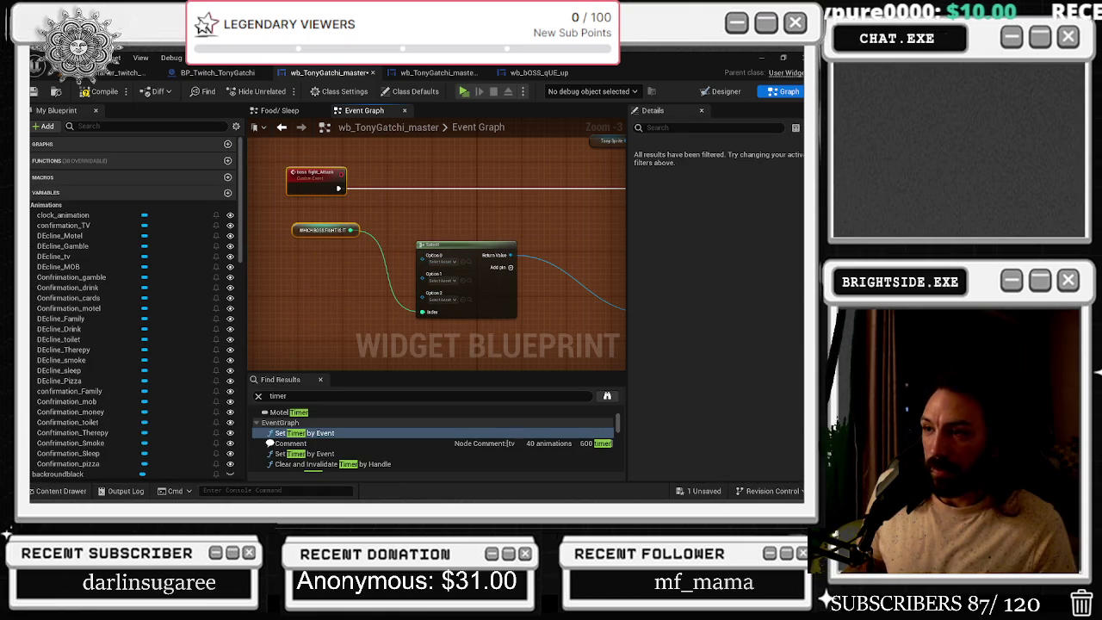
{"action": "left_click", "coordinate": [56, 490]}
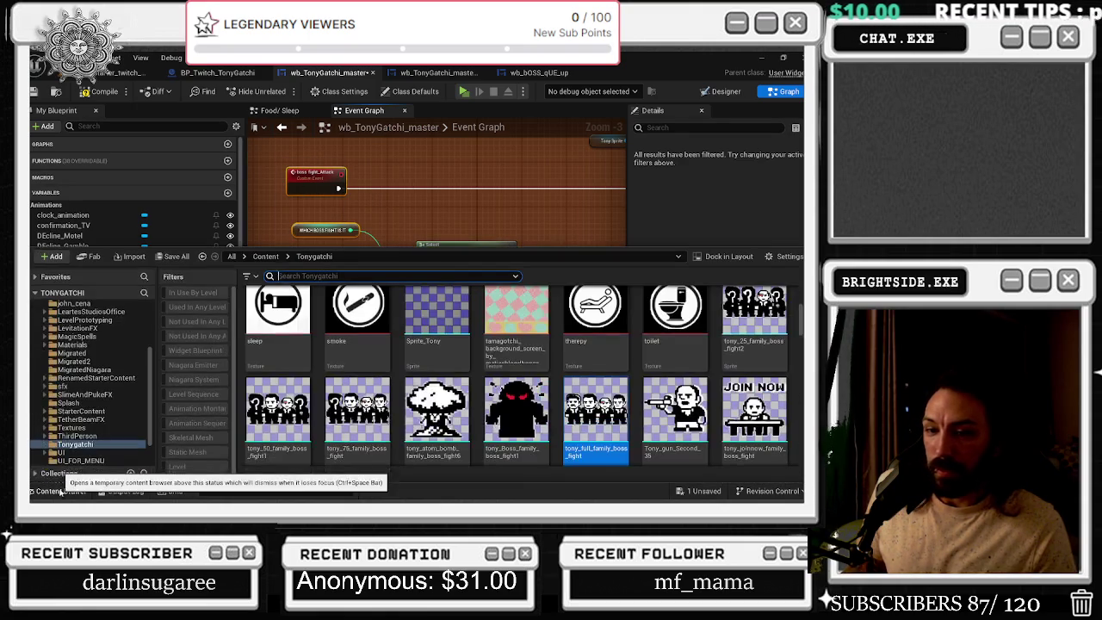
{"action": "scroll", "coordinate": [603, 404], "scroll_direction": "down", "scroll_amount": 3}
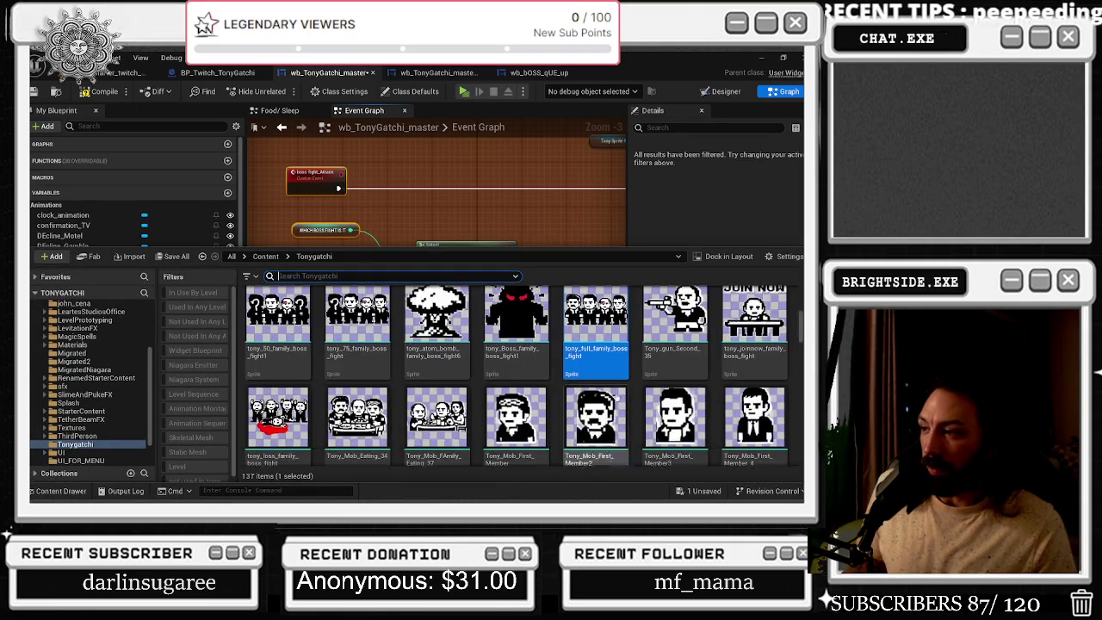
{"action": "scroll", "coordinate": [742, 396], "scroll_direction": "down", "scroll_amount": 1}
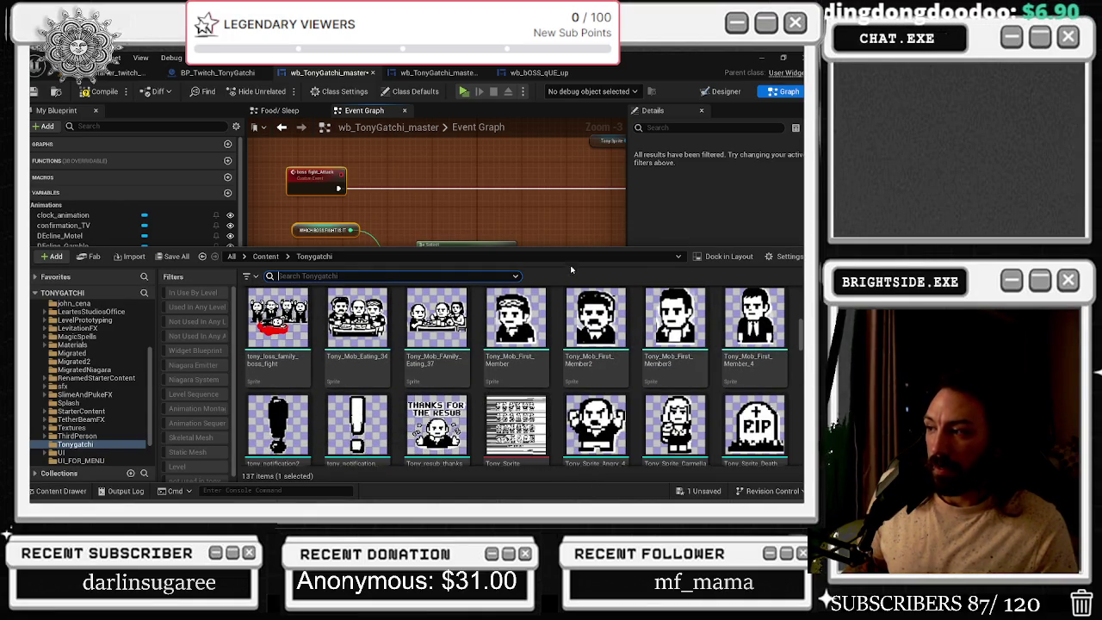
{"action": "left_click", "coordinate": [571, 246]}
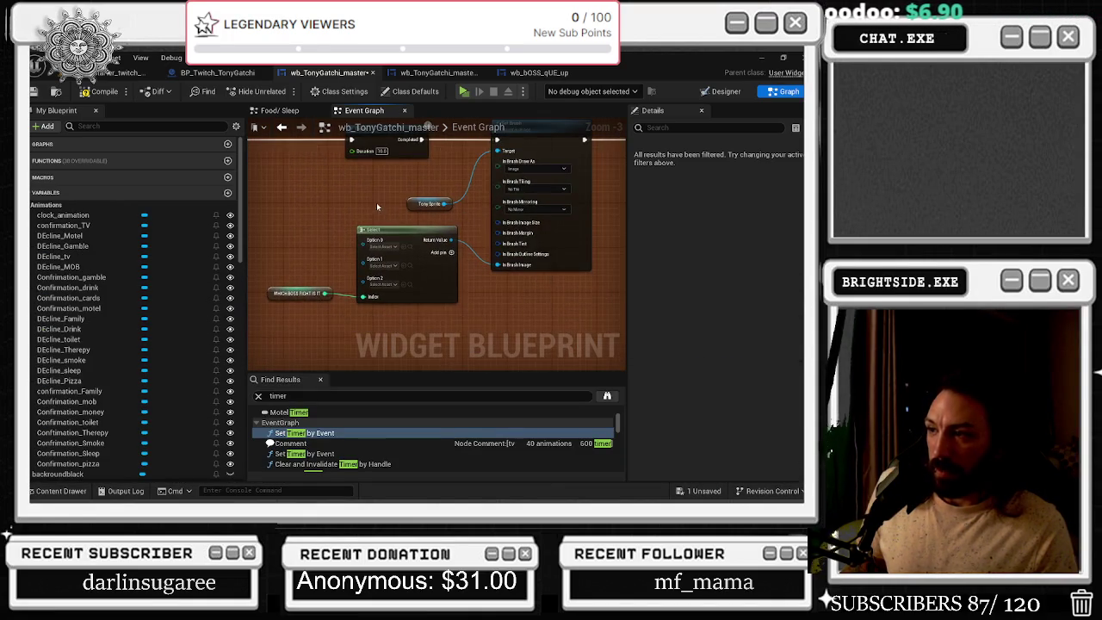
Assign the tony_loss_family_boss_fight sprite to the Select node's Option 2
{"action": "left_click", "coordinate": [35, 490]}
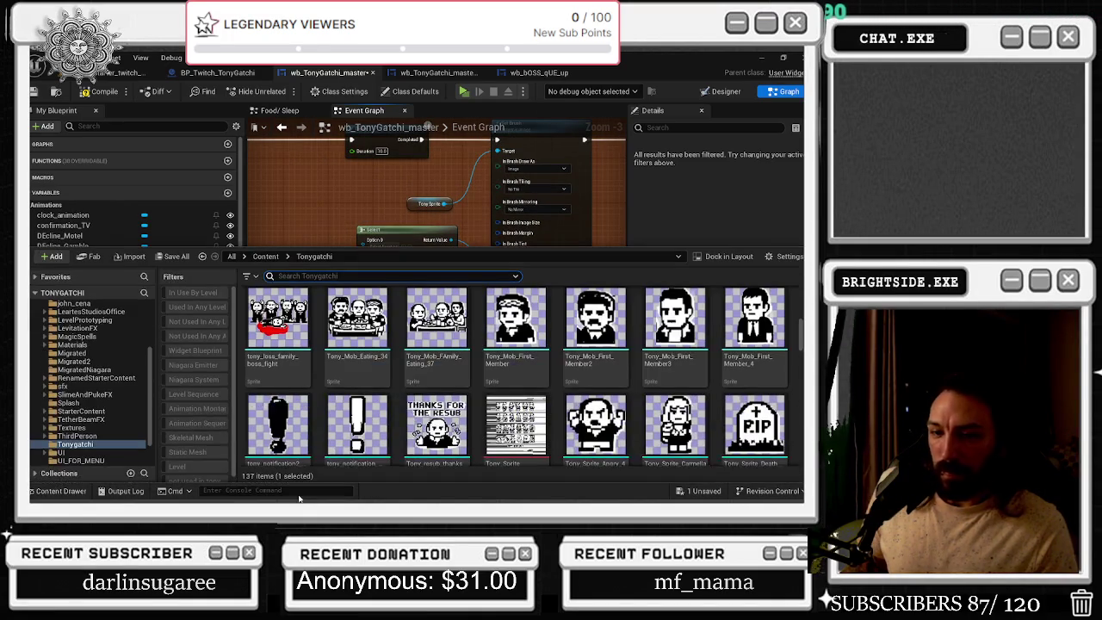
{"action": "left_click", "coordinate": [277, 327]}
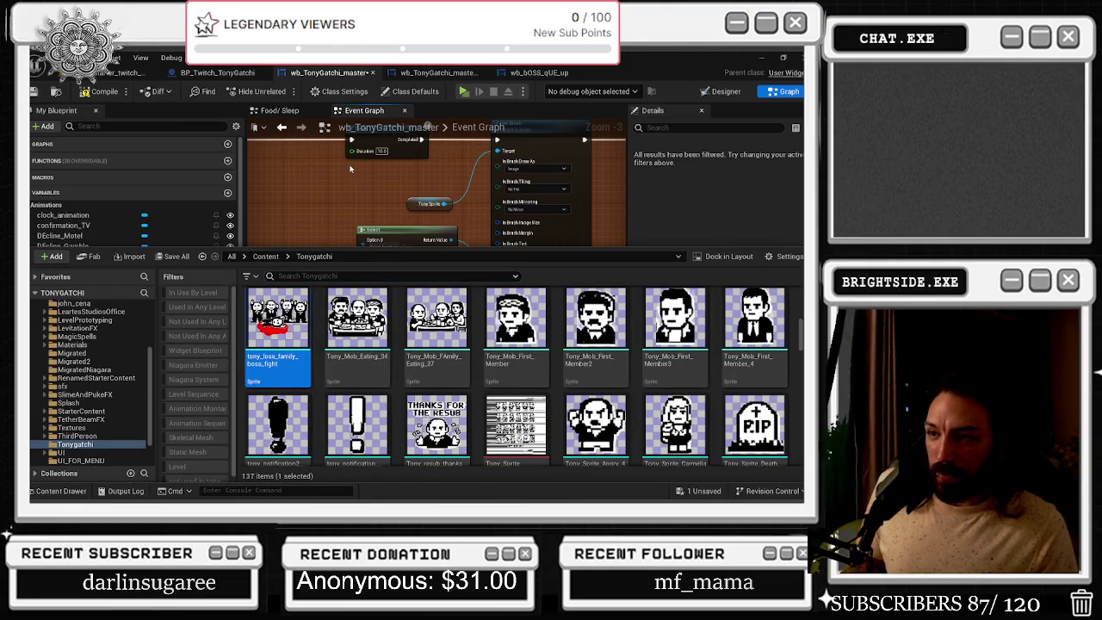
{"action": "left_click", "coordinate": [368, 195]}
{"action": "left_click", "coordinate": [406, 285]}
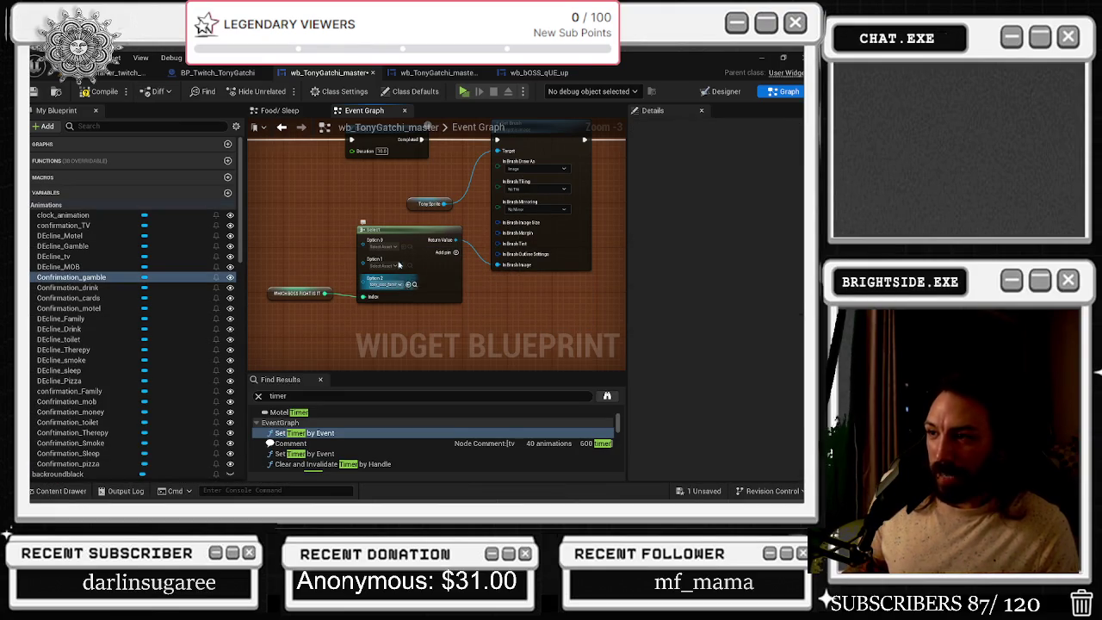
Scroll through the Tonygatchi sprites and select tony_wanted_black_SUV_family_boss_fight3
{"action": "left_click", "coordinate": [57, 491]}
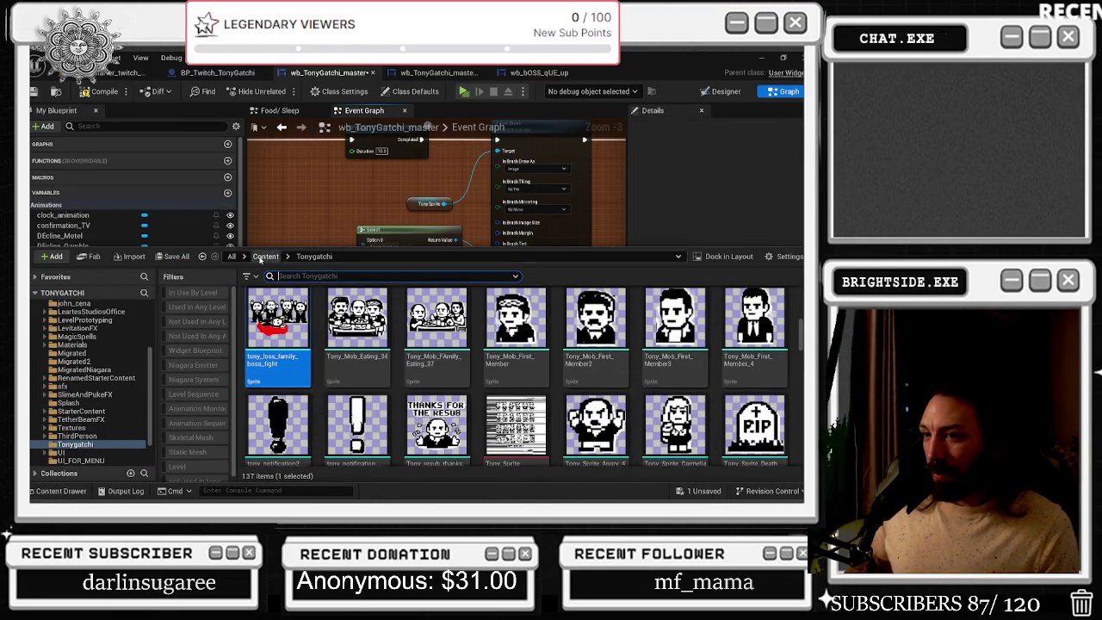
{"action": "scroll", "coordinate": [733, 375], "scroll_direction": "down", "scroll_amount": 1}
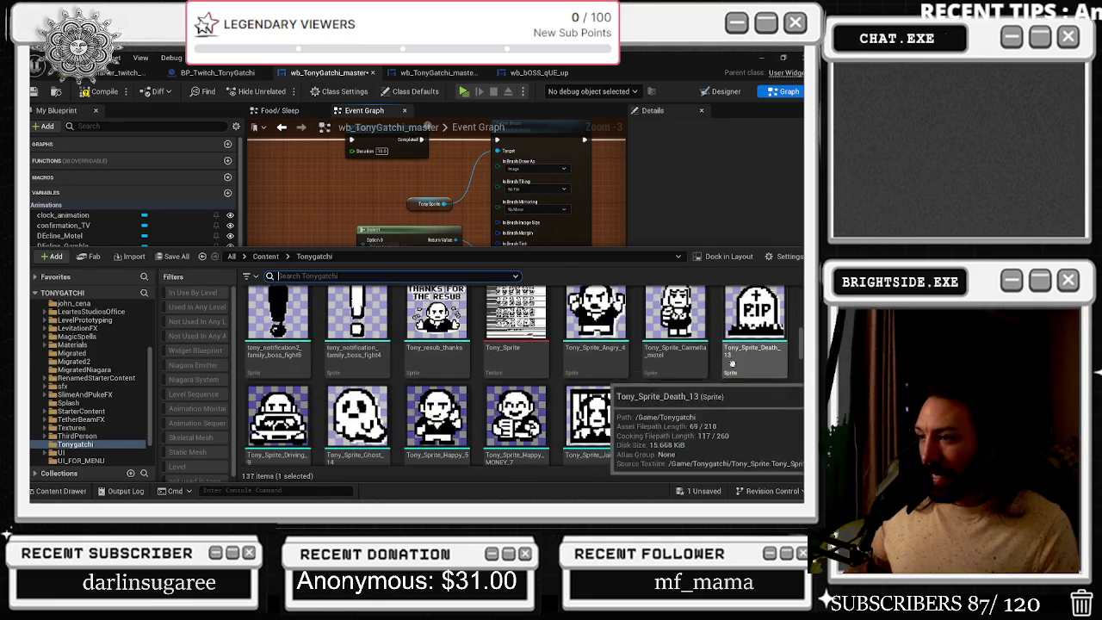
{"action": "scroll", "coordinate": [732, 375], "scroll_direction": "down", "scroll_amount": 2}
{"action": "scroll", "coordinate": [761, 382], "scroll_direction": "down", "scroll_amount": 5}
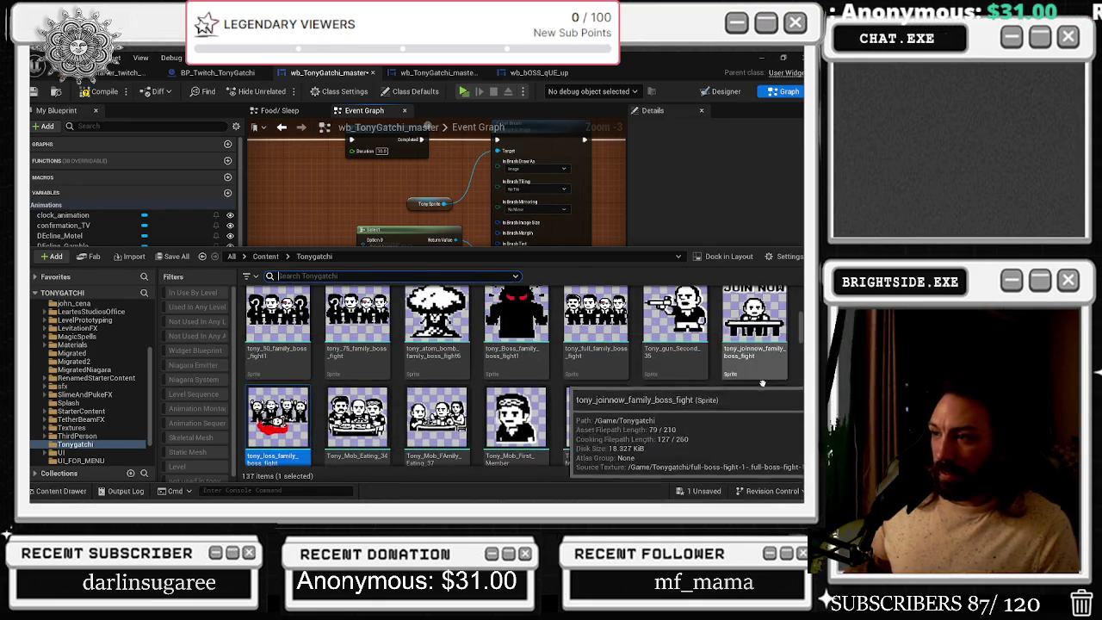
{"action": "scroll", "coordinate": [764, 404], "scroll_direction": "up", "scroll_amount": 1}
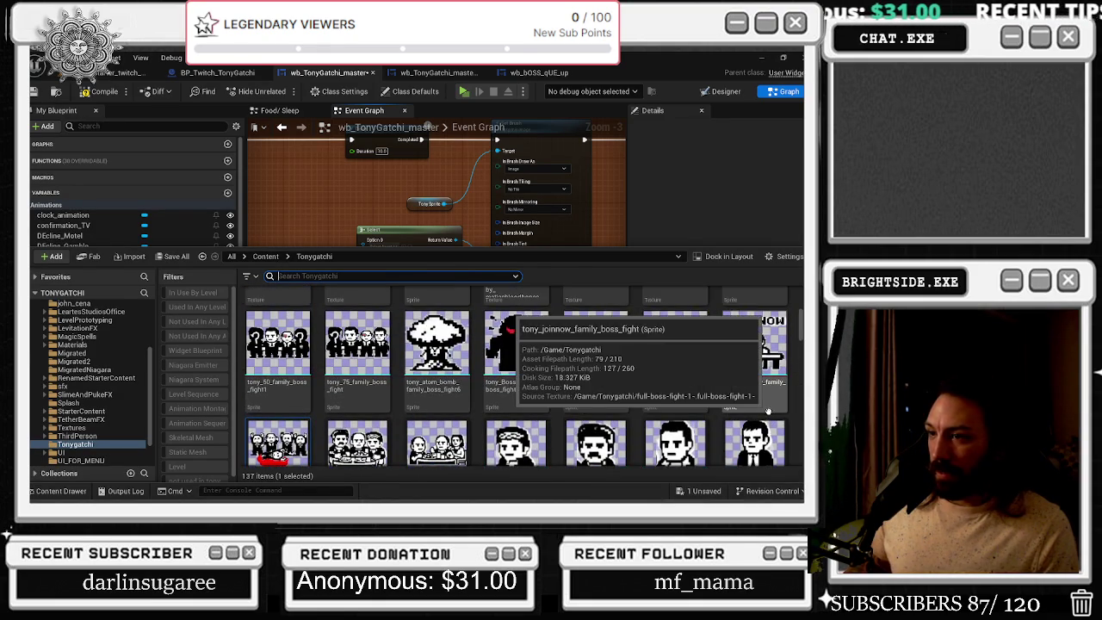
{"action": "scroll", "coordinate": [768, 412], "scroll_direction": "up", "scroll_amount": 8}
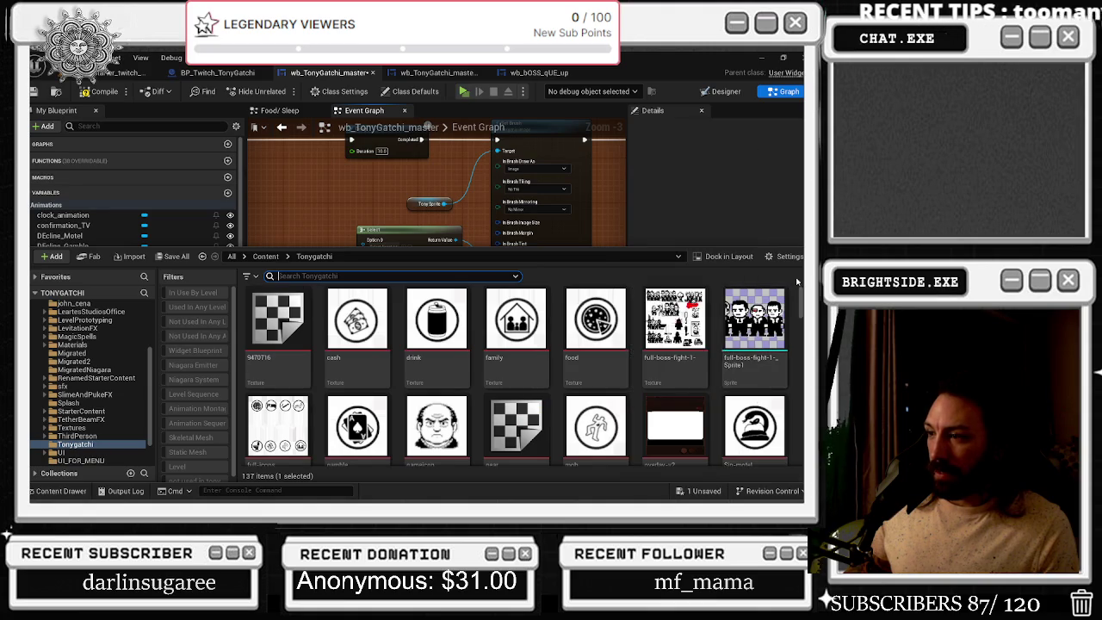
{"action": "scroll", "coordinate": [720, 350], "scroll_direction": "down", "scroll_amount": 10}
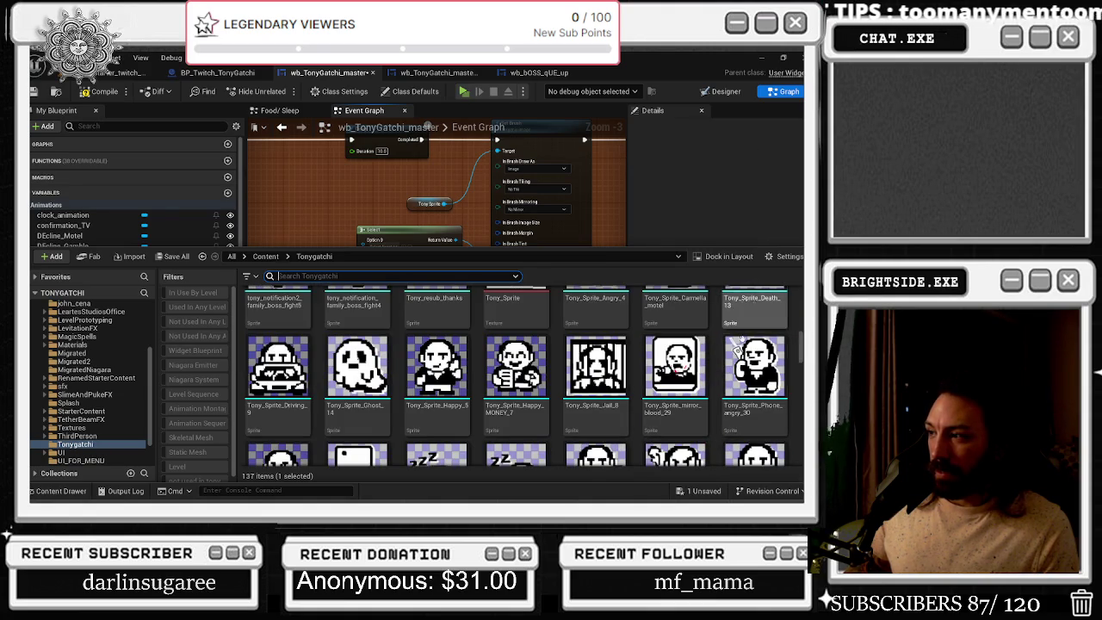
{"action": "scroll", "coordinate": [736, 349], "scroll_direction": "down", "scroll_amount": 2}
{"action": "scroll", "coordinate": [736, 353], "scroll_direction": "down", "scroll_amount": 2}
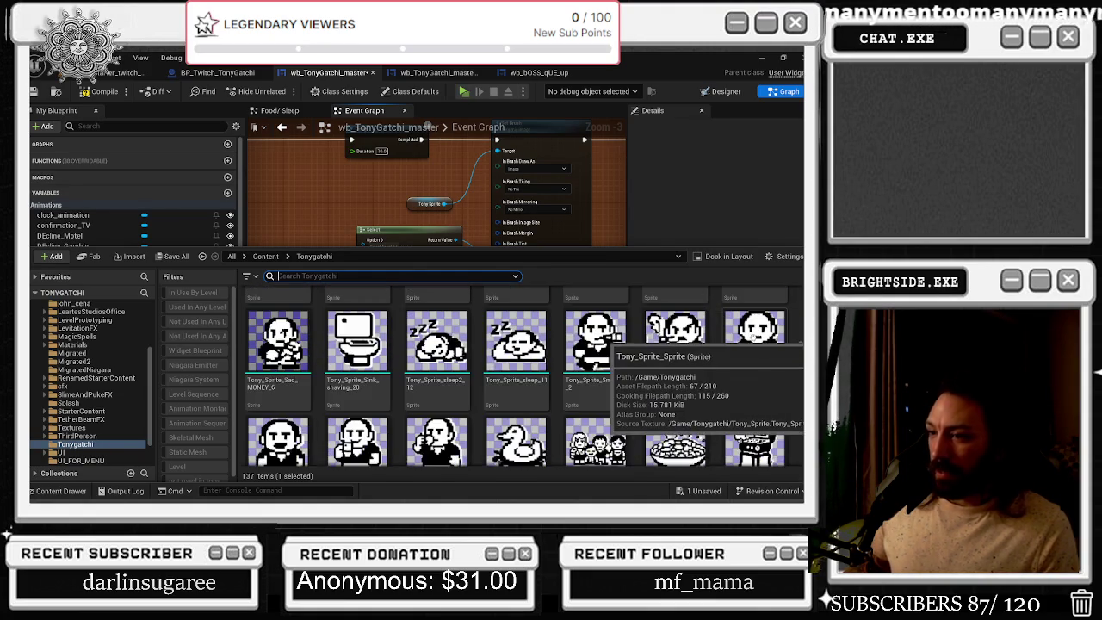
{"action": "scroll", "coordinate": [612, 345], "scroll_direction": "down", "scroll_amount": 1}
{"action": "scroll", "coordinate": [775, 362], "scroll_direction": "down", "scroll_amount": 4}
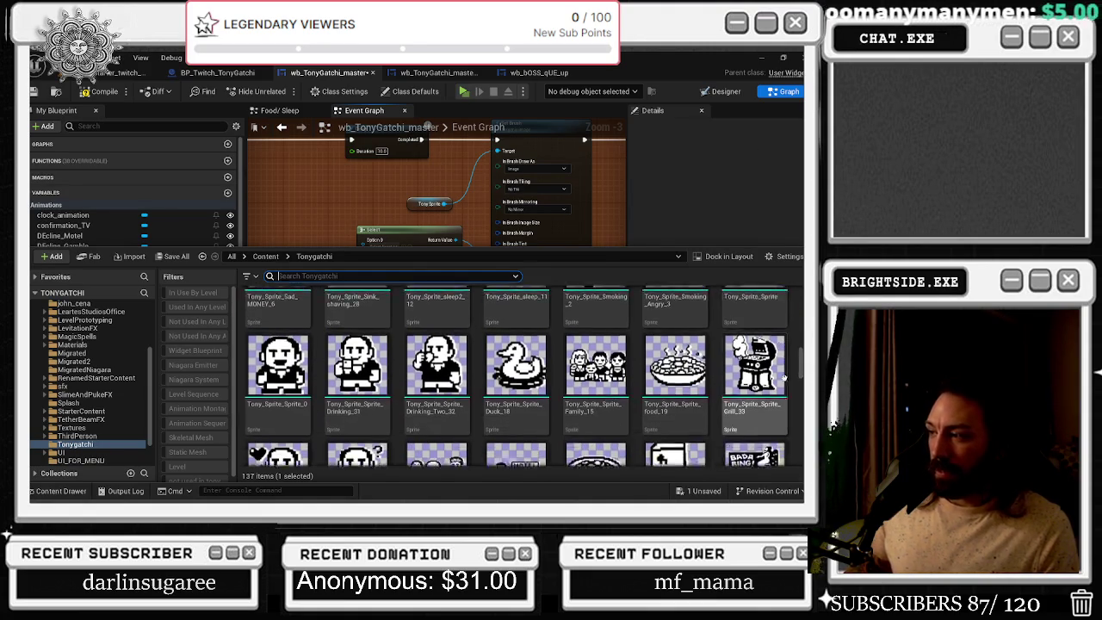
{"action": "scroll", "coordinate": [770, 344], "scroll_direction": "down", "scroll_amount": 2}
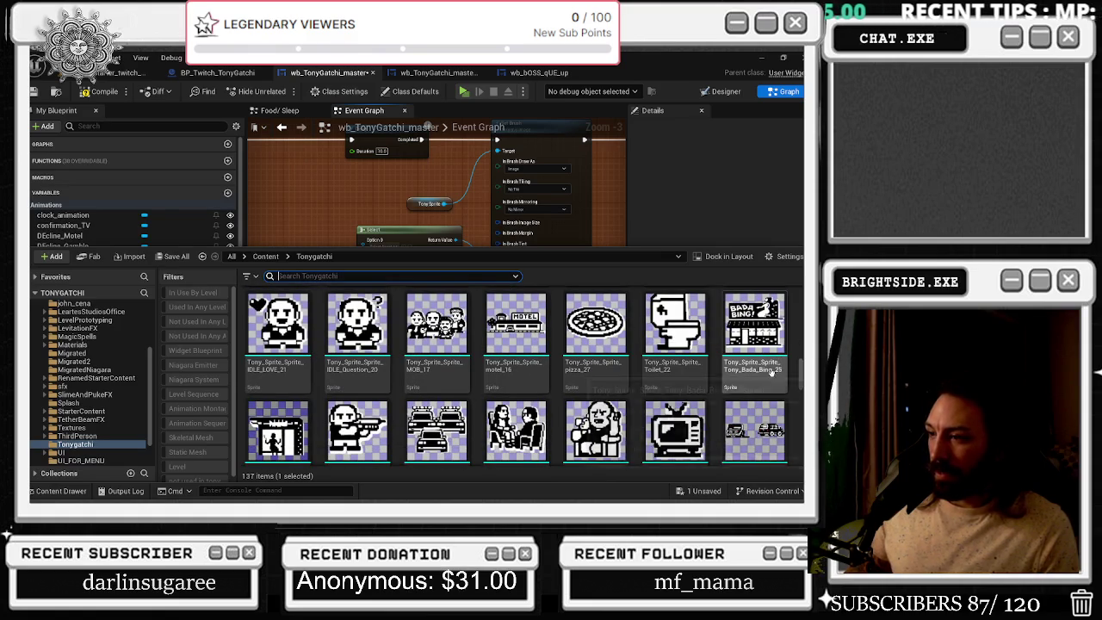
{"action": "left_click", "coordinate": [754, 430]}
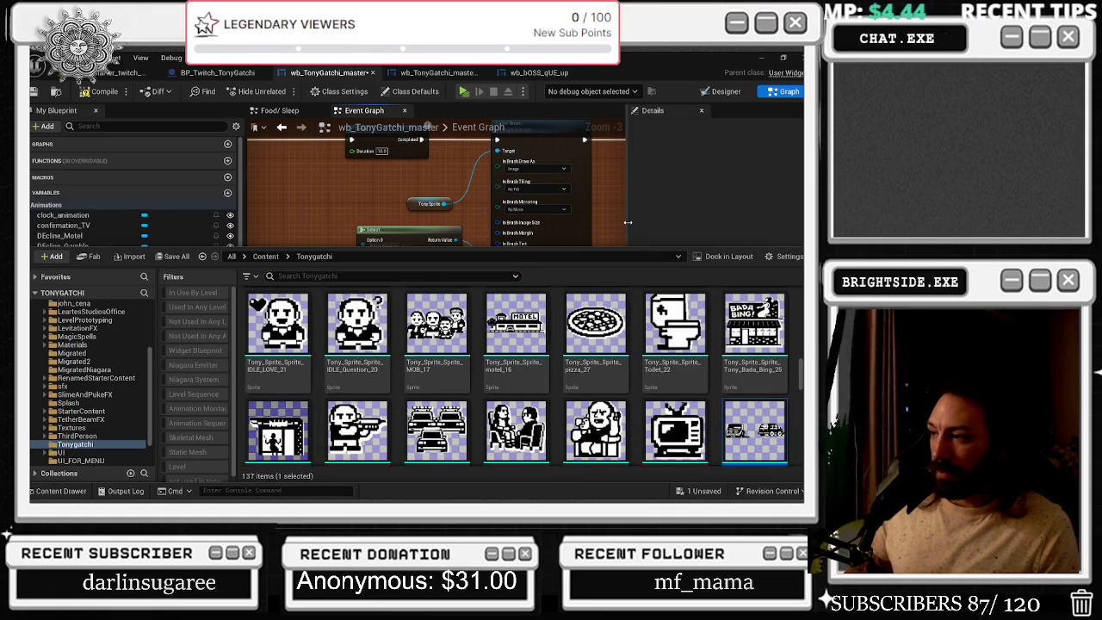
Select the Tony_Police_26 sprite and close the Content Drawer
{"action": "scroll", "coordinate": [657, 361], "scroll_direction": "down", "scroll_amount": 1}
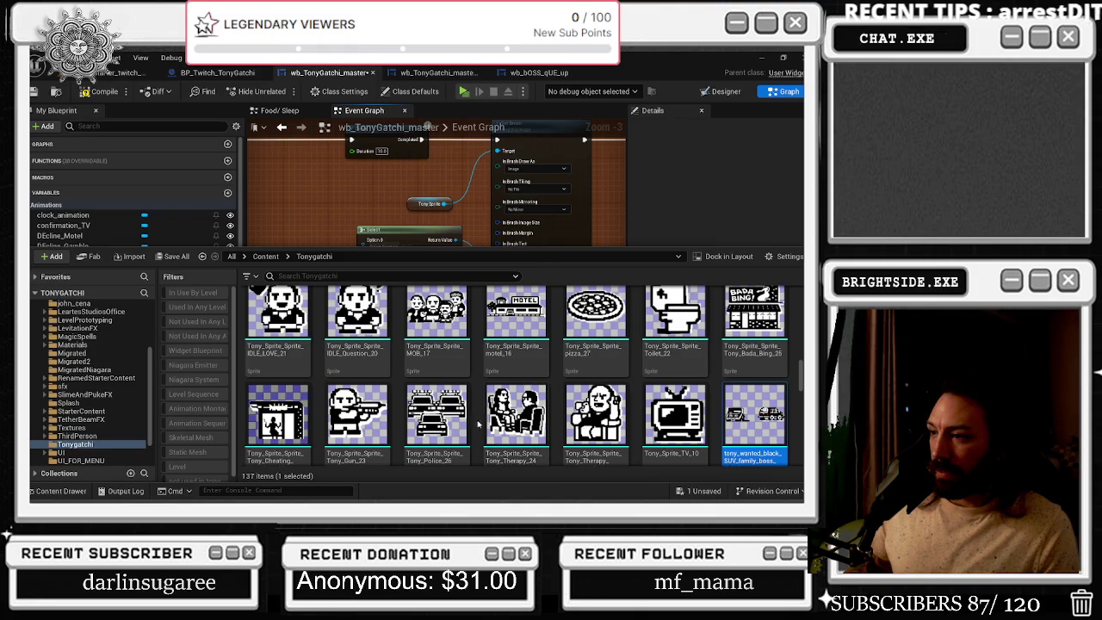
{"action": "scroll", "coordinate": [658, 362], "scroll_direction": "down", "scroll_amount": 2}
{"action": "left_click", "coordinate": [441, 357]}
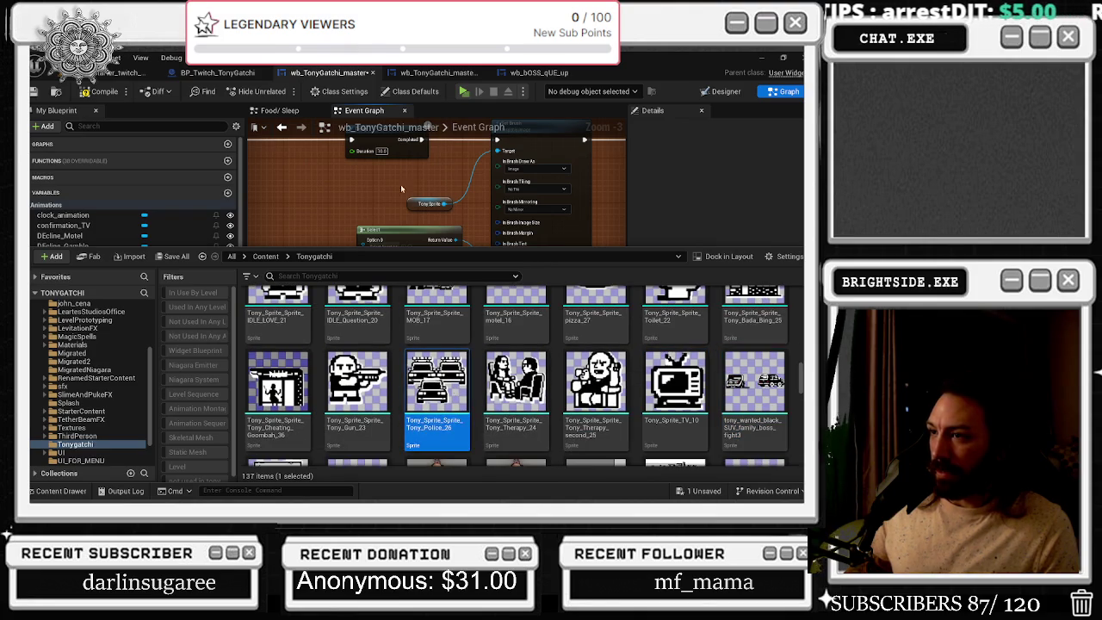
{"action": "left_click", "coordinate": [410, 272]}
Assign the selected sprite to Option 1 and browse the Tonygatchi sprites again
{"action": "left_click", "coordinate": [404, 267]}
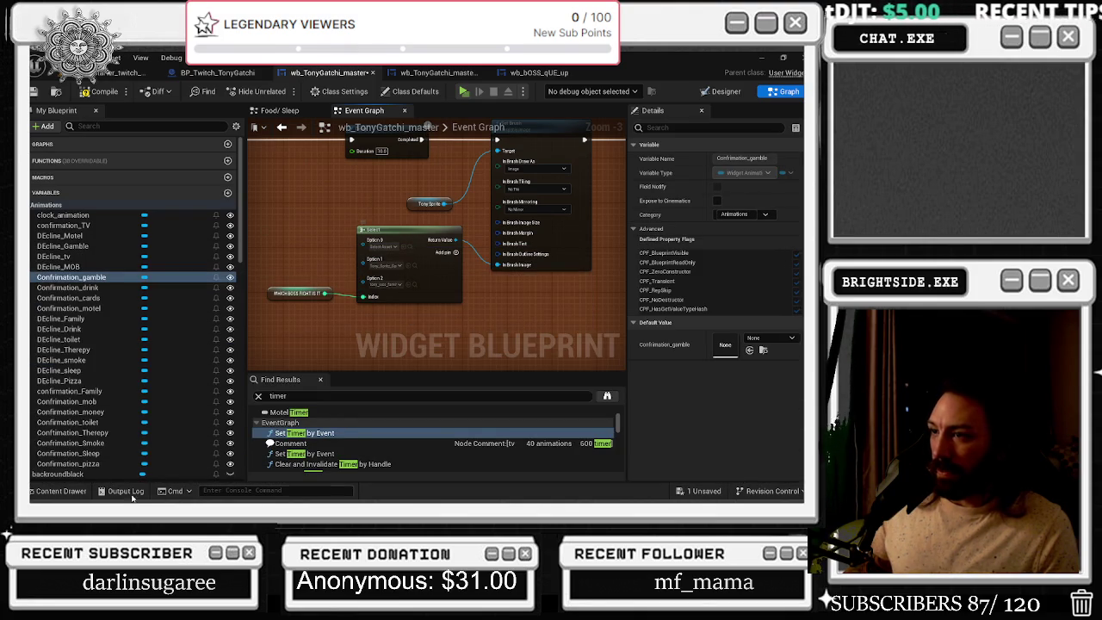
{"action": "left_click", "coordinate": [62, 492]}
{"action": "scroll", "coordinate": [723, 354], "scroll_direction": "down", "scroll_amount": 3}
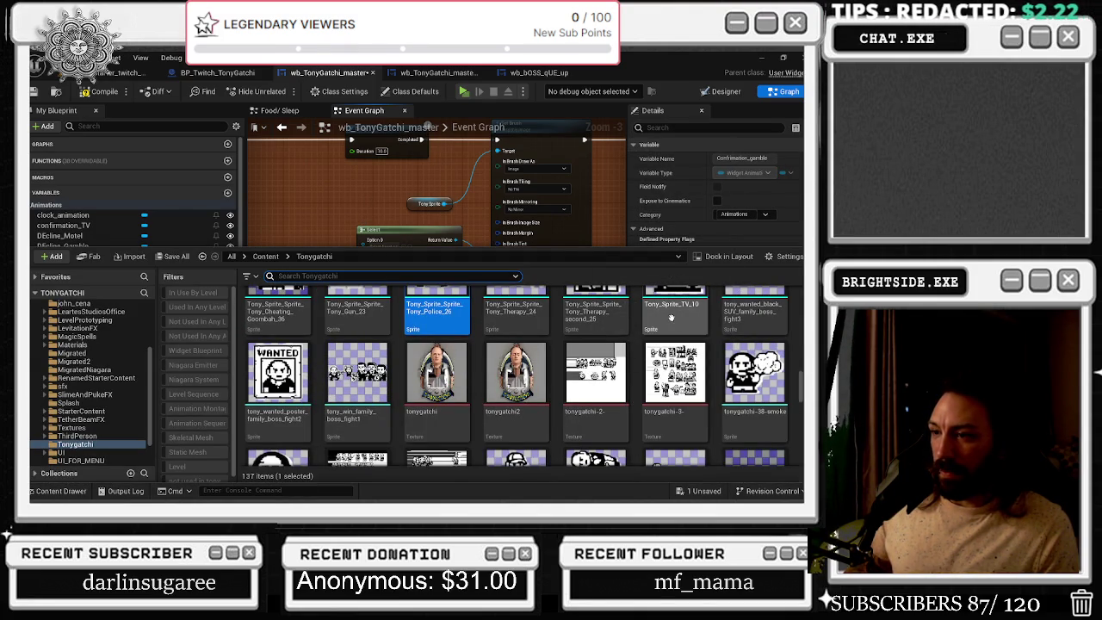
{"action": "scroll", "coordinate": [763, 423], "scroll_direction": "down", "scroll_amount": 1}
{"action": "scroll", "coordinate": [763, 423], "scroll_direction": "down", "scroll_amount": 4}
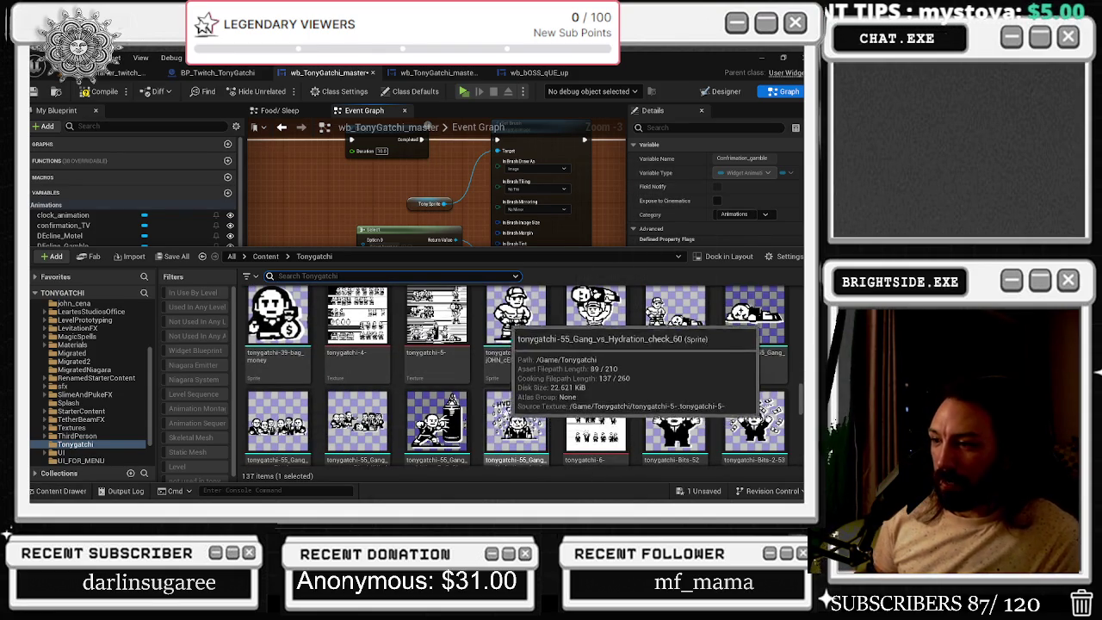
Scroll further through the Tonygatchi folder, then collapse the drawer with Ctrl+Space
{"action": "scroll", "coordinate": [551, 428], "scroll_direction": "down", "scroll_amount": 1}
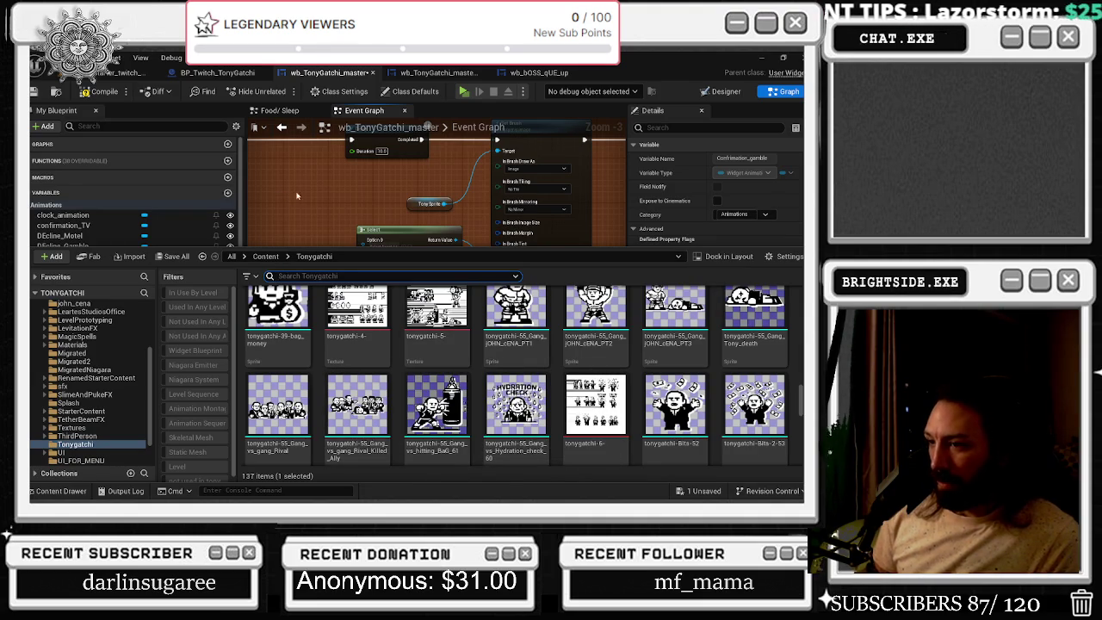
{"action": "scroll", "coordinate": [515, 345], "scroll_direction": "down", "scroll_amount": 1}
{"action": "scroll", "coordinate": [516, 375], "scroll_direction": "down", "scroll_amount": 1}
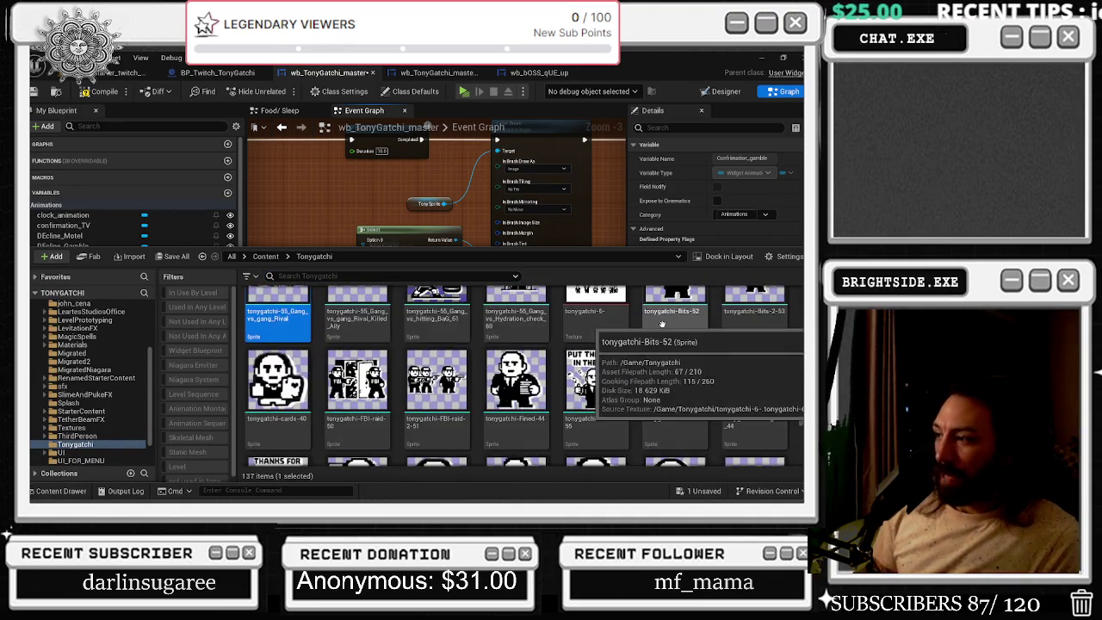
{"action": "scroll", "coordinate": [516, 376], "scroll_direction": "down", "scroll_amount": 1}
{"action": "scroll", "coordinate": [706, 308], "scroll_direction": "down", "scroll_amount": 1}
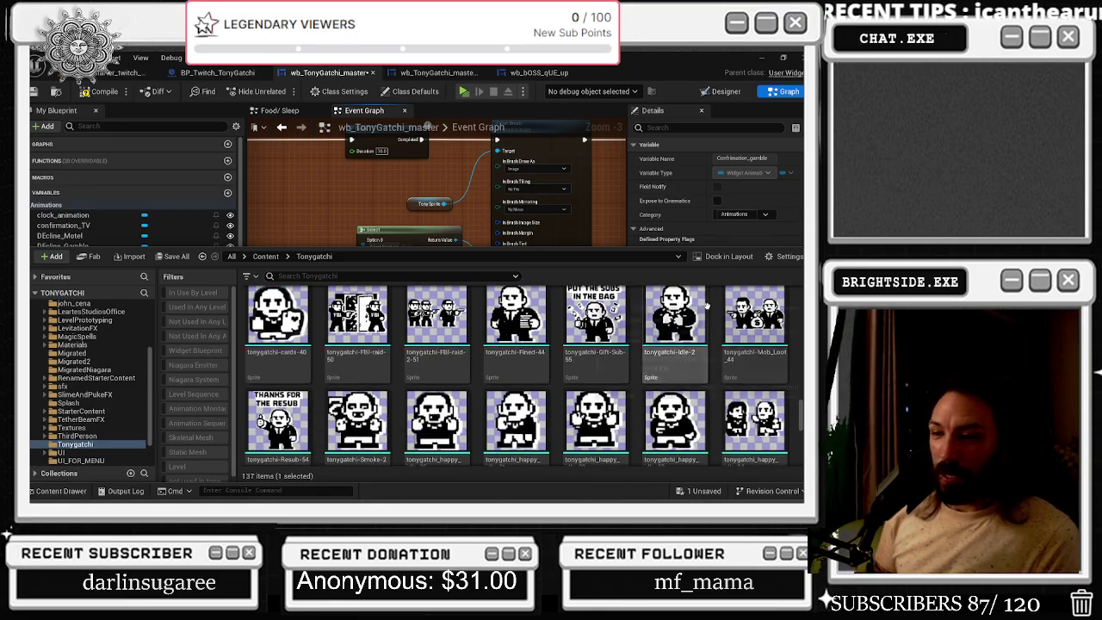
{"action": "scroll", "coordinate": [706, 307], "scroll_direction": "down", "scroll_amount": 2}
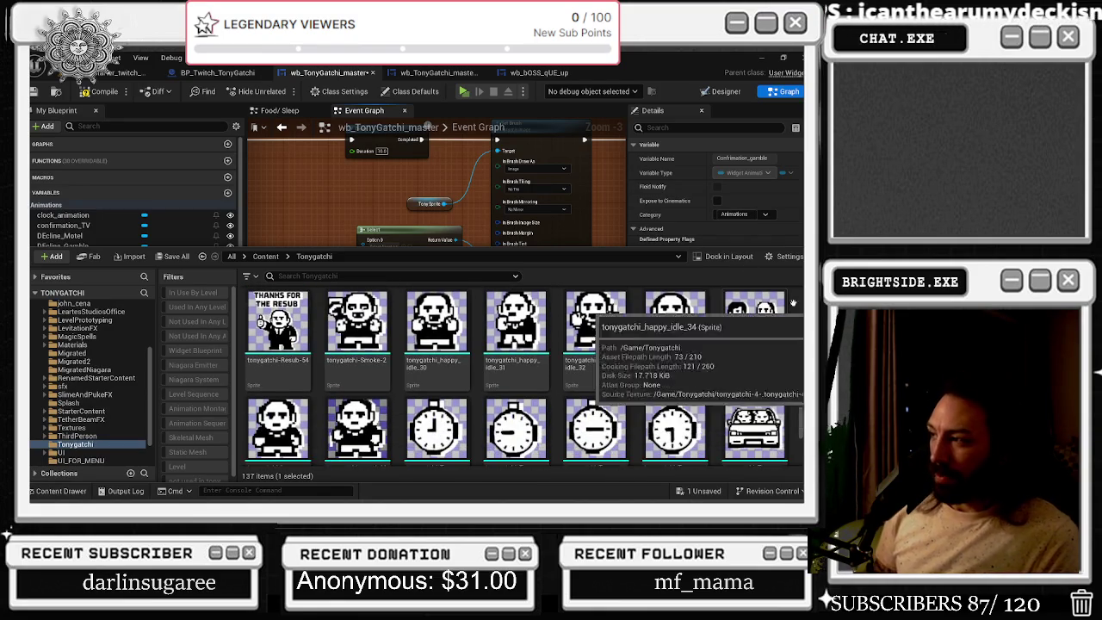
{"action": "scroll", "coordinate": [661, 405], "scroll_direction": "down", "scroll_amount": 3}
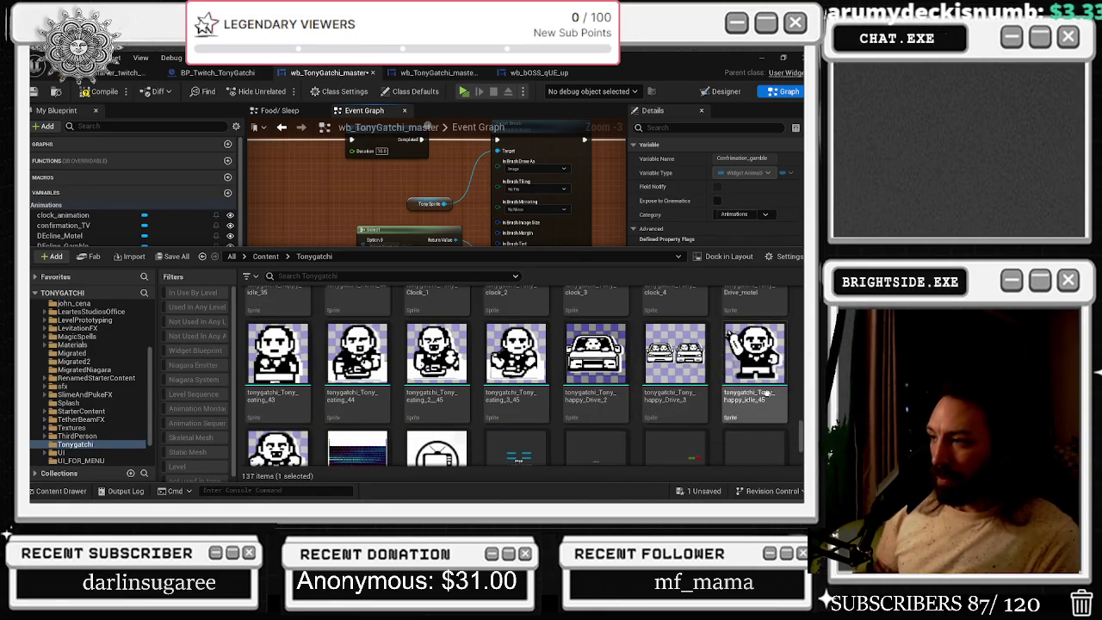
{"action": "key", "text": "ctrl+space"}
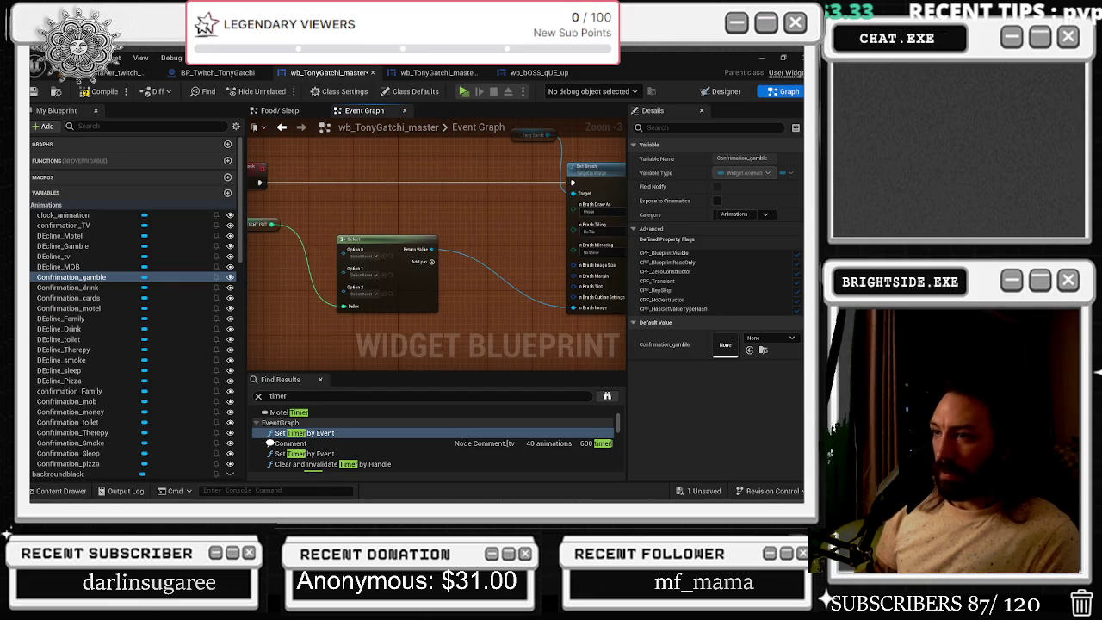
Assign the tonygatchi-55_Gang_vs_gang_Rival sprite to Option 1 and close the drawer
{"action": "left_click", "coordinate": [385, 277]}
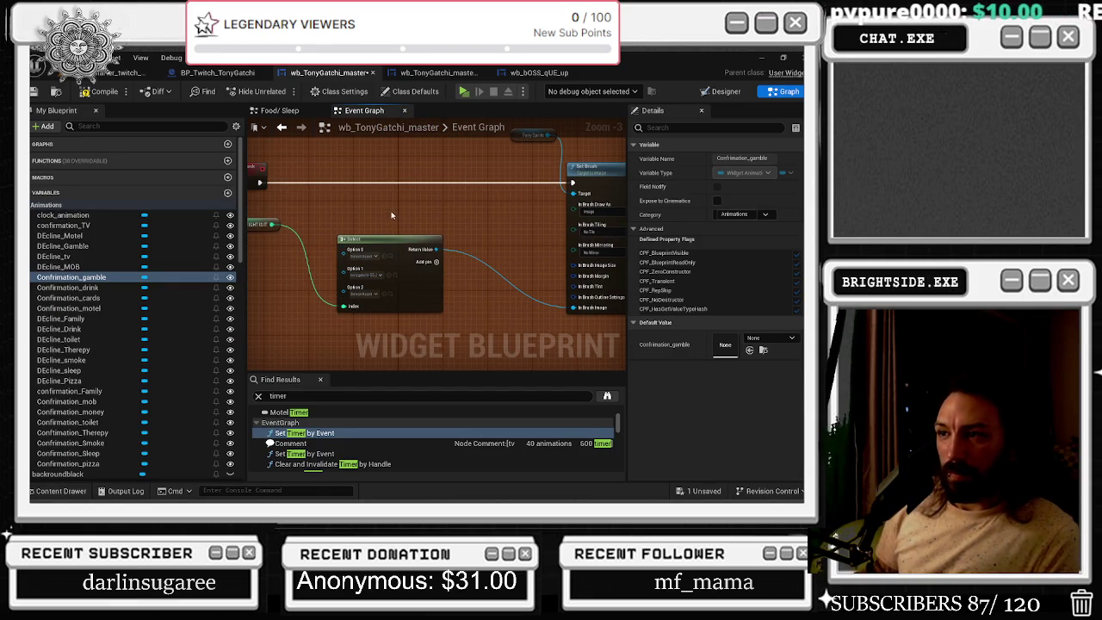
{"action": "left_click", "coordinate": [65, 489]}
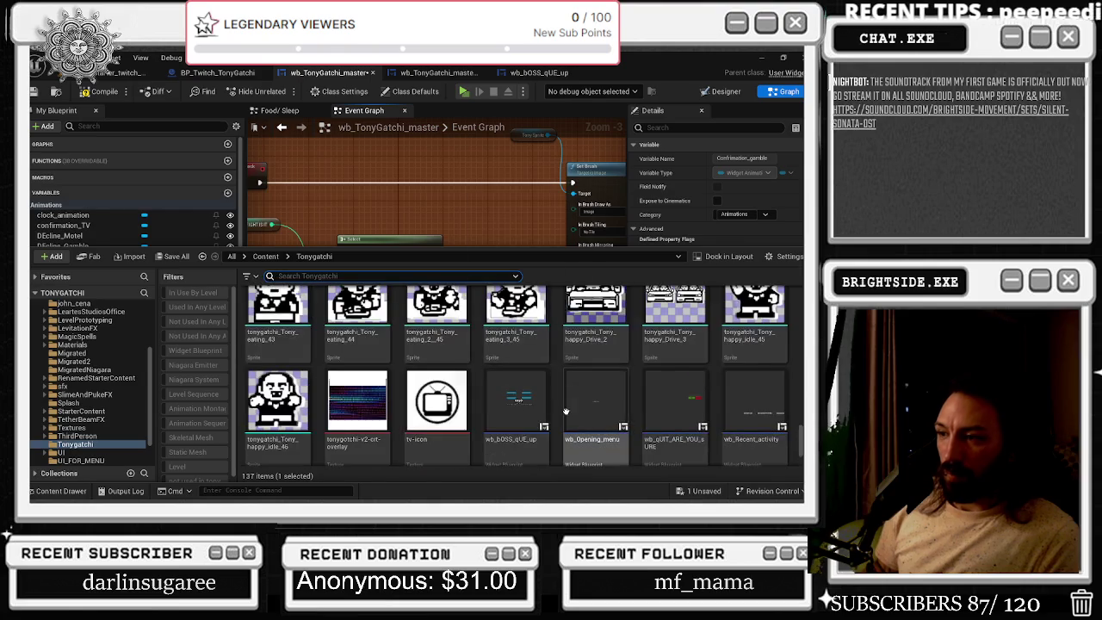
{"action": "scroll", "coordinate": [572, 387], "scroll_direction": "up", "scroll_amount": 10}
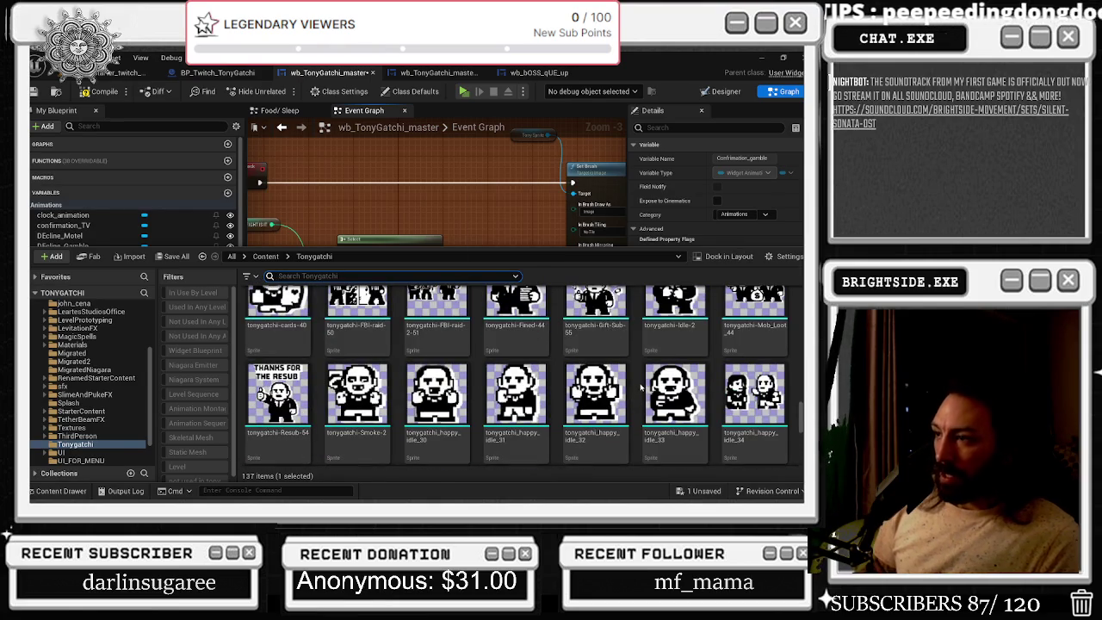
{"action": "left_click", "coordinate": [414, 202]}
Pan to the boss-fight Select node and inspect it, toggling the Content Drawer
{"action": "left_click_drag", "start_coordinate": [319, 229], "coordinate": [513, 297]}
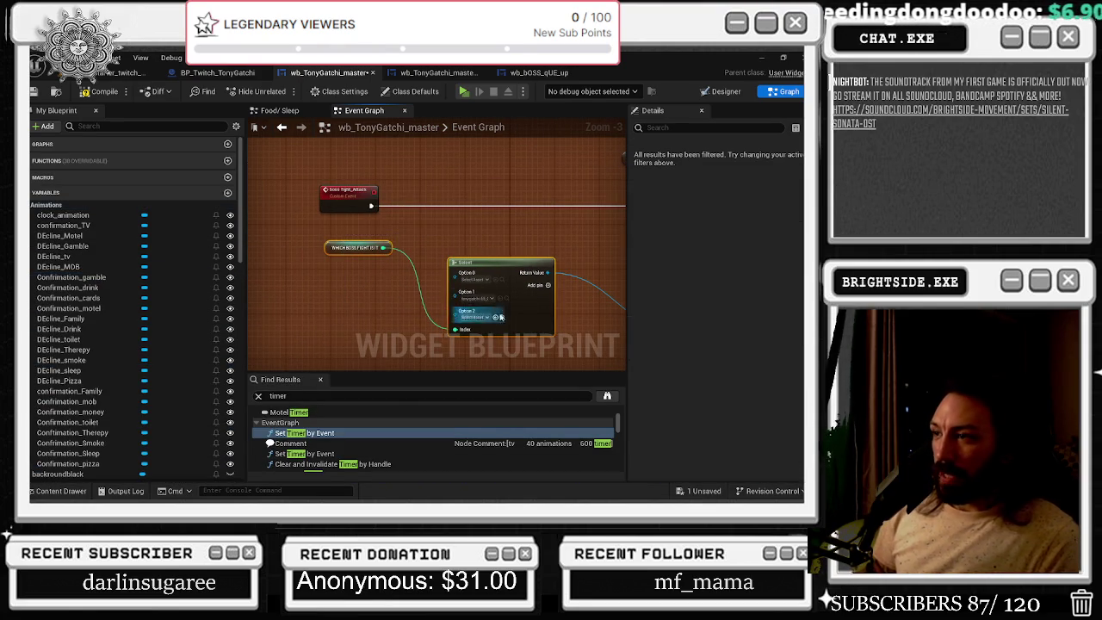
{"action": "key", "text": "ctrl+space"}
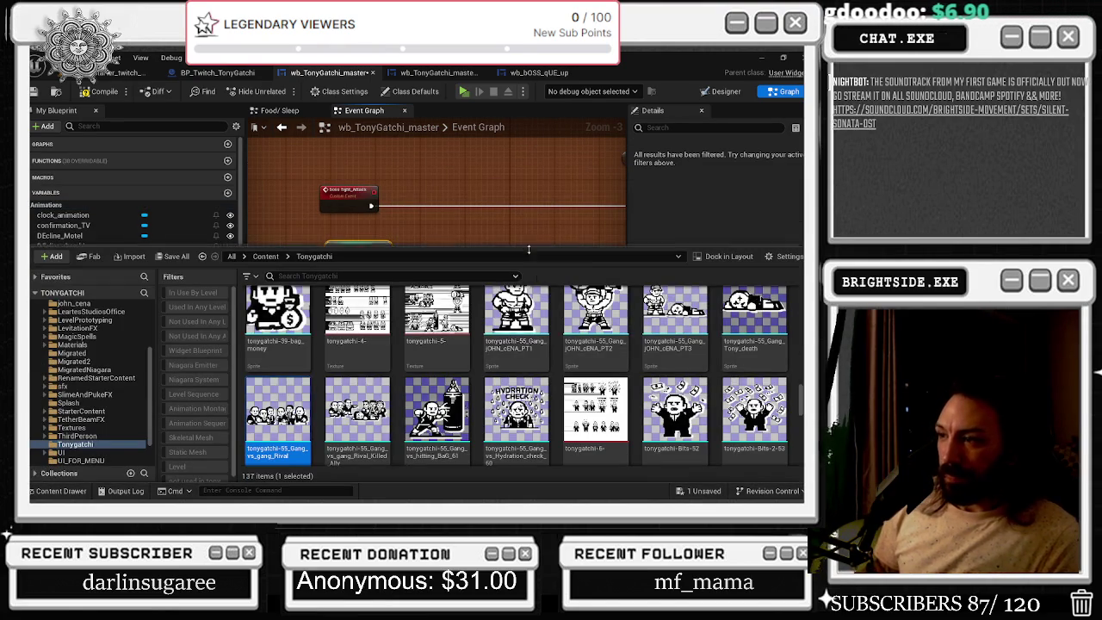
{"action": "left_click", "coordinate": [515, 233]}
{"action": "scroll", "coordinate": [441, 257], "scroll_direction": "up", "scroll_amount": 3}
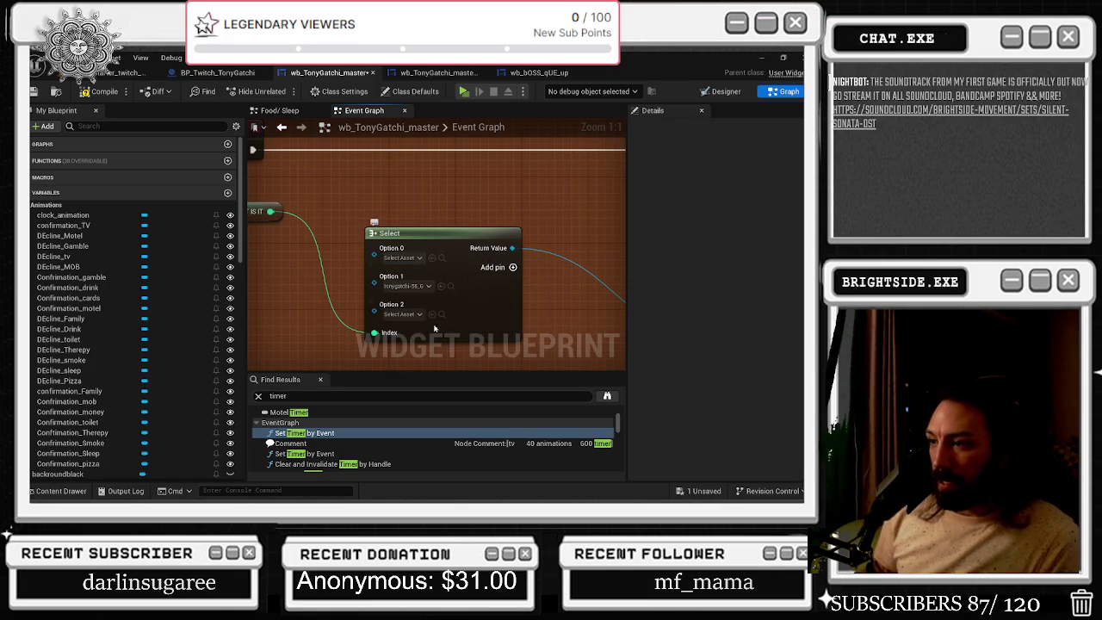
{"action": "left_click", "coordinate": [73, 489]}
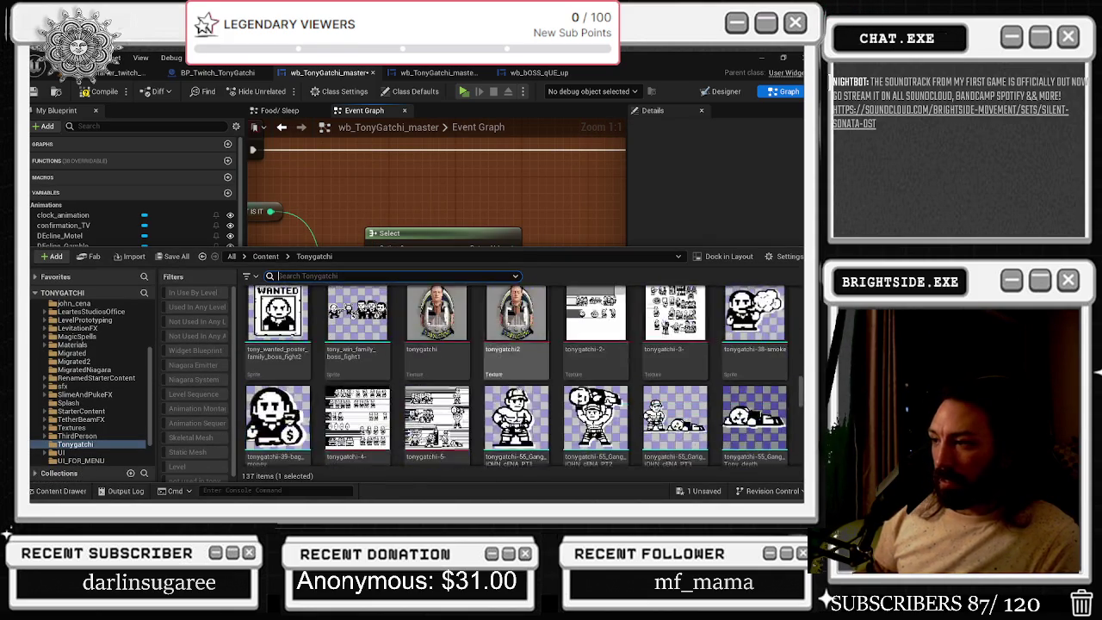
Scroll the Tonygatchi sprites and select tony_wanted_poster_family_boss_fight2
{"action": "scroll", "coordinate": [517, 391], "scroll_direction": "up", "scroll_amount": 10}
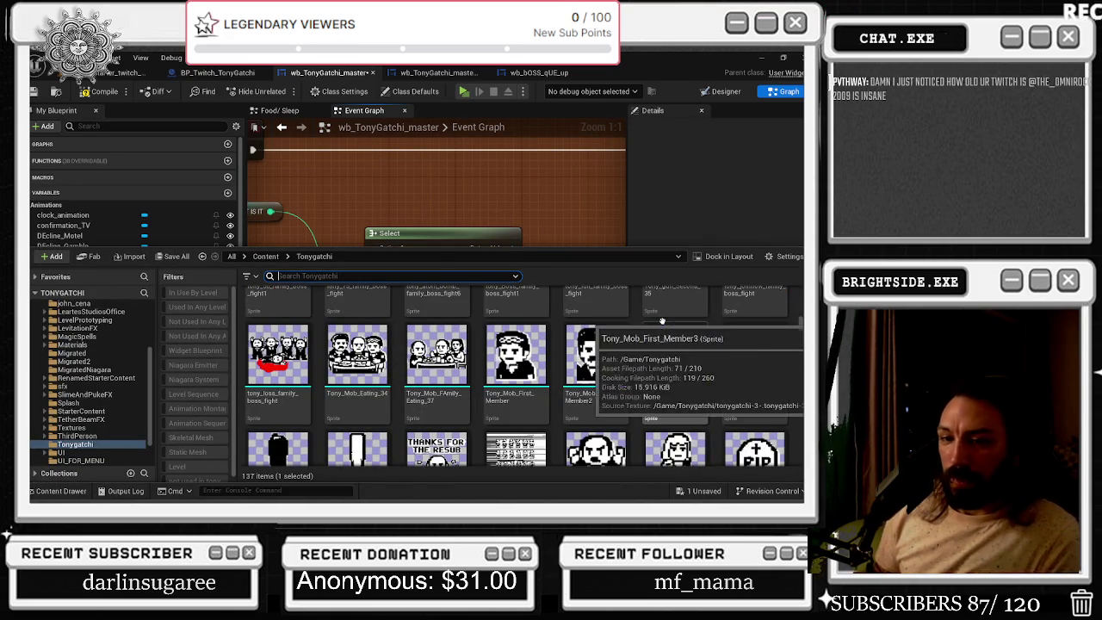
{"action": "scroll", "coordinate": [651, 379], "scroll_direction": "down", "scroll_amount": 1}
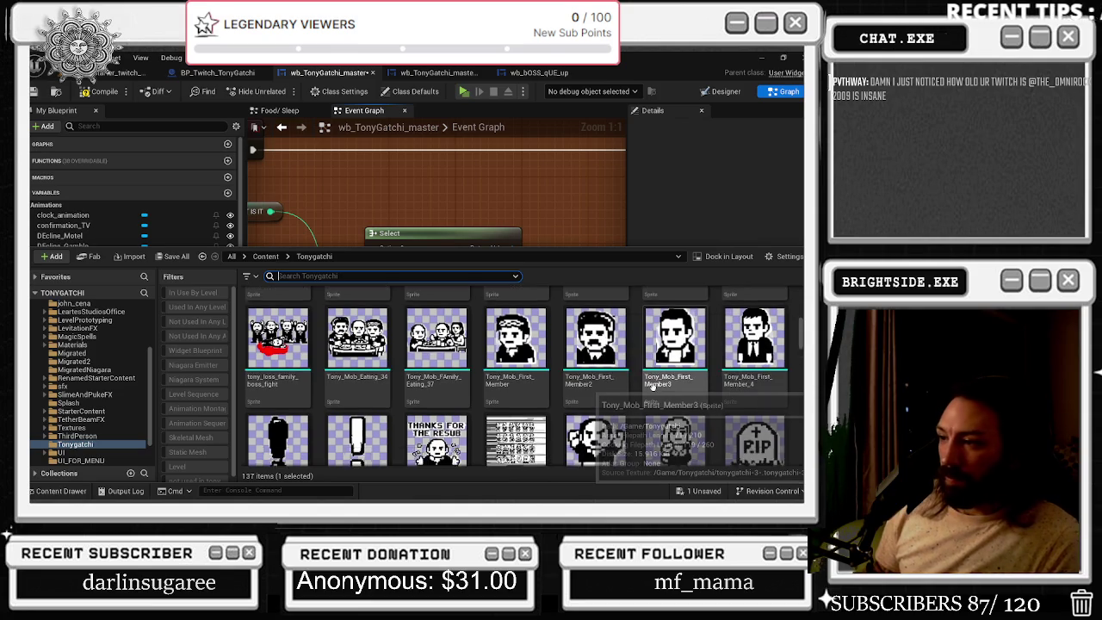
{"action": "scroll", "coordinate": [655, 389], "scroll_direction": "up", "scroll_amount": 3}
{"action": "scroll", "coordinate": [656, 391], "scroll_direction": "up", "scroll_amount": 3}
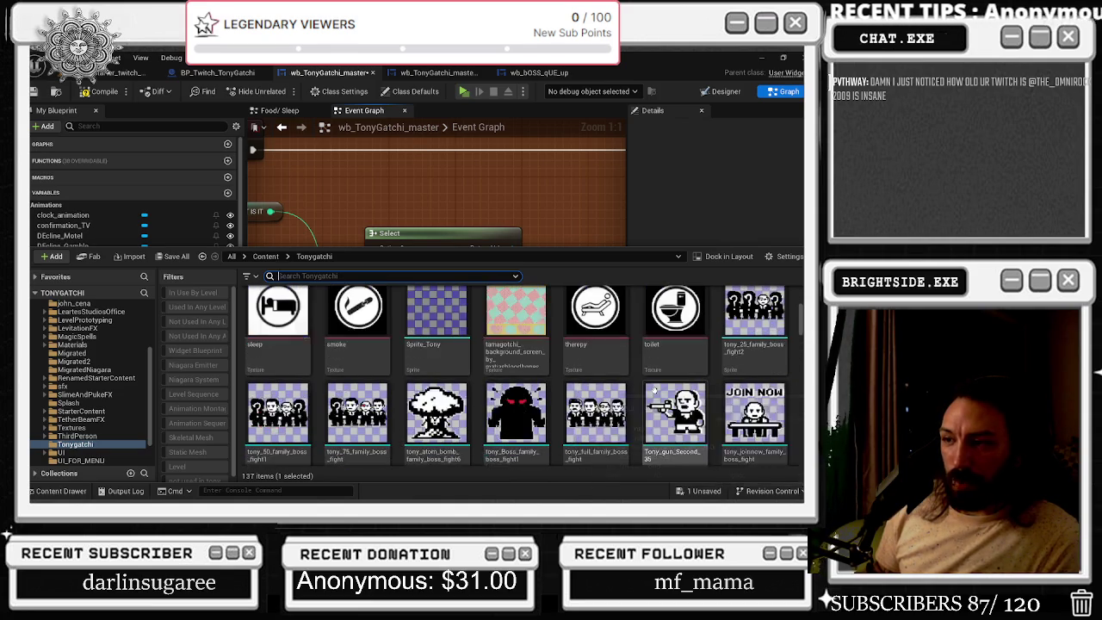
{"action": "scroll", "coordinate": [572, 372], "scroll_direction": "up", "scroll_amount": 3}
{"action": "scroll", "coordinate": [572, 372], "scroll_direction": "down", "scroll_amount": 7}
{"action": "scroll", "coordinate": [572, 372], "scroll_direction": "down", "scroll_amount": 2}
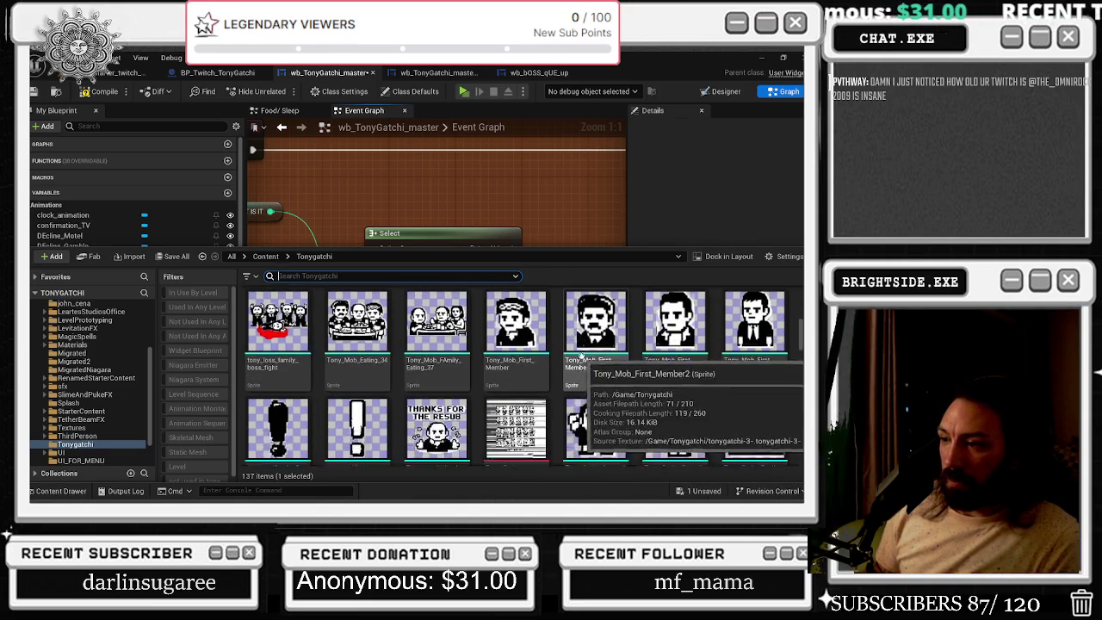
{"action": "scroll", "coordinate": [722, 310], "scroll_direction": "down", "scroll_amount": 2}
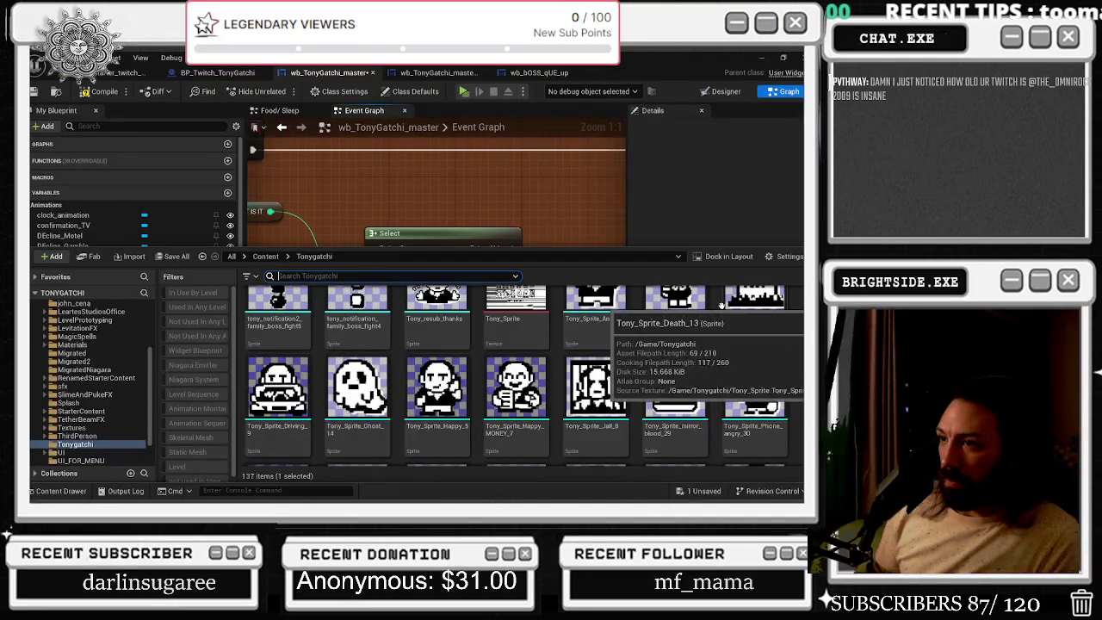
{"action": "scroll", "coordinate": [723, 307], "scroll_direction": "down", "scroll_amount": 2}
{"action": "scroll", "coordinate": [723, 307], "scroll_direction": "down", "scroll_amount": 2}
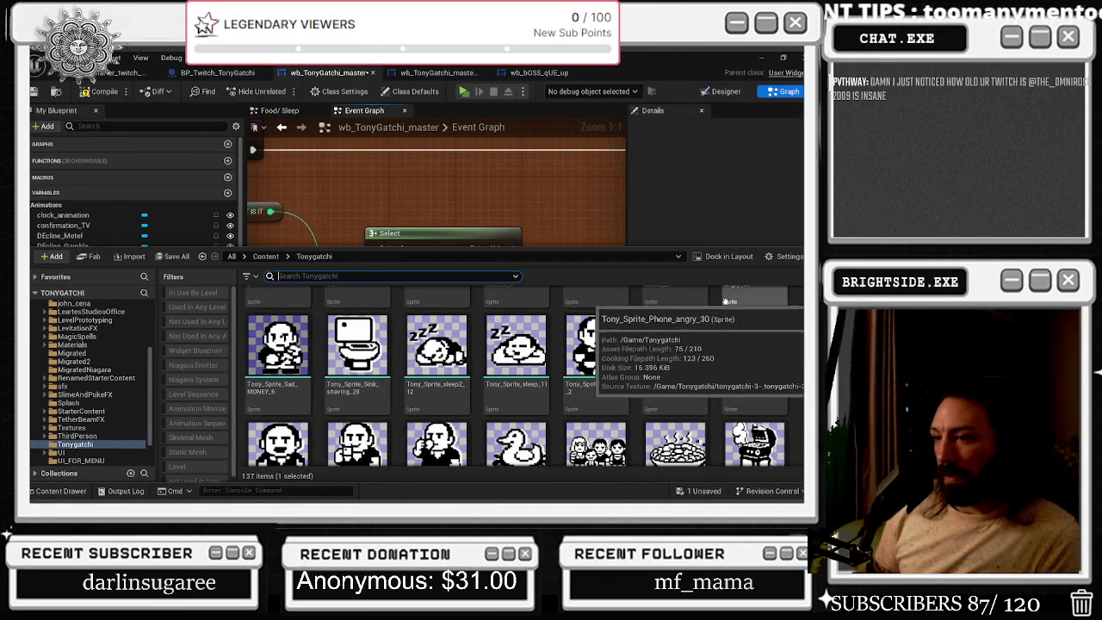
{"action": "scroll", "coordinate": [774, 334], "scroll_direction": "down", "scroll_amount": 3}
{"action": "scroll", "coordinate": [774, 334], "scroll_direction": "down", "scroll_amount": 1}
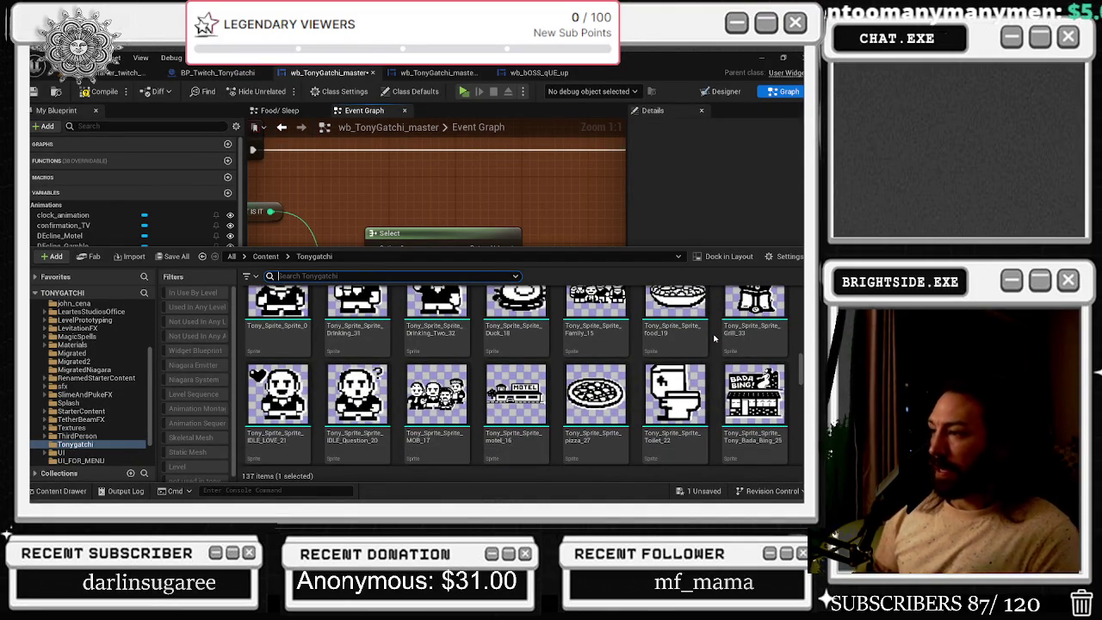
{"action": "scroll", "coordinate": [714, 338], "scroll_direction": "down", "scroll_amount": 3}
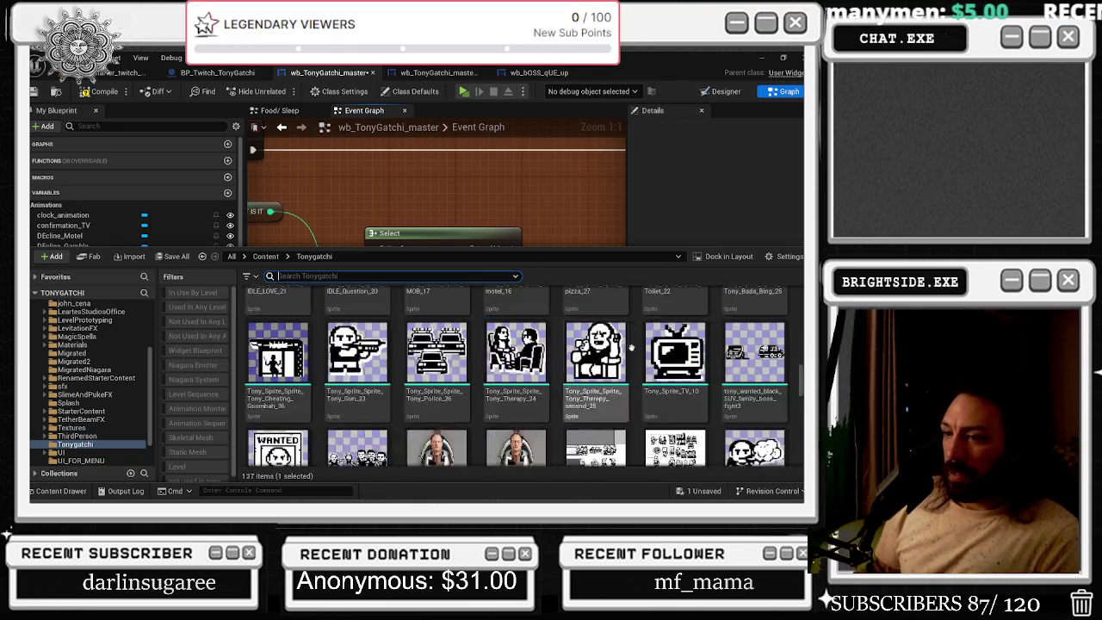
{"action": "left_click", "coordinate": [278, 410]}
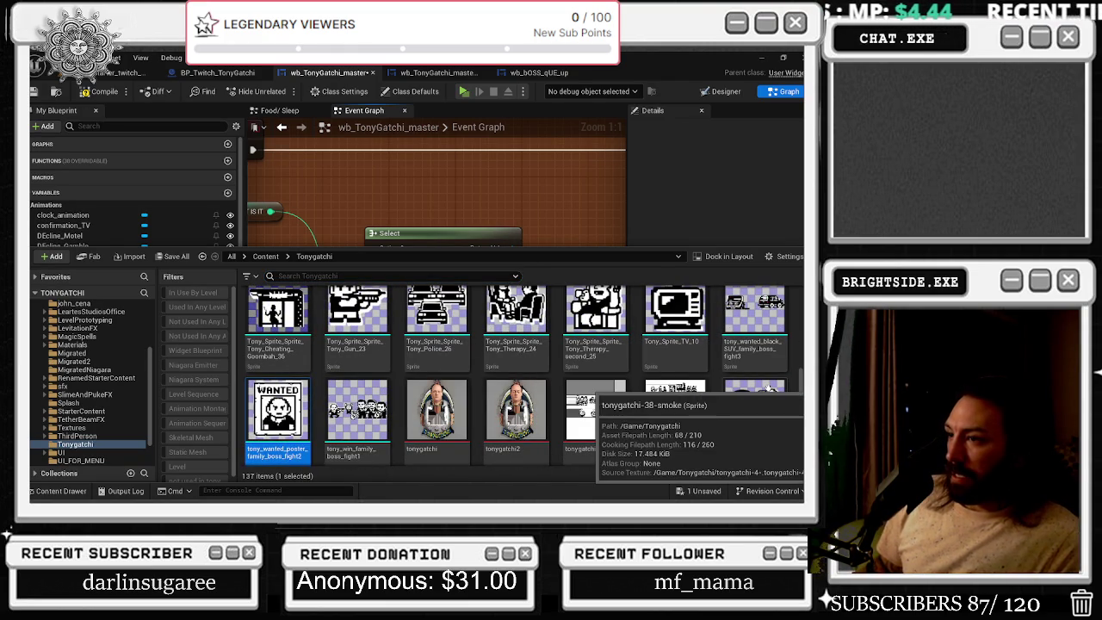
Drag the wanted-poster sprite onto Option 0 and browse to Option 1's asset
{"action": "scroll", "coordinate": [767, 386], "scroll_direction": "up", "scroll_amount": 1}
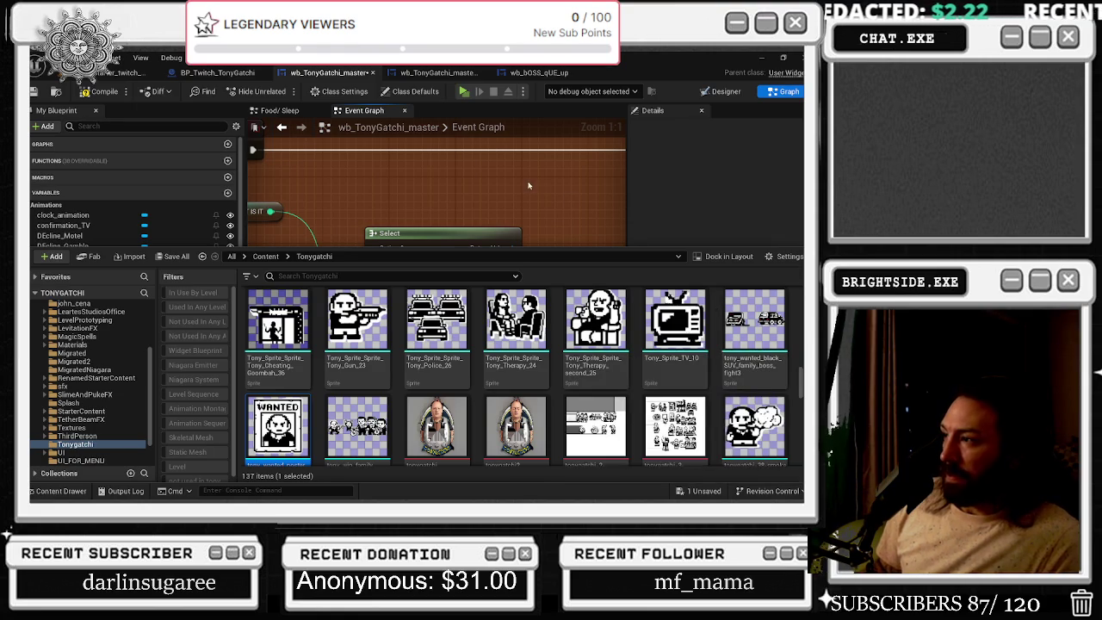
{"action": "mouse_move", "coordinate": [377, 209]}
{"action": "left_mouse_down"}
{"action": "mouse_move", "coordinate": [416, 180]}
{"action": "mouse_move", "coordinate": [405, 149]}
{"action": "left_mouse_up"}
{"action": "left_click", "coordinate": [60, 491]}
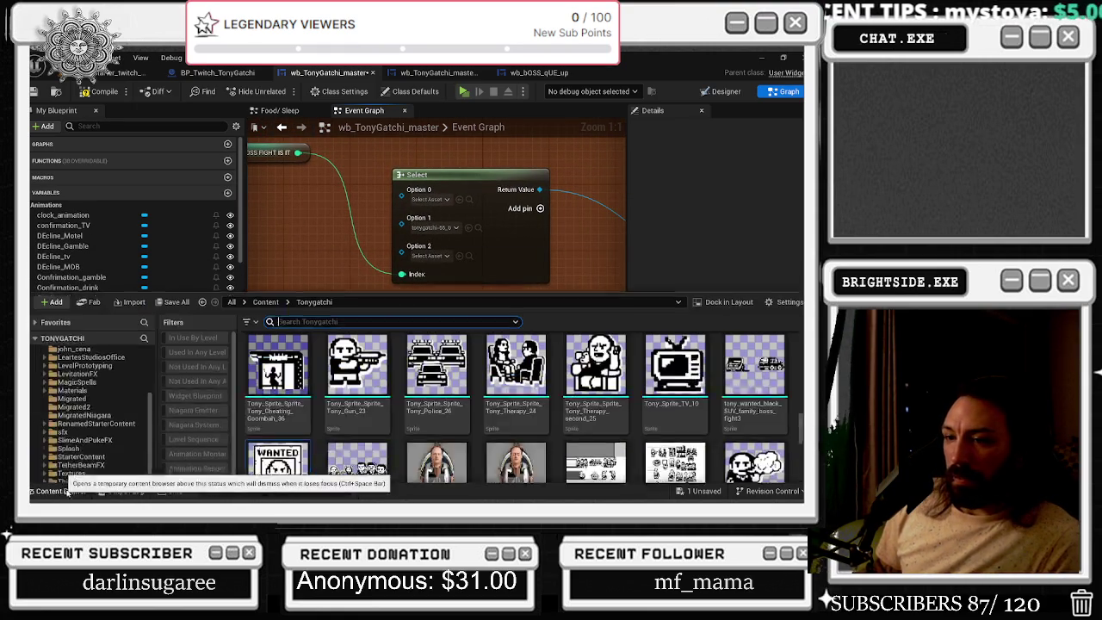
{"action": "mouse_move", "coordinate": [277, 426]}
{"action": "left_mouse_down"}
{"action": "mouse_move", "coordinate": [449, 230]}
{"action": "mouse_move", "coordinate": [438, 198]}
{"action": "left_mouse_up"}
{"action": "left_click", "coordinate": [477, 227]}
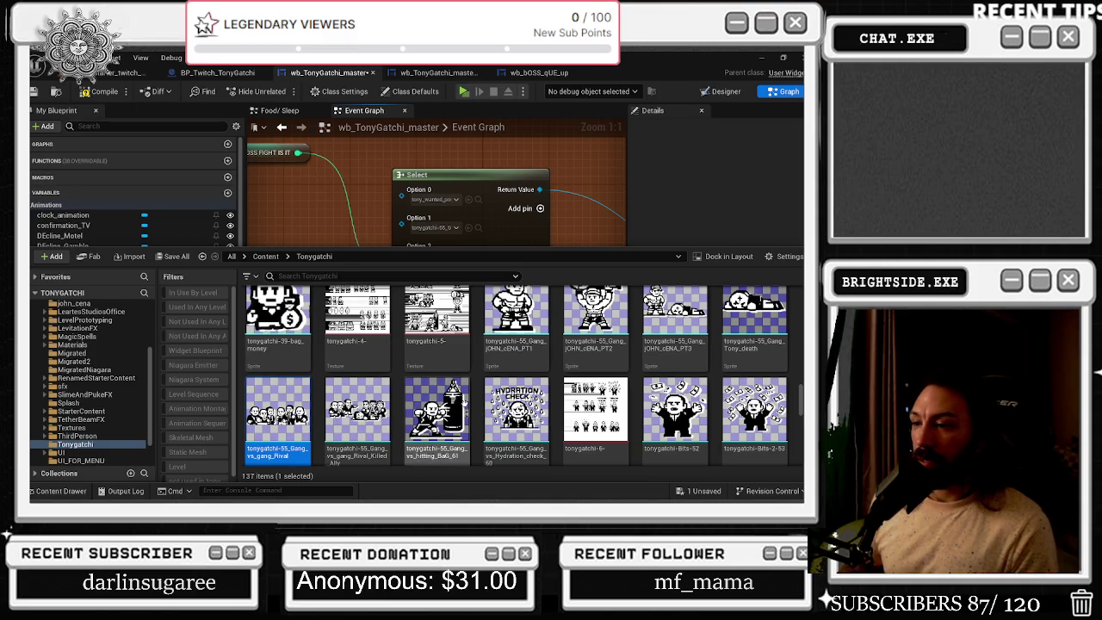
Scroll through the Tonygatchi boss sprites around the located tonygatchi-55 asset
{"action": "scroll", "coordinate": [603, 362], "scroll_direction": "down", "scroll_amount": 2}
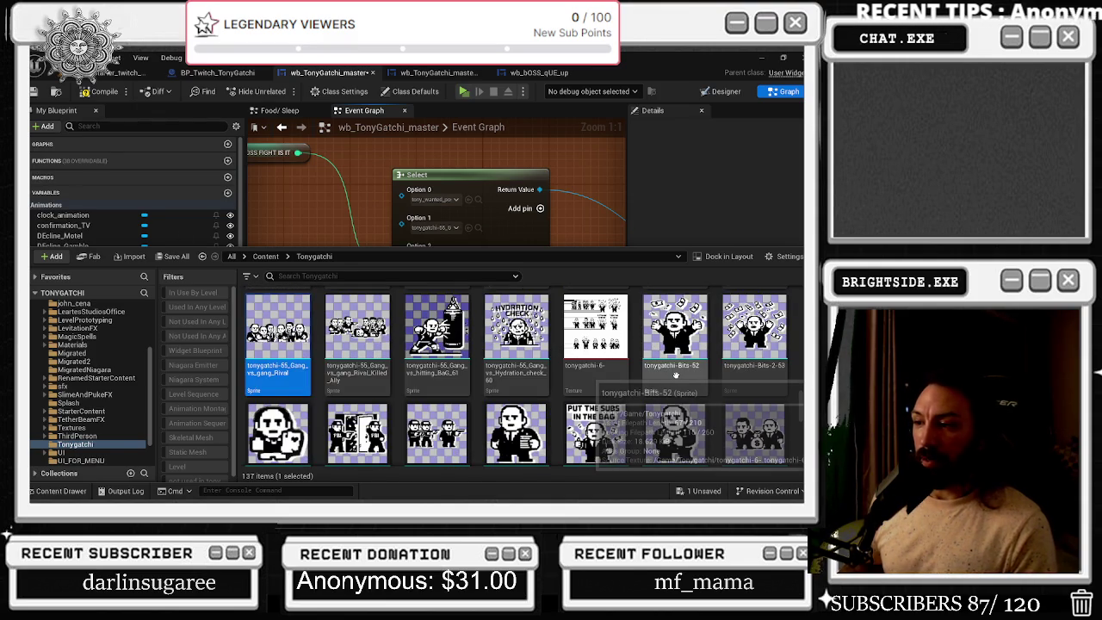
{"action": "scroll", "coordinate": [673, 375], "scroll_direction": "down", "scroll_amount": 1}
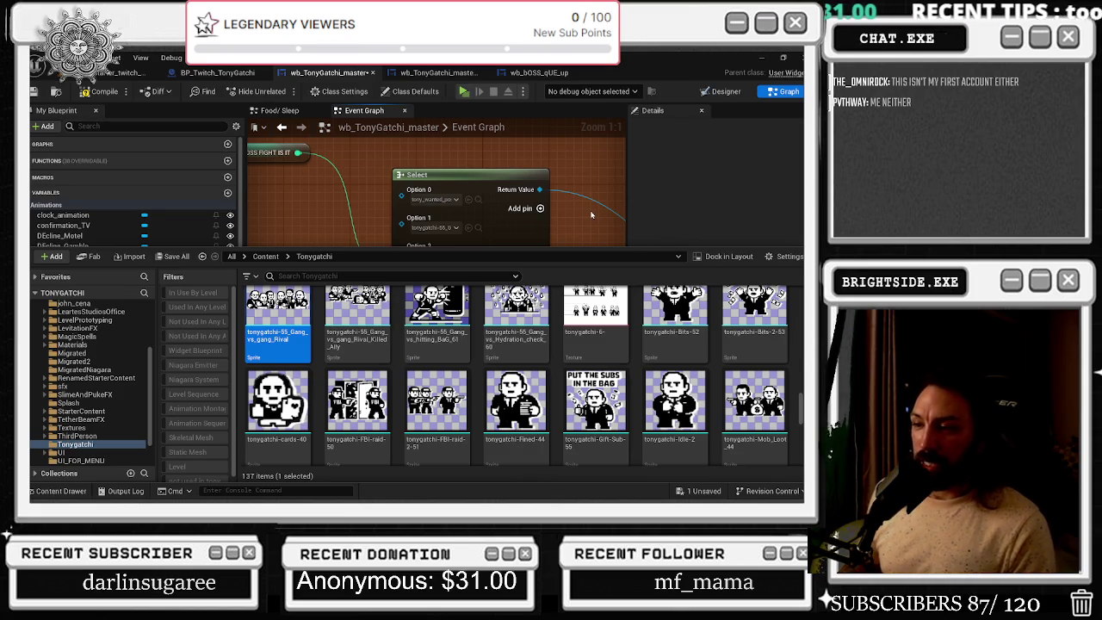
{"action": "scroll", "coordinate": [558, 348], "scroll_direction": "down", "scroll_amount": 2}
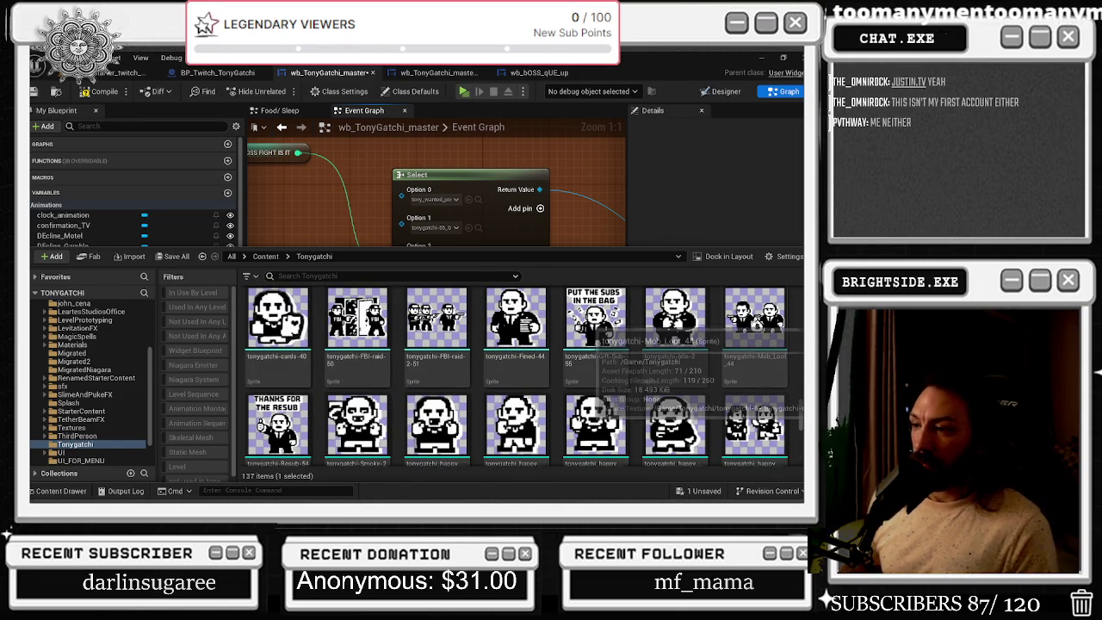
{"action": "scroll", "coordinate": [630, 394], "scroll_direction": "down", "scroll_amount": 2}
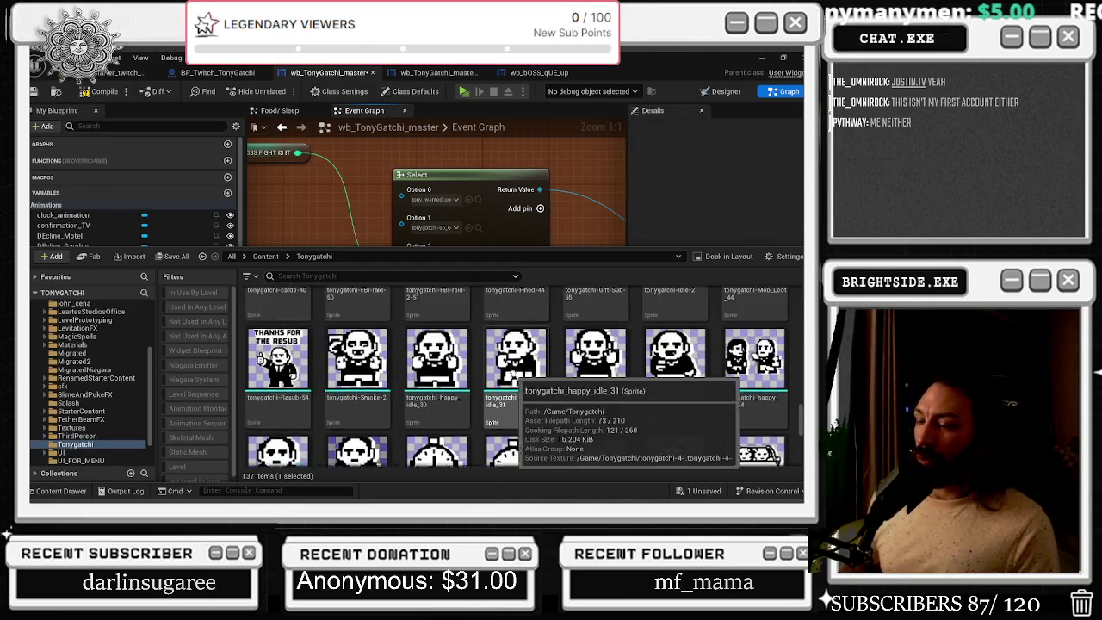
{"action": "scroll", "coordinate": [795, 422], "scroll_direction": "up", "scroll_amount": 2}
{"action": "scroll", "coordinate": [794, 422], "scroll_direction": "up", "scroll_amount": 10}
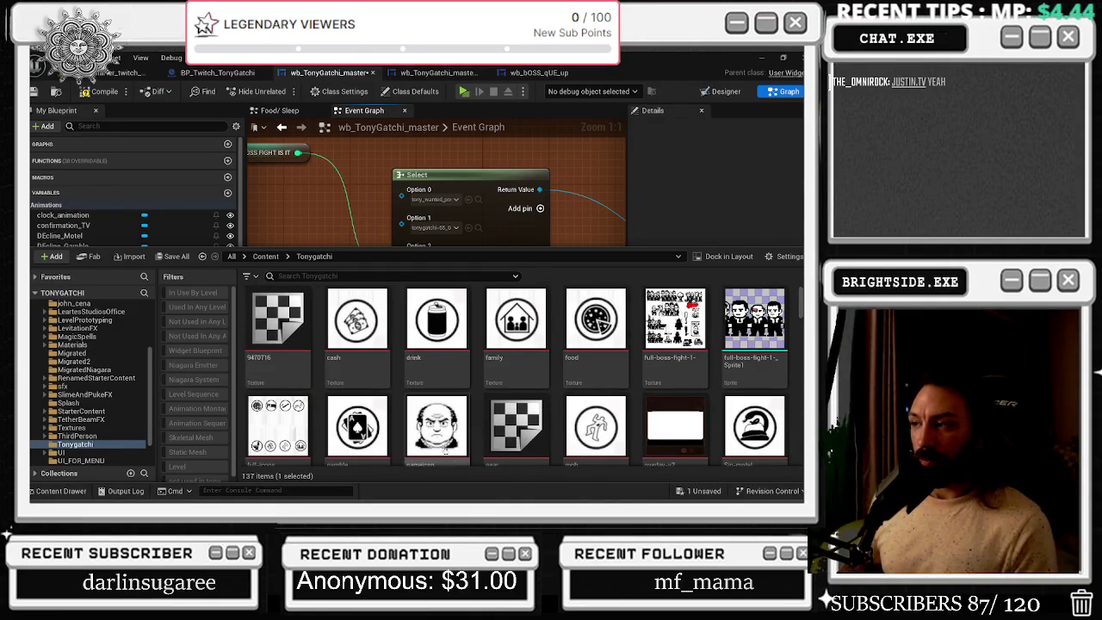
Set Option 0 to the wanted-poster sprite and Option 1 to a tonygatchi-55 sprite, then close the Content Drawer
{"action": "scroll", "coordinate": [732, 315], "scroll_direction": "down", "scroll_amount": 4}
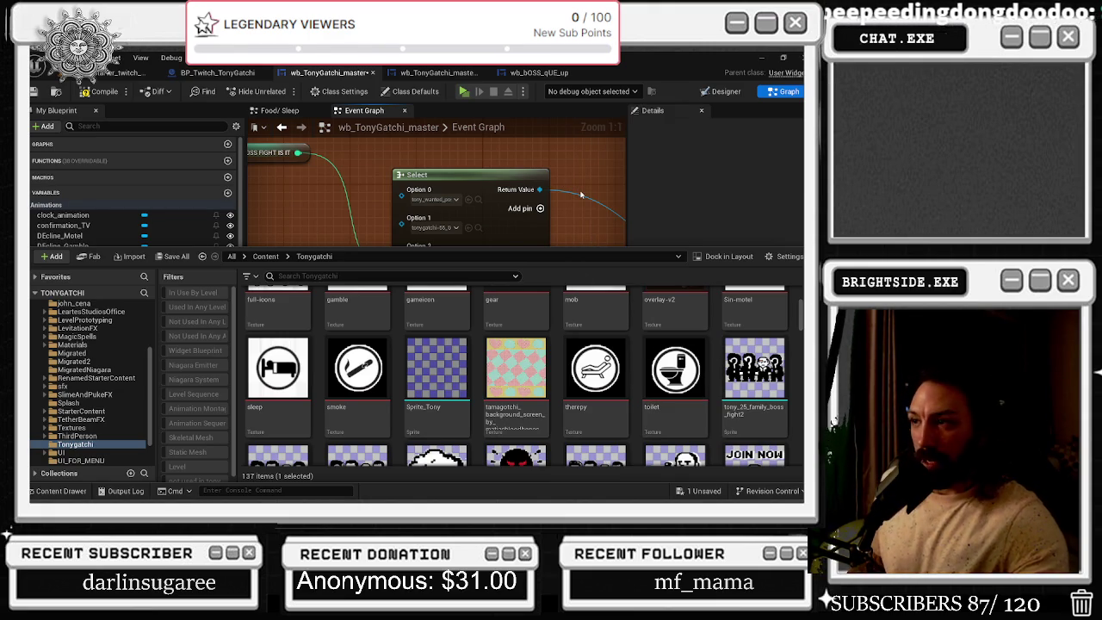
{"action": "scroll", "coordinate": [587, 174], "scroll_direction": "down", "scroll_amount": 1}
{"action": "left_click", "coordinate": [588, 174]}
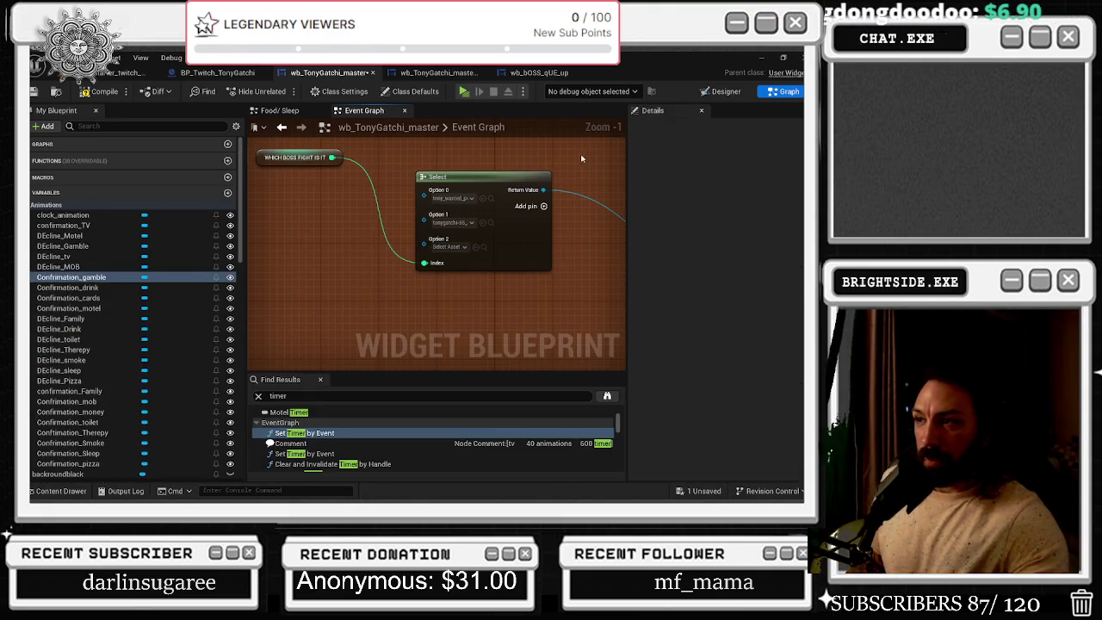
Locate Option 1's and Option 0's sprites in the Content Drawer, then reopen the Tonygatchi folder
{"action": "left_click", "coordinate": [491, 223]}
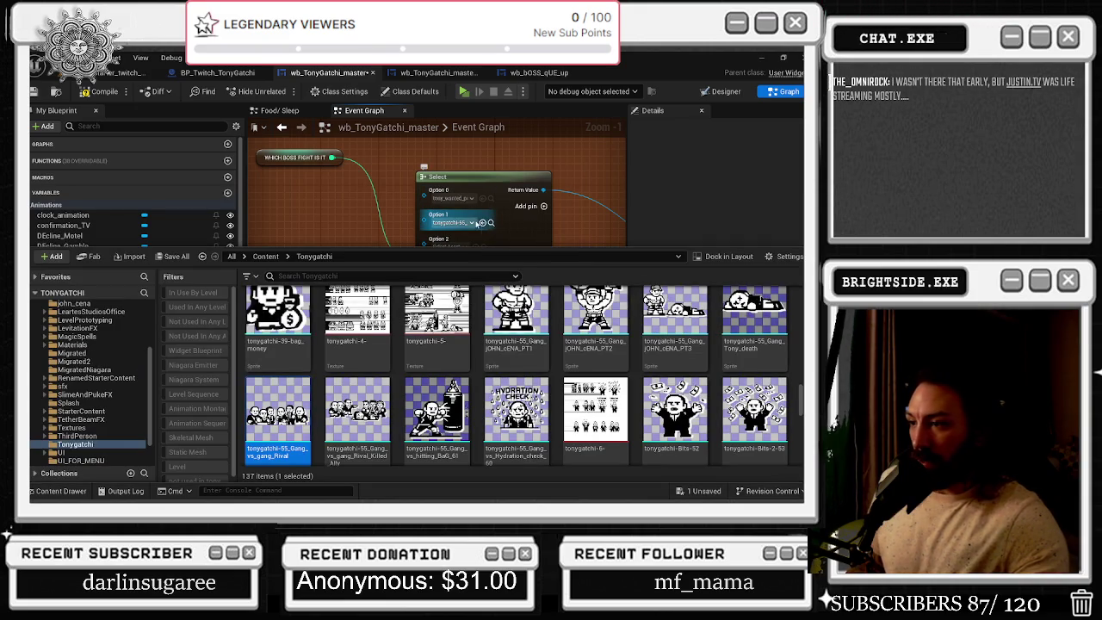
{"action": "left_click", "coordinate": [386, 181]}
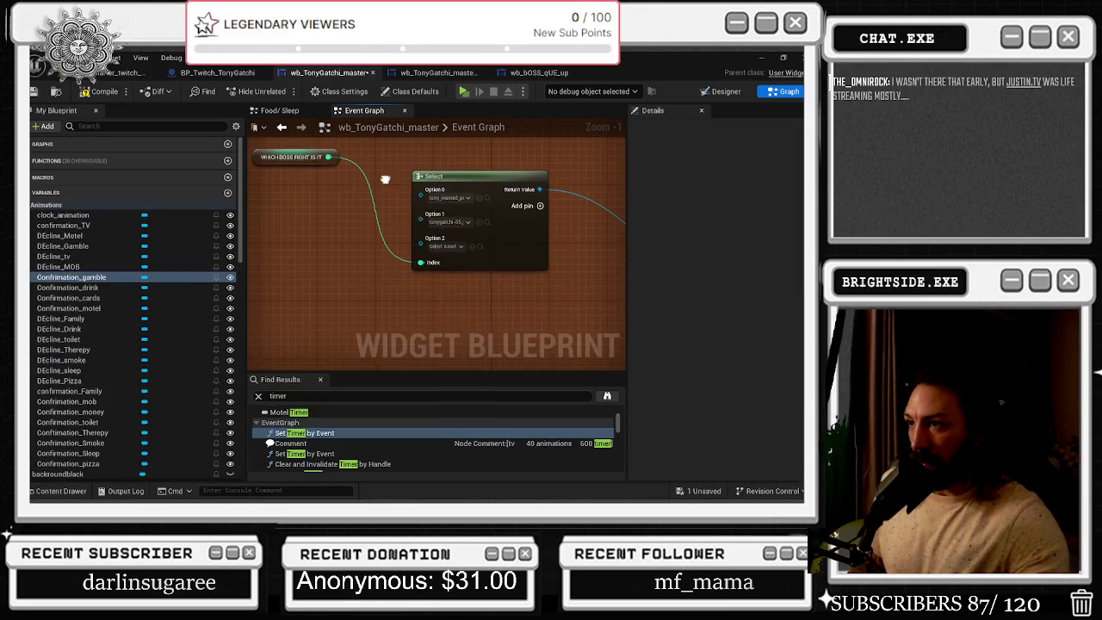
{"action": "left_click", "coordinate": [419, 199]}
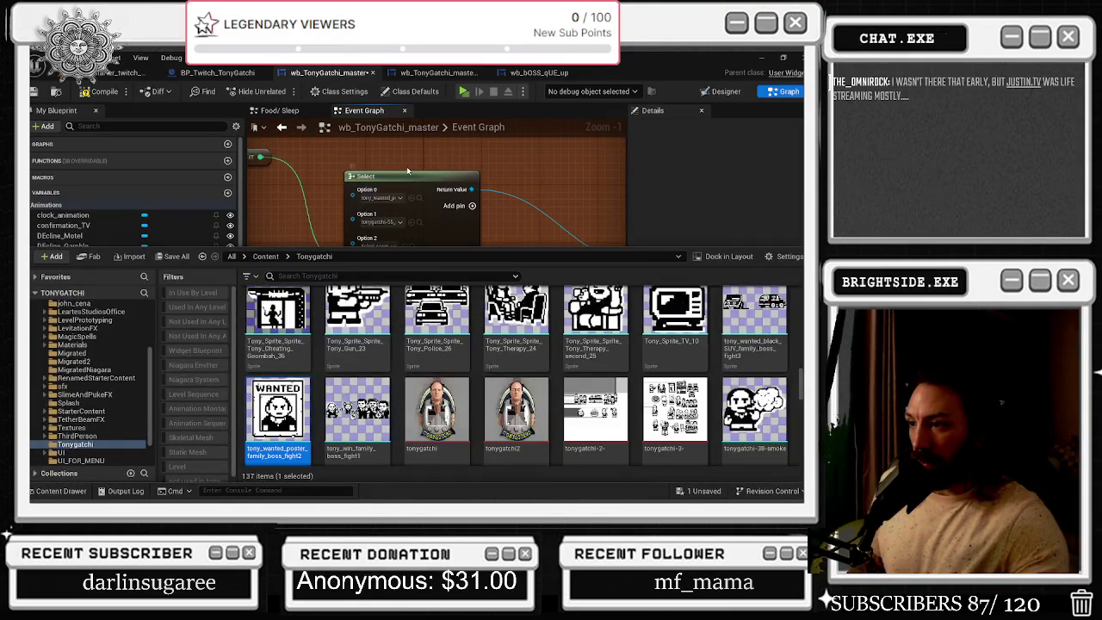
{"action": "left_click", "coordinate": [408, 172]}
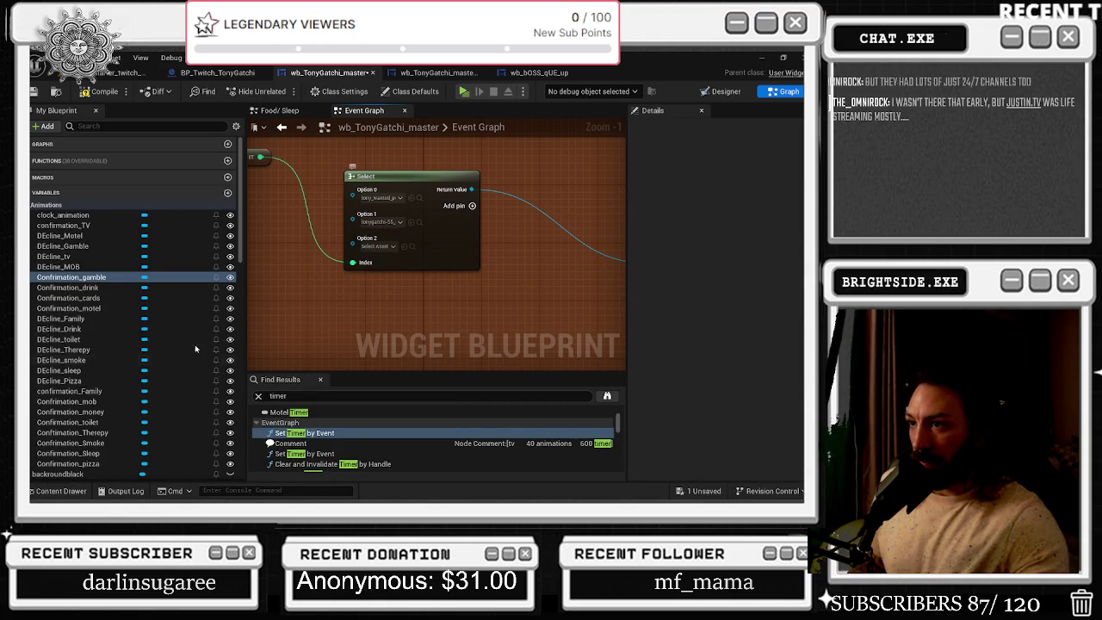
{"action": "left_click", "coordinate": [62, 491]}
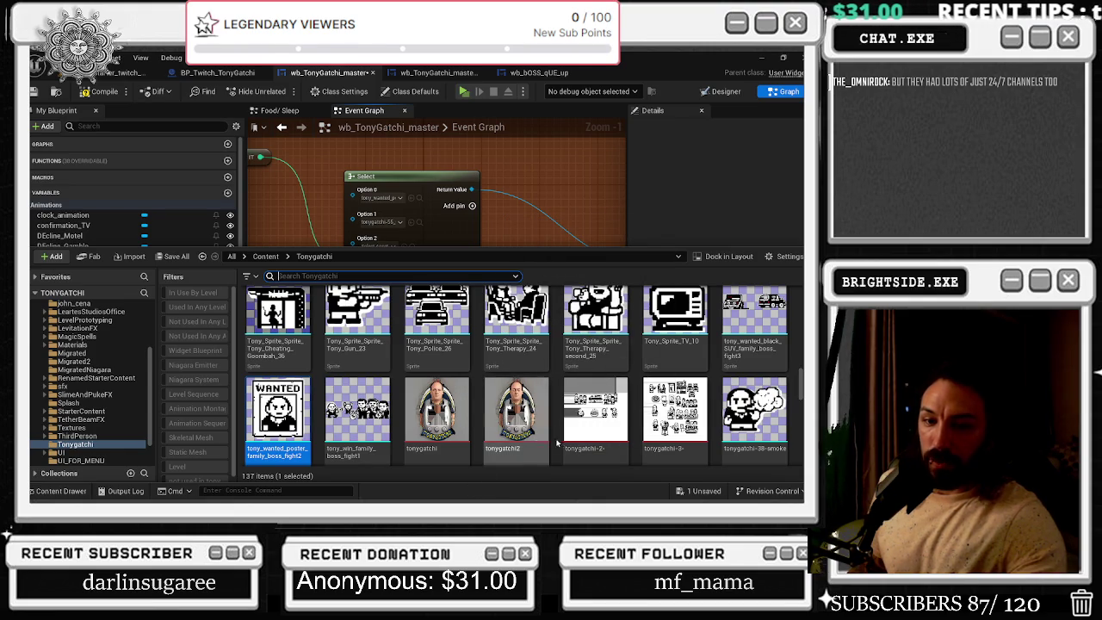
Scroll the 137-item Tonygatchi folder until the tony_Boss_family_boss_fight1 sprite is visible
{"action": "scroll", "coordinate": [594, 431], "scroll_direction": "up", "scroll_amount": 5}
{"action": "scroll", "coordinate": [645, 417], "scroll_direction": "up", "scroll_amount": 10}
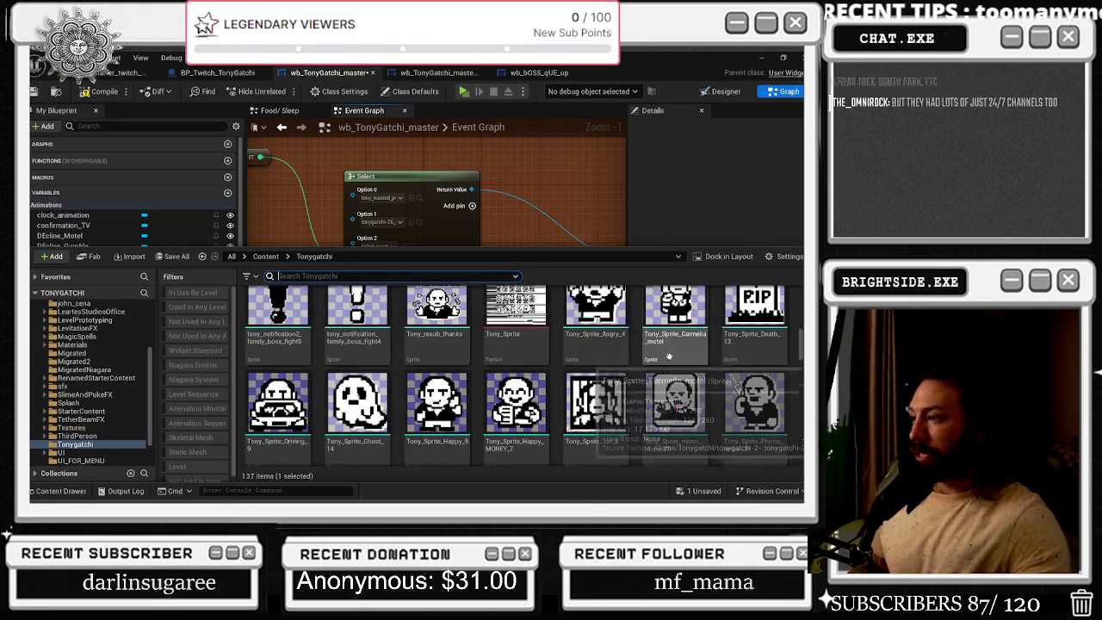
{"action": "scroll", "coordinate": [683, 355], "scroll_direction": "up", "scroll_amount": 1}
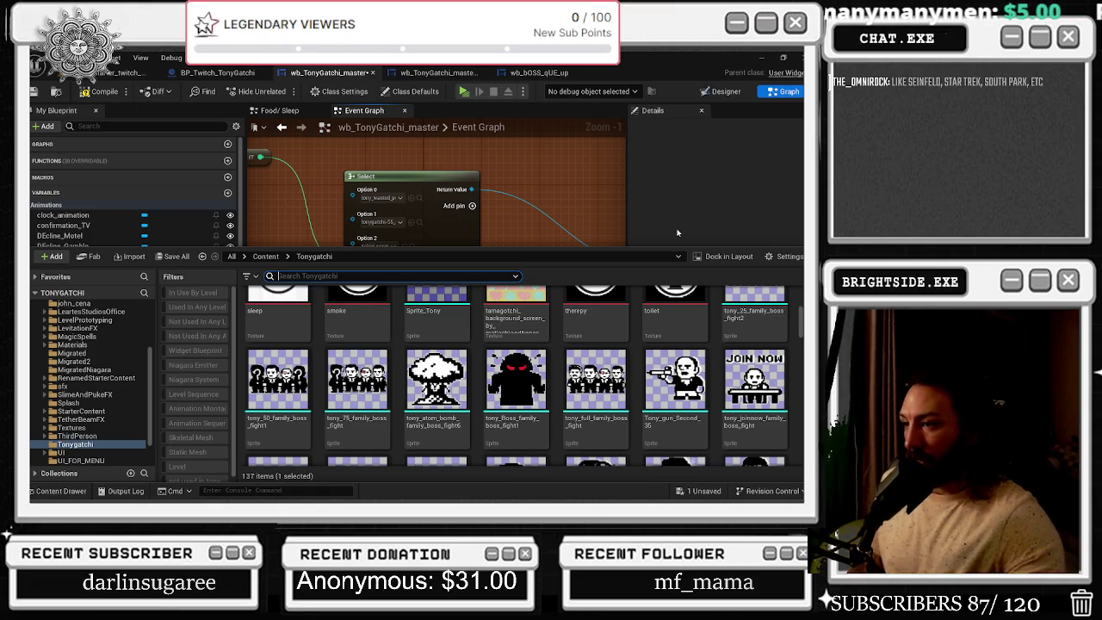
{"action": "scroll", "coordinate": [740, 392], "scroll_direction": "up", "scroll_amount": 1}
{"action": "scroll", "coordinate": [743, 391], "scroll_direction": "down", "scroll_amount": 2}
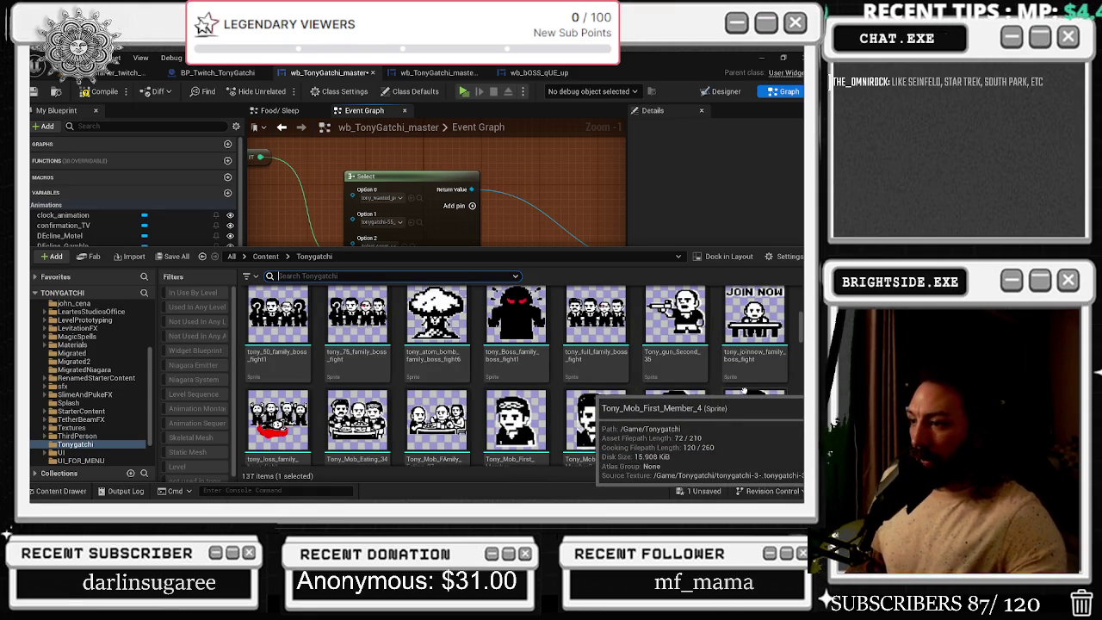
{"action": "scroll", "coordinate": [767, 331], "scroll_direction": "down", "scroll_amount": 1}
{"action": "scroll", "coordinate": [767, 331], "scroll_direction": "down", "scroll_amount": 1}
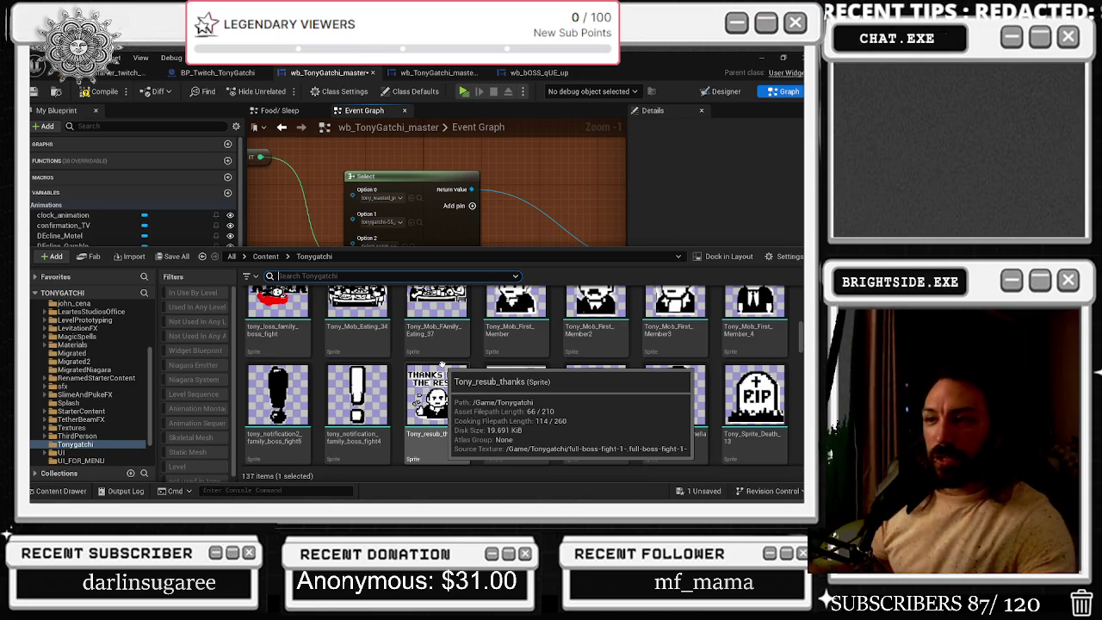
{"action": "scroll", "coordinate": [492, 335], "scroll_direction": "down", "scroll_amount": 2}
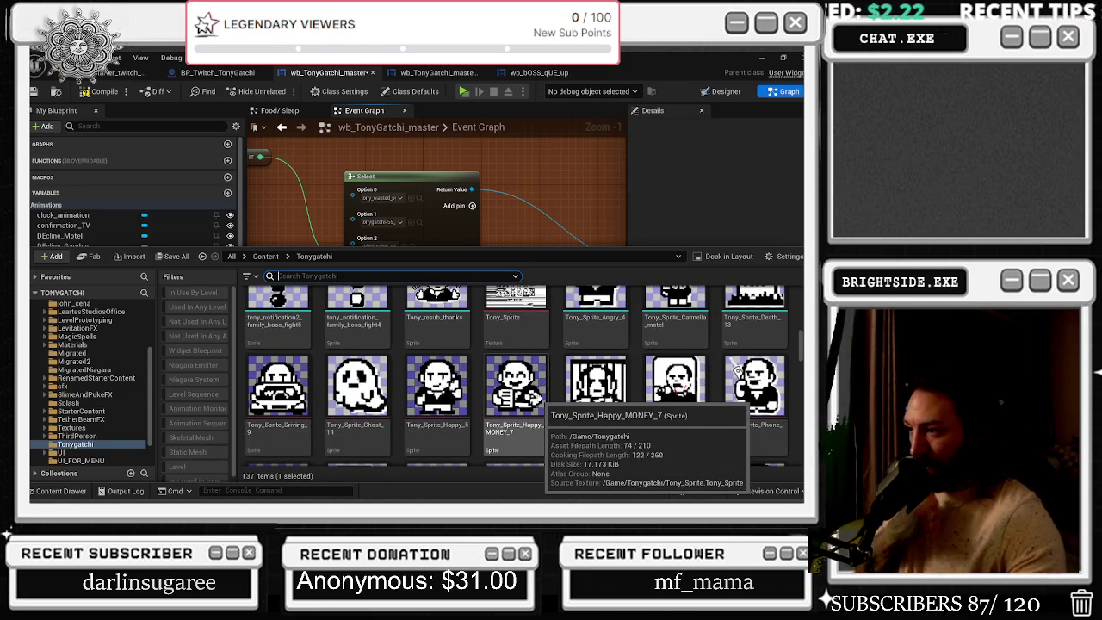
{"action": "scroll", "coordinate": [731, 388], "scroll_direction": "down", "scroll_amount": 3}
{"action": "scroll", "coordinate": [736, 392], "scroll_direction": "down", "scroll_amount": 3}
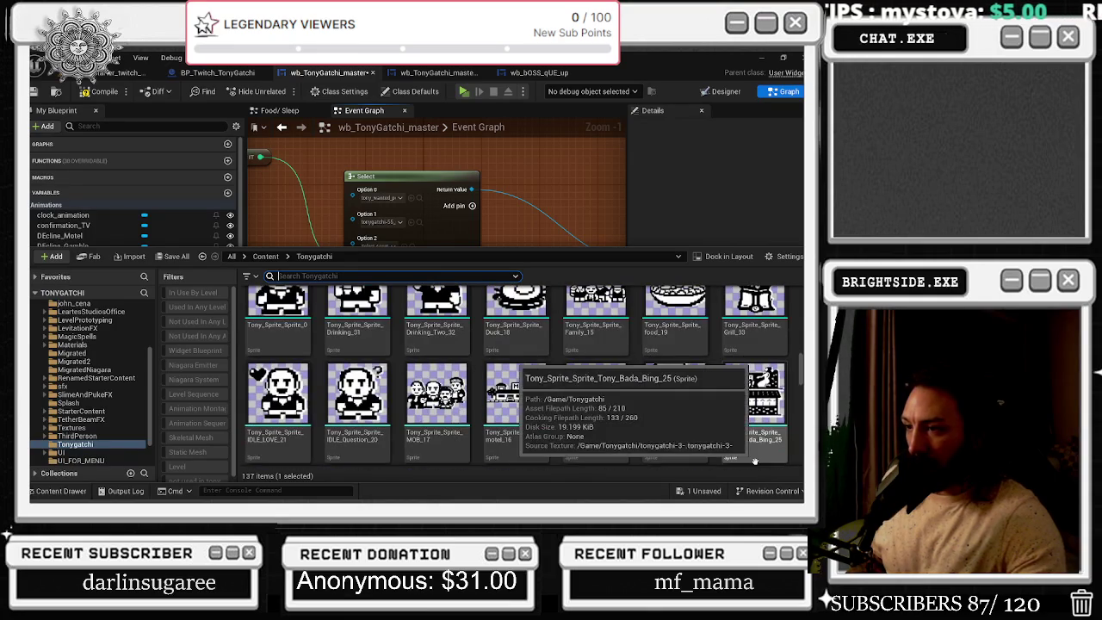
{"action": "scroll", "coordinate": [757, 388], "scroll_direction": "down", "scroll_amount": 2}
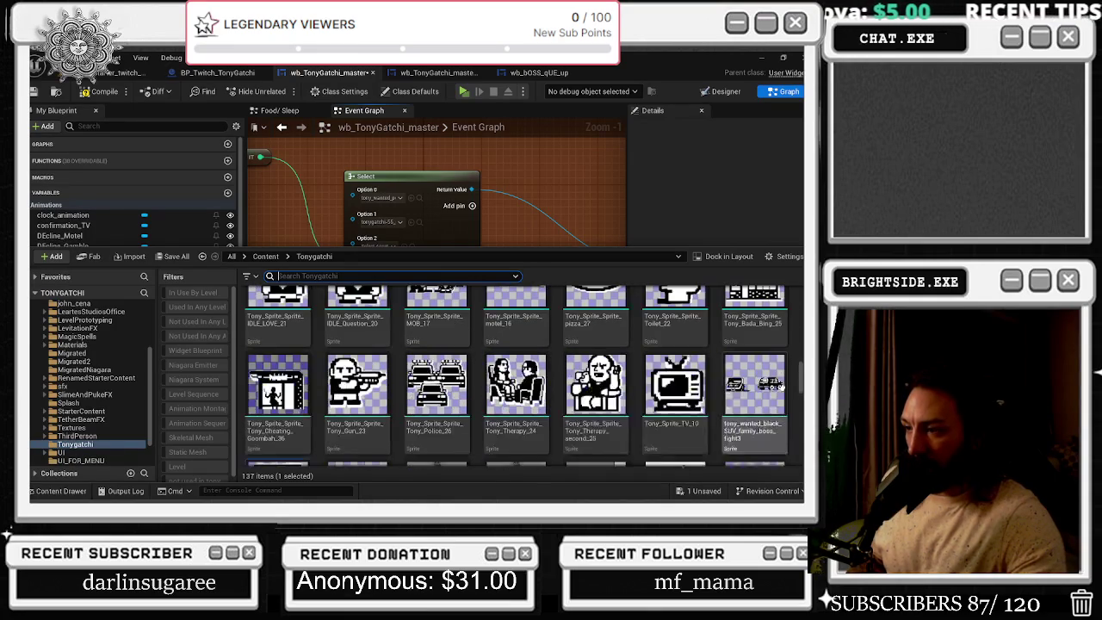
{"action": "scroll", "coordinate": [561, 425], "scroll_direction": "down", "scroll_amount": 1}
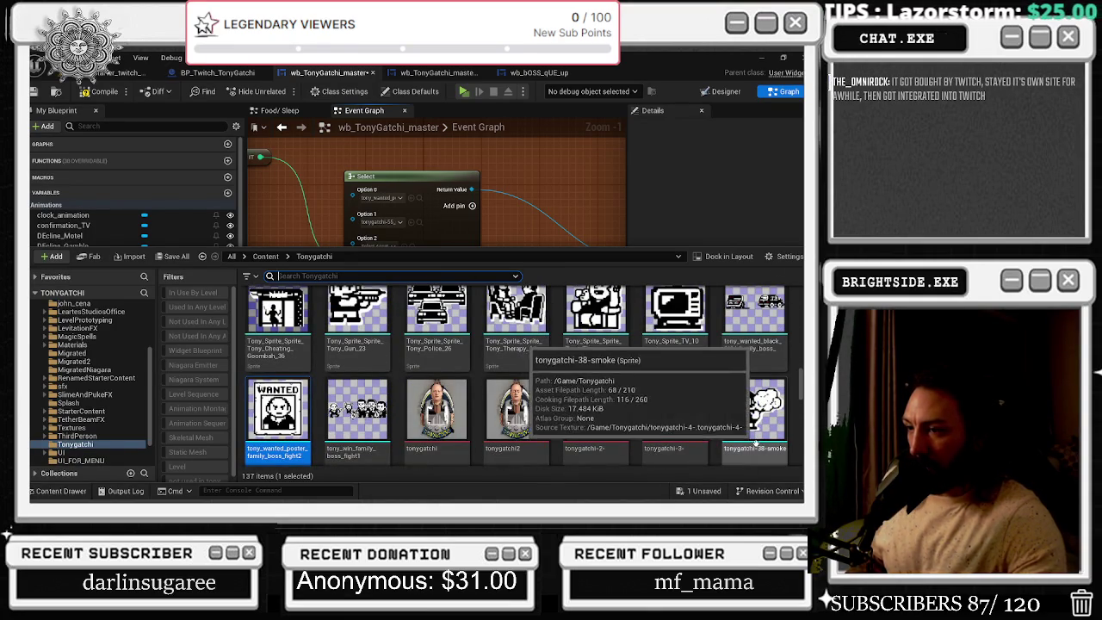
{"action": "scroll", "coordinate": [747, 433], "scroll_direction": "down", "scroll_amount": 1}
{"action": "scroll", "coordinate": [746, 433], "scroll_direction": "down", "scroll_amount": 5}
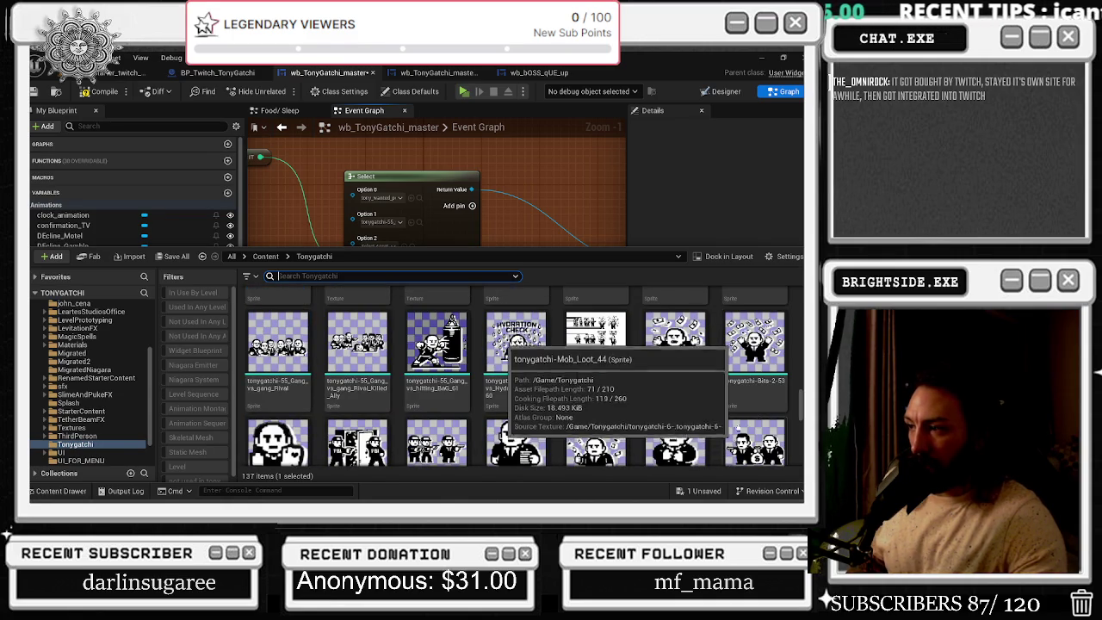
{"action": "left_click_drag", "start_coordinate": [799, 405], "coordinate": [800, 301]}
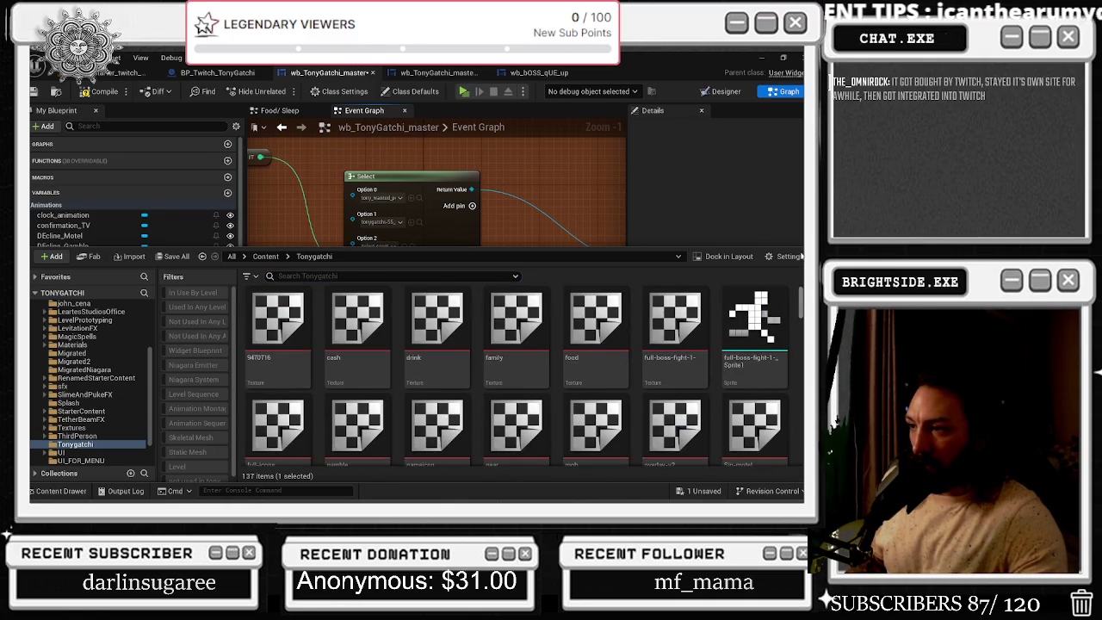
{"action": "scroll", "coordinate": [657, 414], "scroll_direction": "down", "scroll_amount": 5}
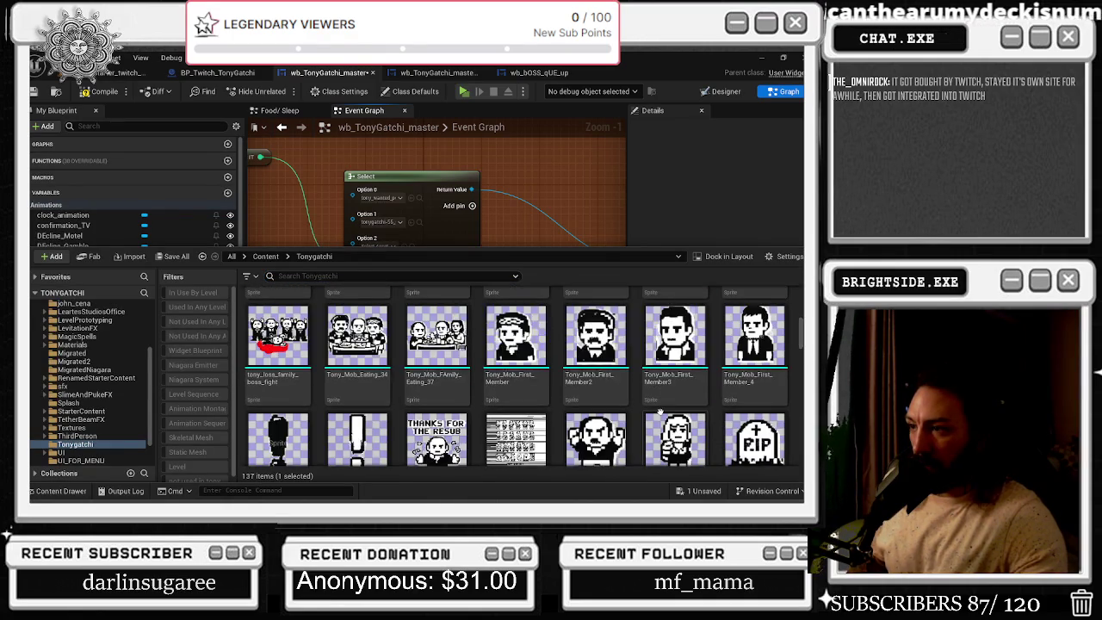
{"action": "scroll", "coordinate": [657, 413], "scroll_direction": "up", "scroll_amount": 3}
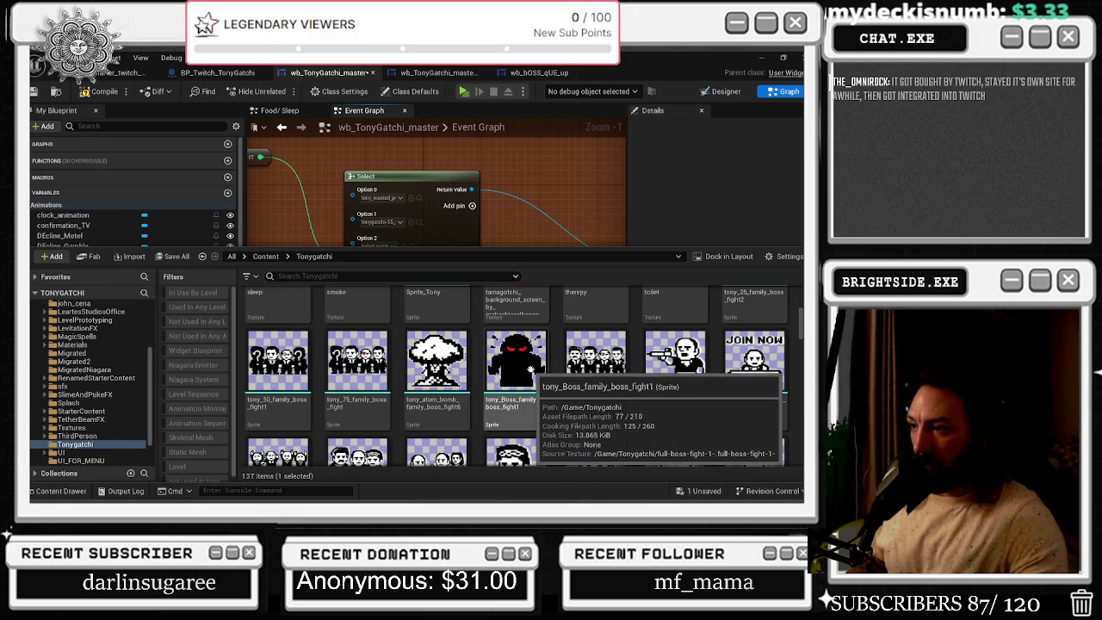
Duplicate tony_Boss_family_boss_fight1 as tony_Boss_family_boss2_fight2
{"action": "right_click", "coordinate": [542, 369]}
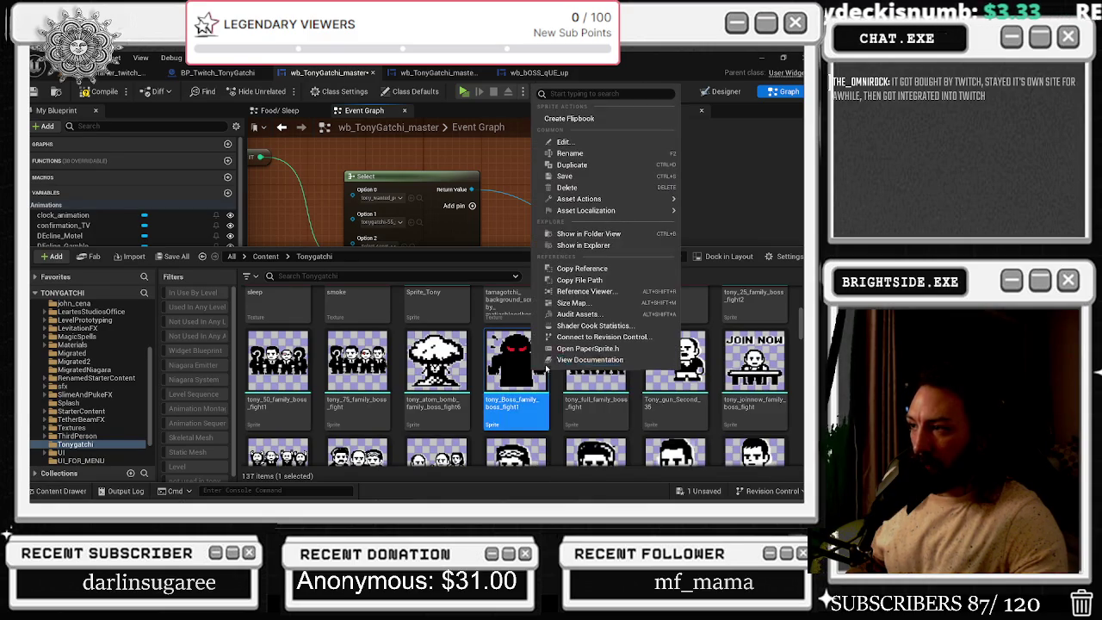
{"action": "left_click", "coordinate": [585, 165]}
{"action": "key", "text": "End"}
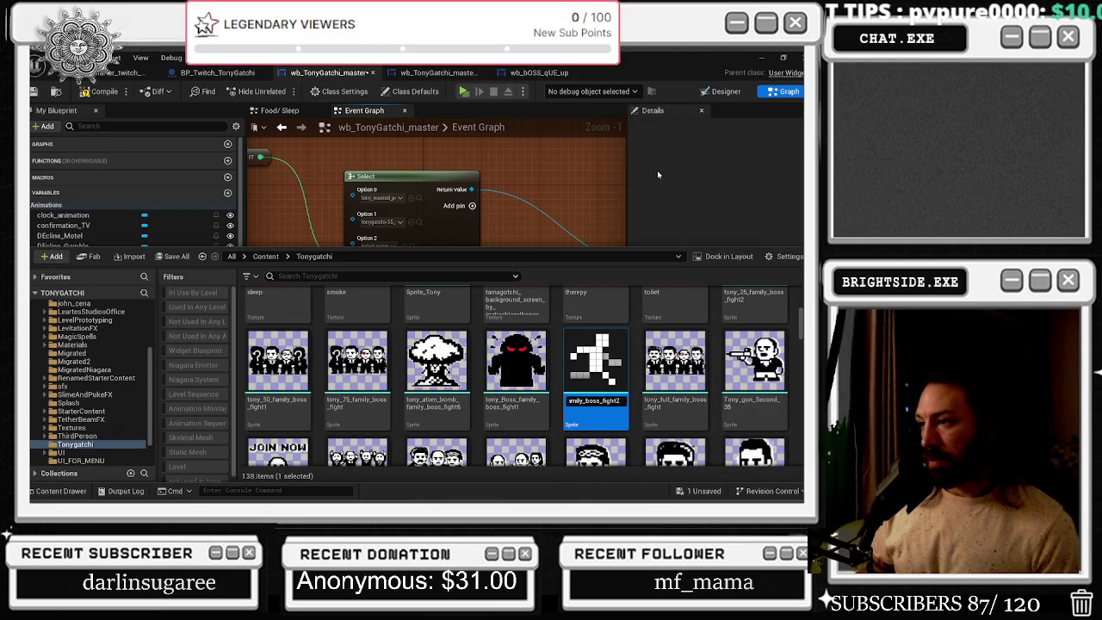
{"action": "key", "text": "Return"}
Fit the copy's source region to the lower dark boss figure (226×230) and assign it to Option 2
{"action": "double_click", "coordinate": [529, 354]}
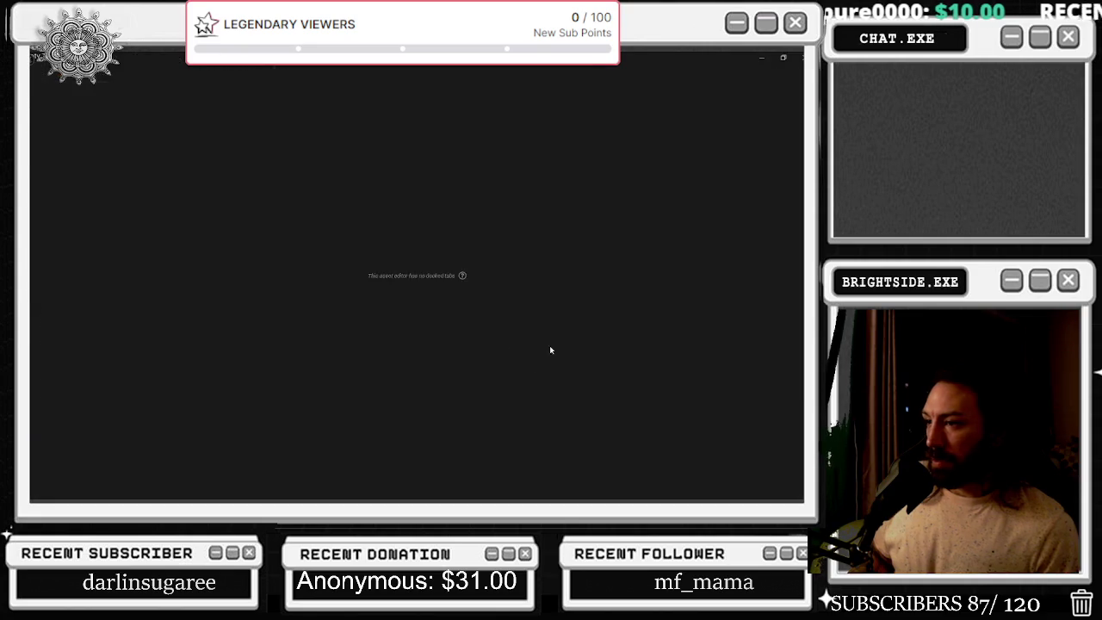
{"action": "left_click", "coordinate": [646, 92]}
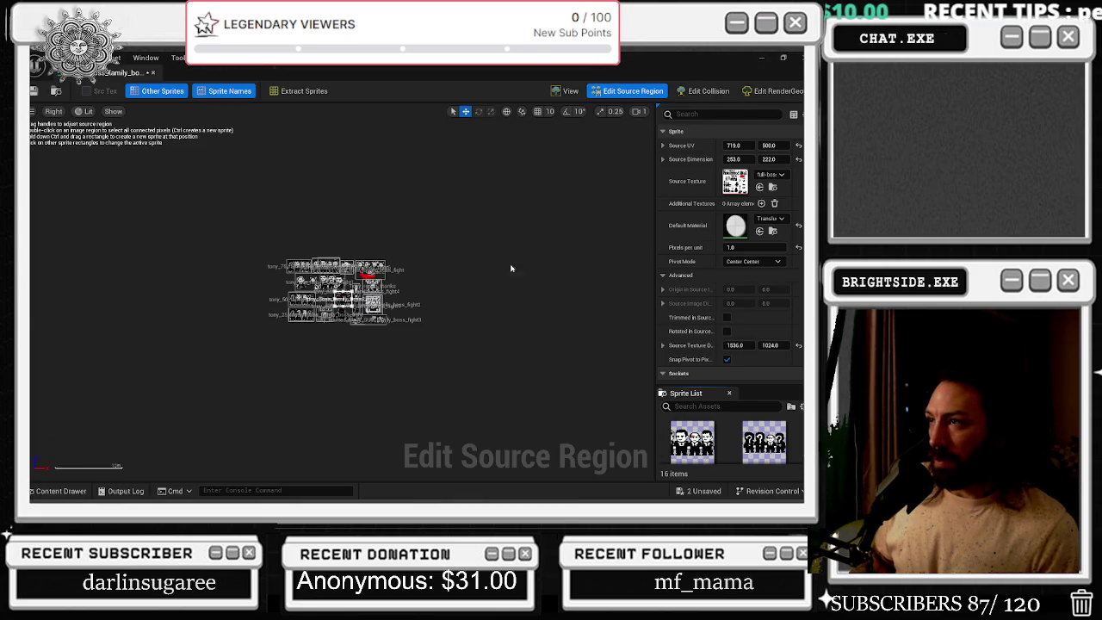
{"action": "scroll", "coordinate": [369, 288], "scroll_direction": "up", "scroll_amount": 2}
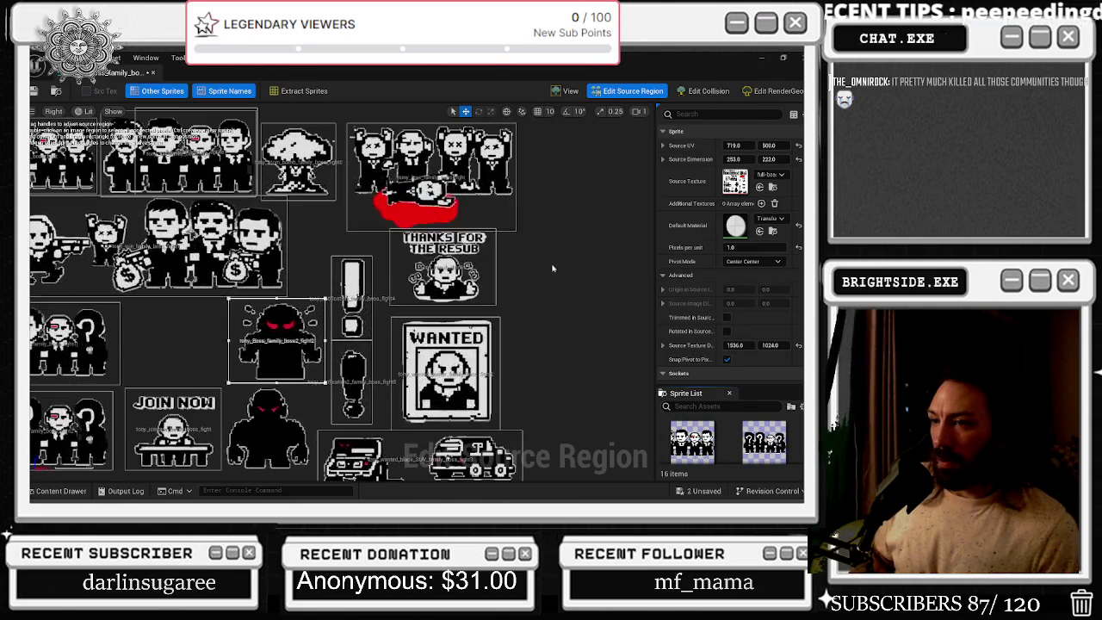
{"action": "left_click", "coordinate": [274, 435]}
{"action": "mouse_move", "coordinate": [768, 145]}
{"action": "left_mouse_down"}
{"action": "mouse_move", "coordinate": [716, 146]}
{"action": "mouse_move", "coordinate": [747, 146]}
{"action": "mouse_move", "coordinate": [735, 146]}
{"action": "left_mouse_up"}
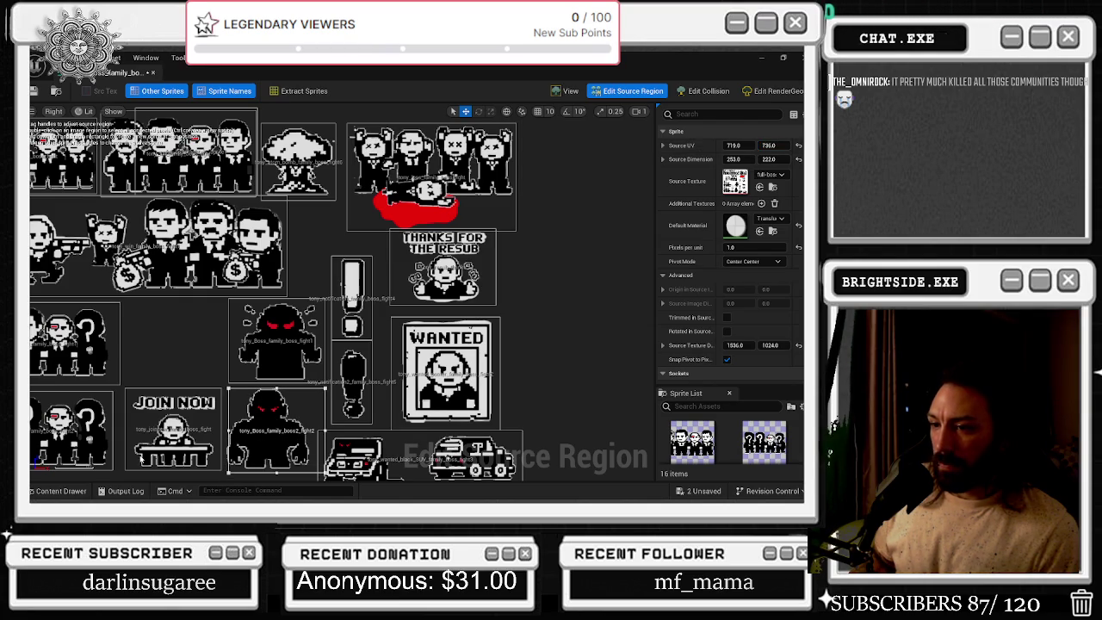
{"action": "left_click", "coordinate": [228, 430]}
{"action": "left_click_drag", "start_coordinate": [250, 430], "coordinate": [234, 431]}
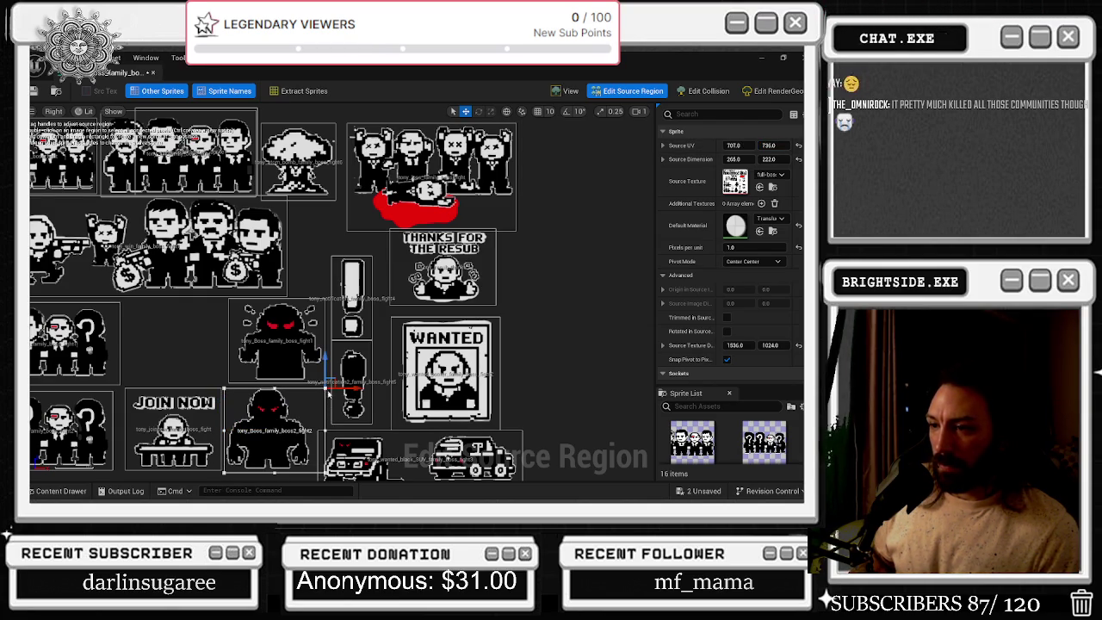
{"action": "left_click_drag", "start_coordinate": [325, 394], "coordinate": [267, 385]}
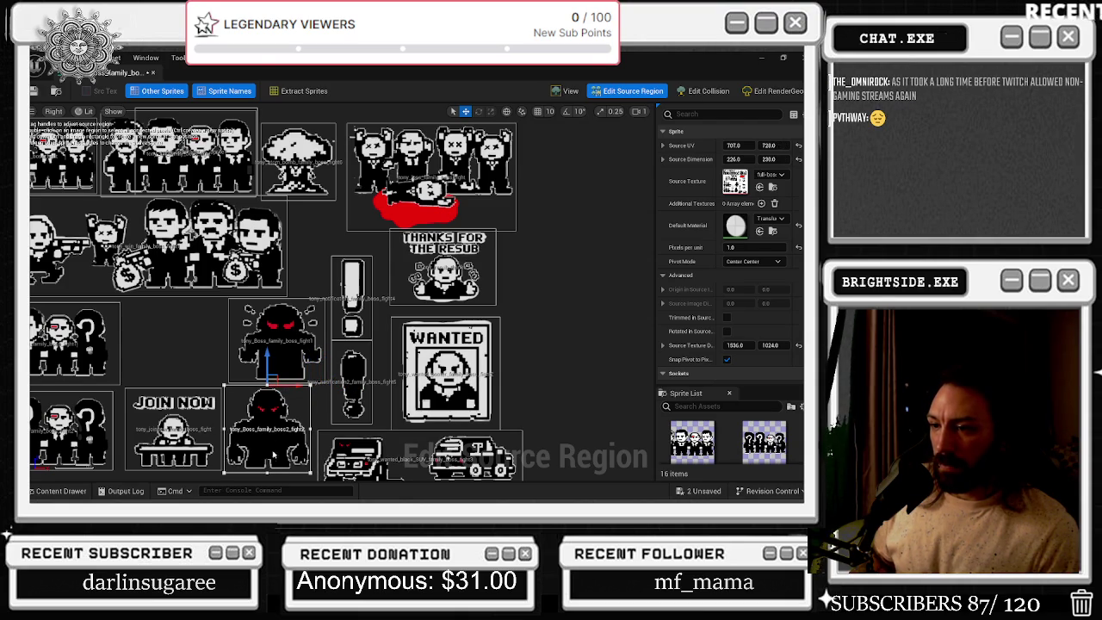
{"action": "left_click", "coordinate": [152, 73]}
{"action": "left_click", "coordinate": [404, 246]}
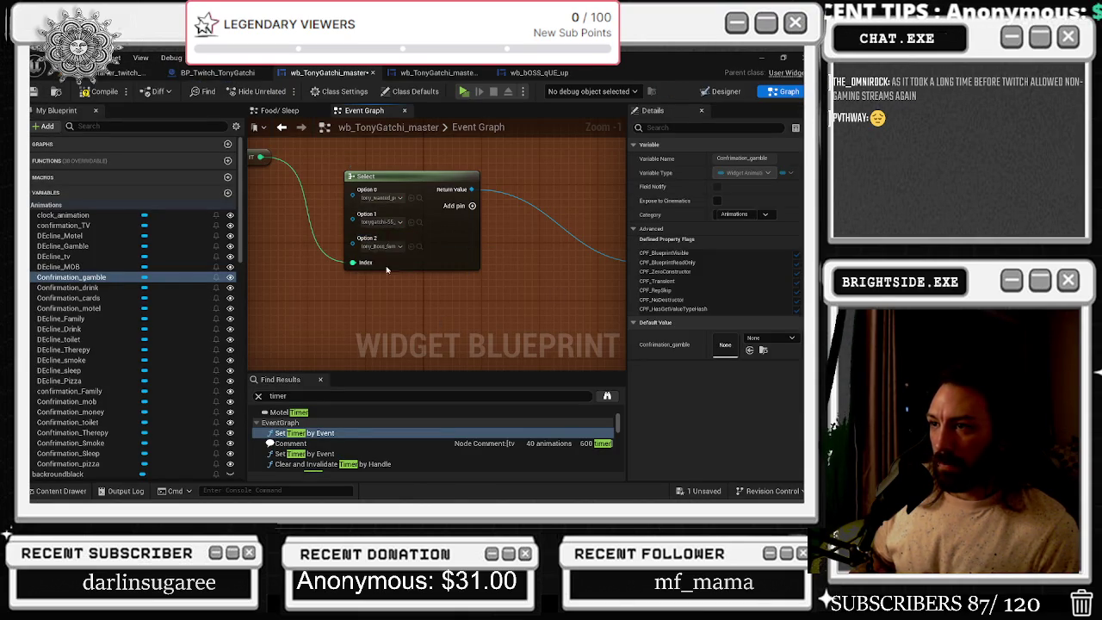
Show Option 2's sprite in the Content Drawer, then switch to the browser with the Twitch stream
{"action": "left_click", "coordinate": [411, 246]}
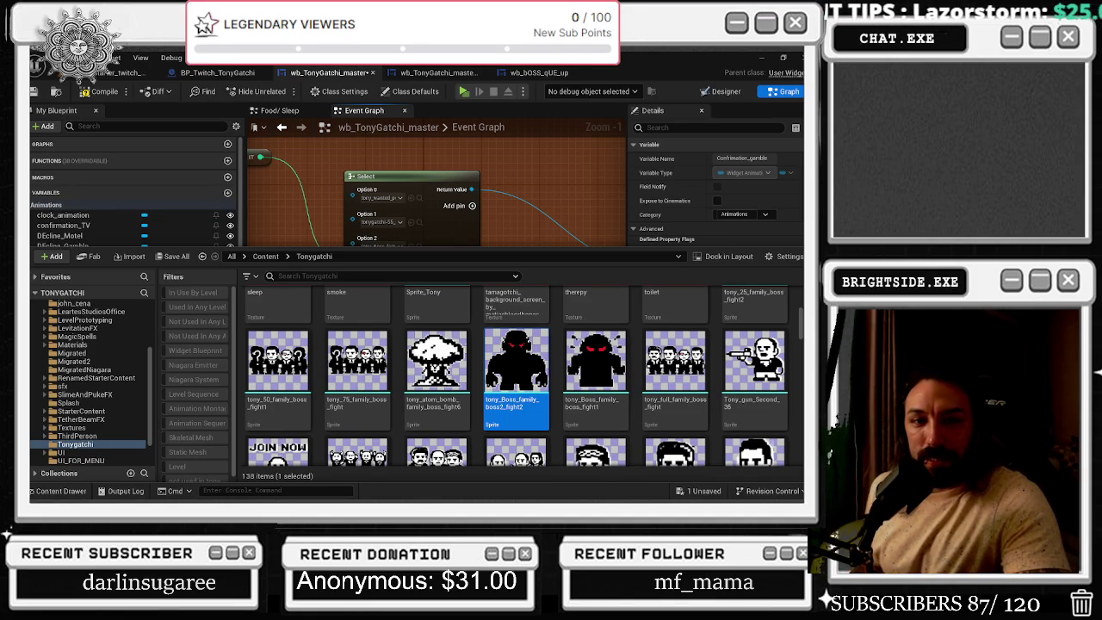
{"action": "key", "text": "alt+Tab"}
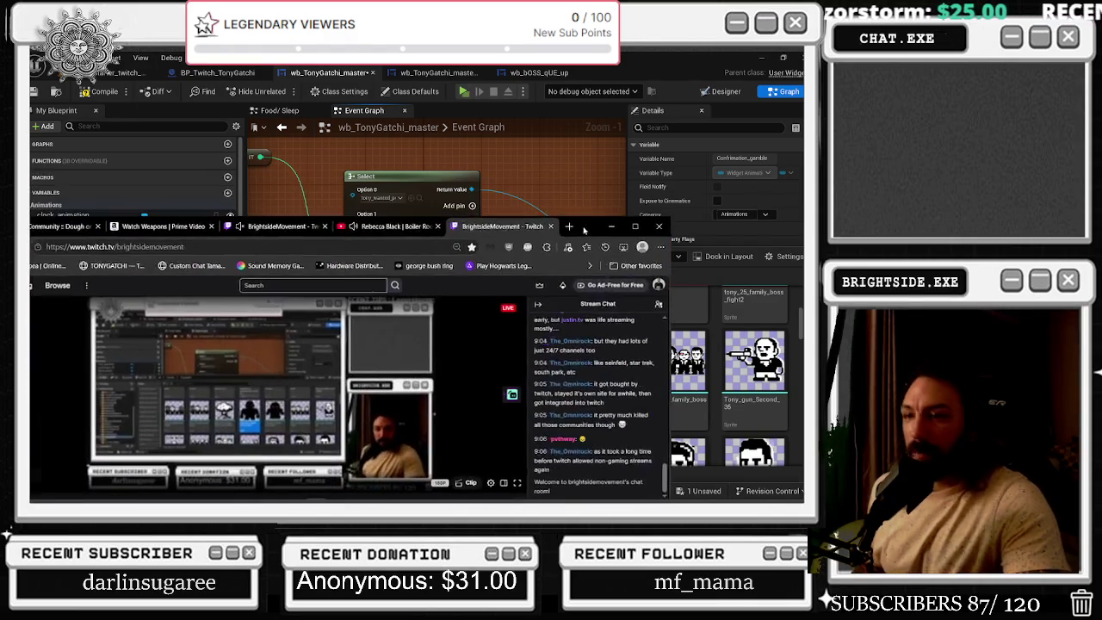
Search 'when did Pokemon Go come out' (July 6, 2016), then minimize the browser
{"action": "left_click", "coordinate": [402, 250]}
{"action": "type", "text": "POKEM ON"}
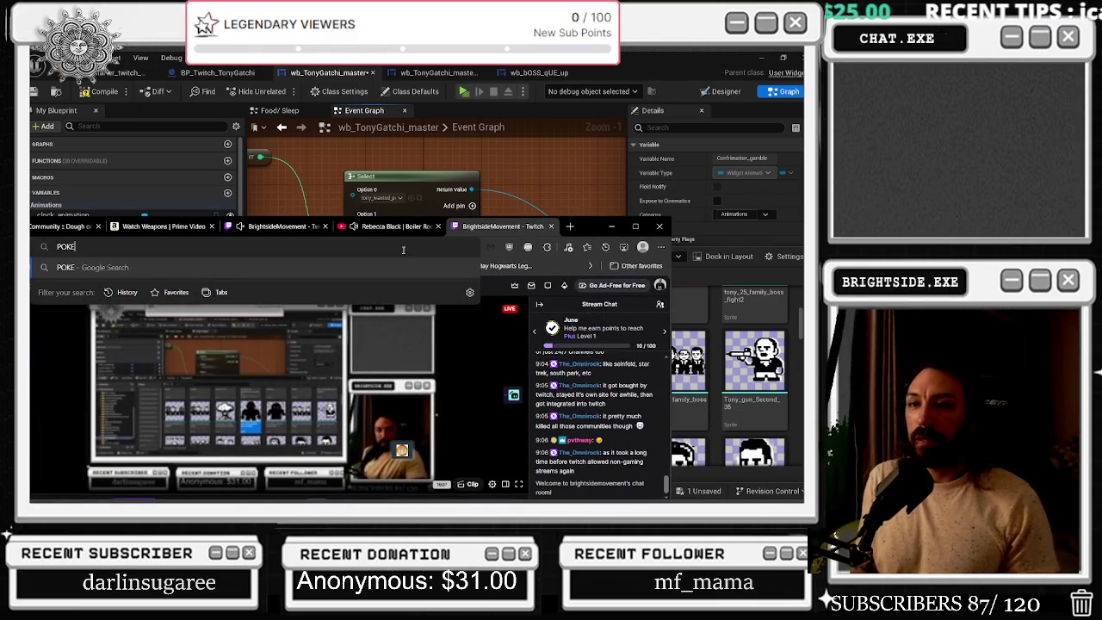
{"action": "key", "text": "BackSpace"}
{"action": "key", "text": "BackSpace"}
{"action": "key", "text": "BackSpace"}
{"action": "type", "text": "WHEN DID P"}
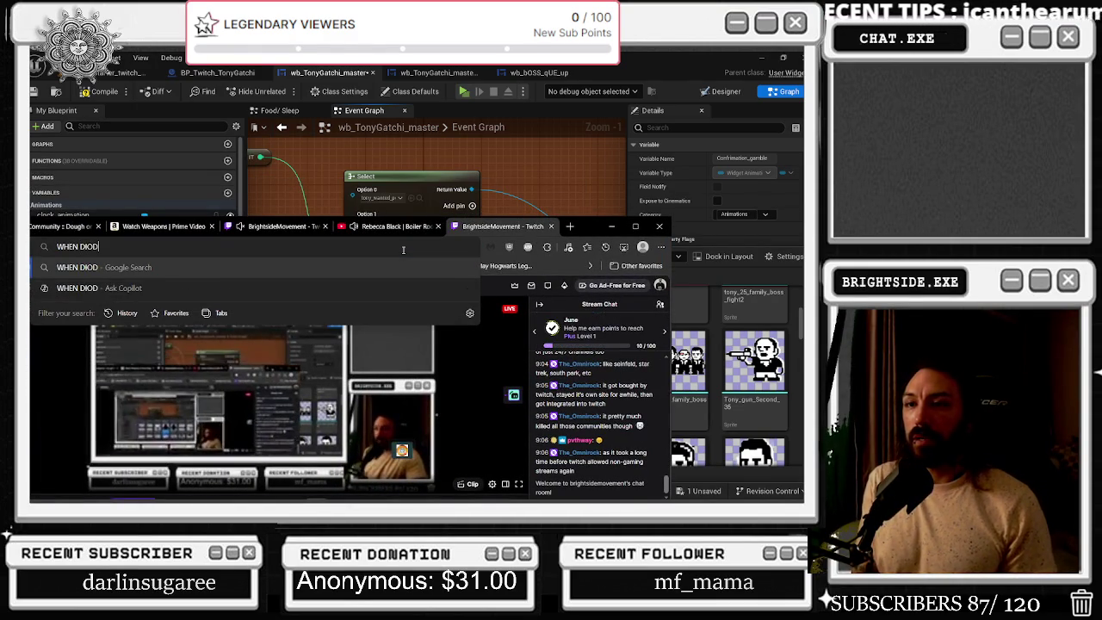
{"action": "type", "text": "OKEM ON"}
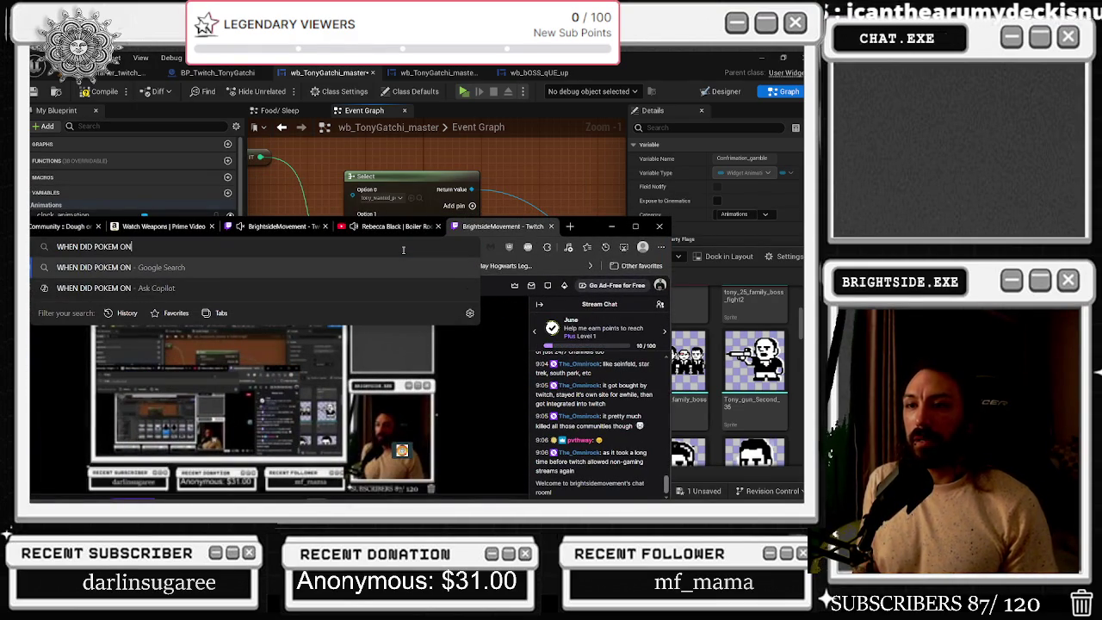
{"action": "type", "text": " GO COME OUT"}
{"action": "key", "text": "Return"}
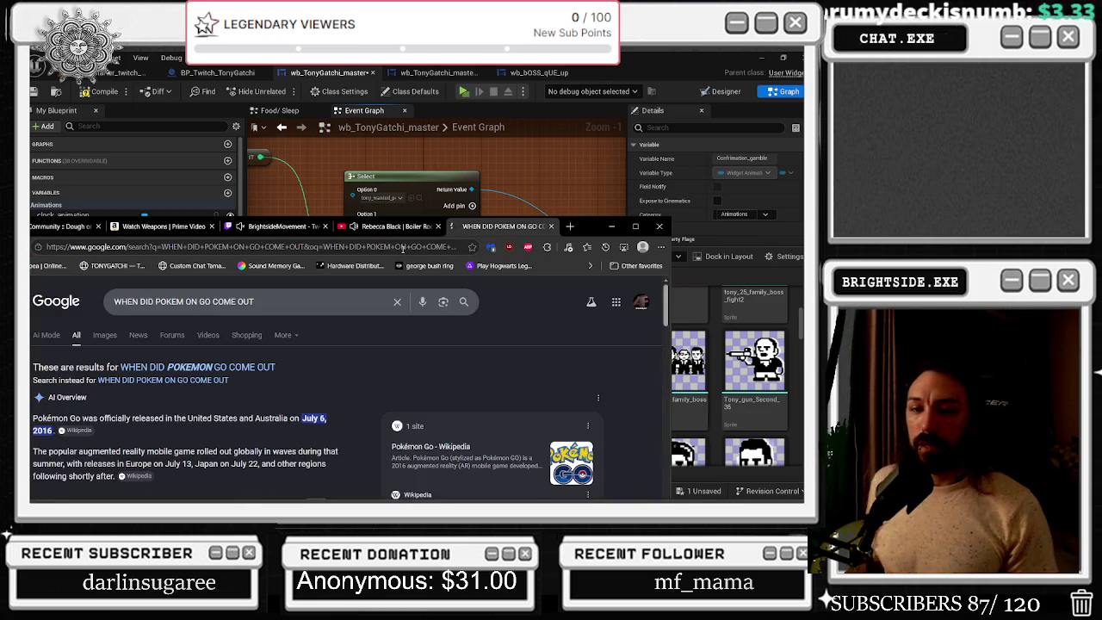
{"action": "left_click_drag", "start_coordinate": [586, 225], "coordinate": [638, 151]}
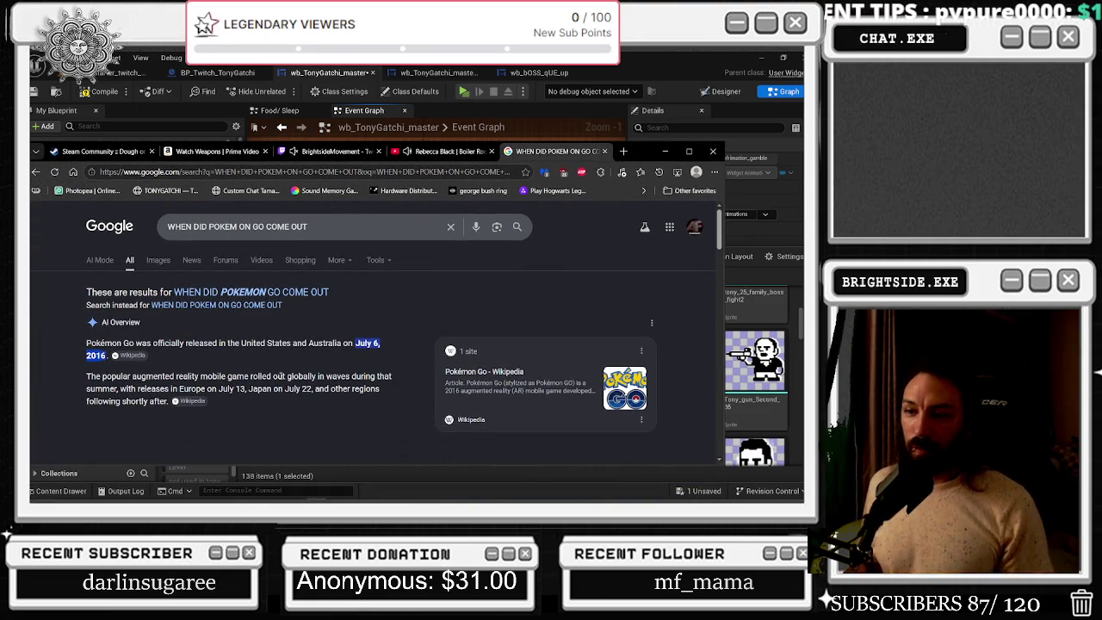
{"action": "scroll", "coordinate": [383, 312], "scroll_direction": "down", "scroll_amount": 5}
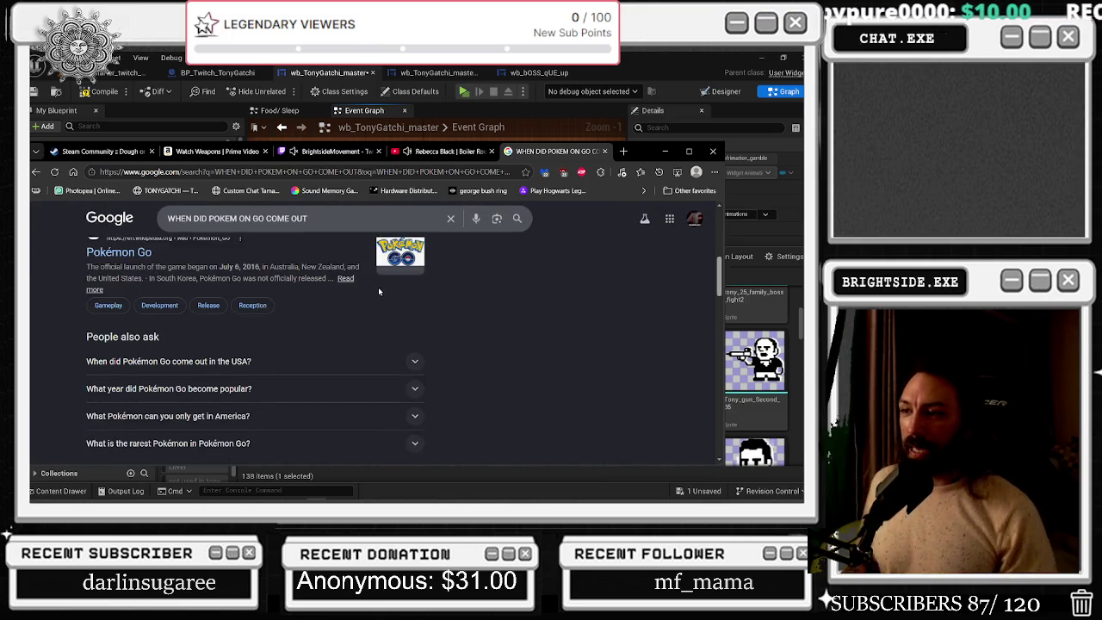
{"action": "scroll", "coordinate": [495, 325], "scroll_direction": "up", "scroll_amount": 5}
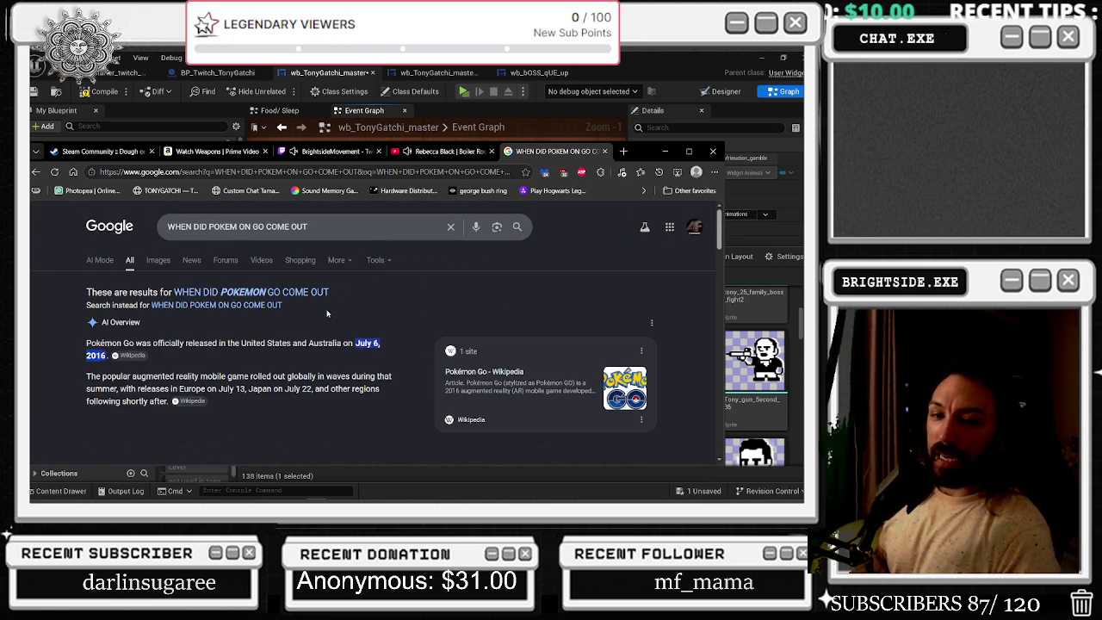
{"action": "left_click", "coordinate": [639, 139]}
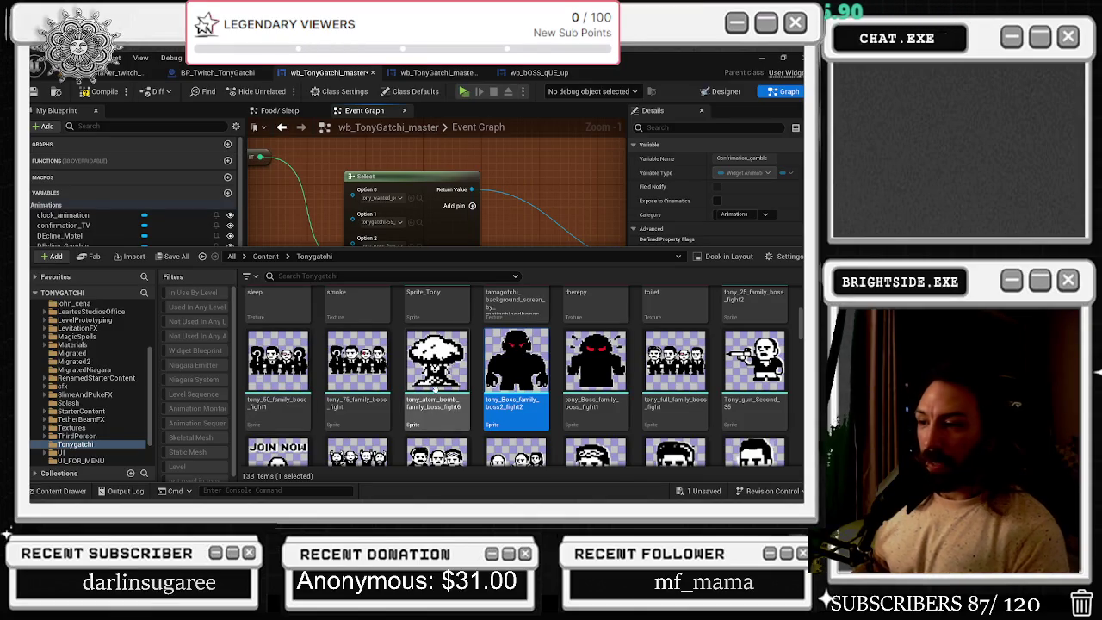
Move the Select and Which Boss Fight nodes lower in the Event Graph
{"action": "left_click", "coordinate": [504, 219]}
{"action": "scroll", "coordinate": [503, 219], "scroll_direction": "down", "scroll_amount": 2}
{"action": "mouse_move", "coordinate": [511, 229]}
{"action": "left_mouse_down"}
{"action": "mouse_move", "coordinate": [386, 282]}
{"action": "mouse_move", "coordinate": [514, 267]}
{"action": "mouse_move", "coordinate": [337, 211]}
{"action": "left_mouse_up"}
{"action": "left_click_drag", "start_coordinate": [264, 264], "coordinate": [425, 208]}
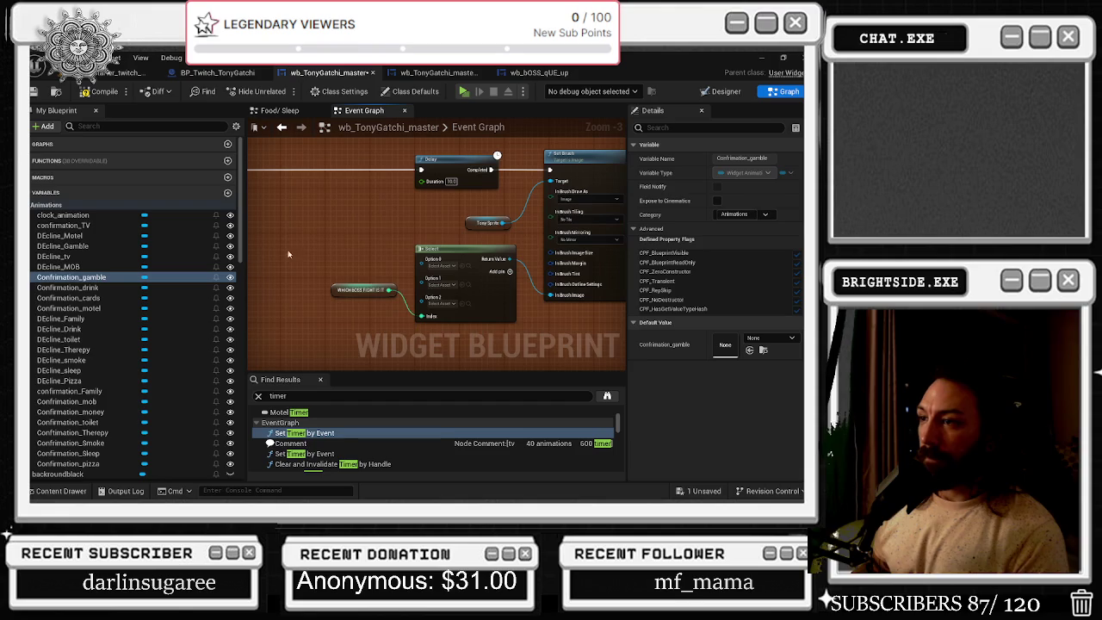
{"action": "mouse_move", "coordinate": [391, 243]}
{"action": "left_mouse_down"}
{"action": "mouse_move", "coordinate": [431, 297]}
{"action": "mouse_move", "coordinate": [424, 323]}
{"action": "left_mouse_up"}
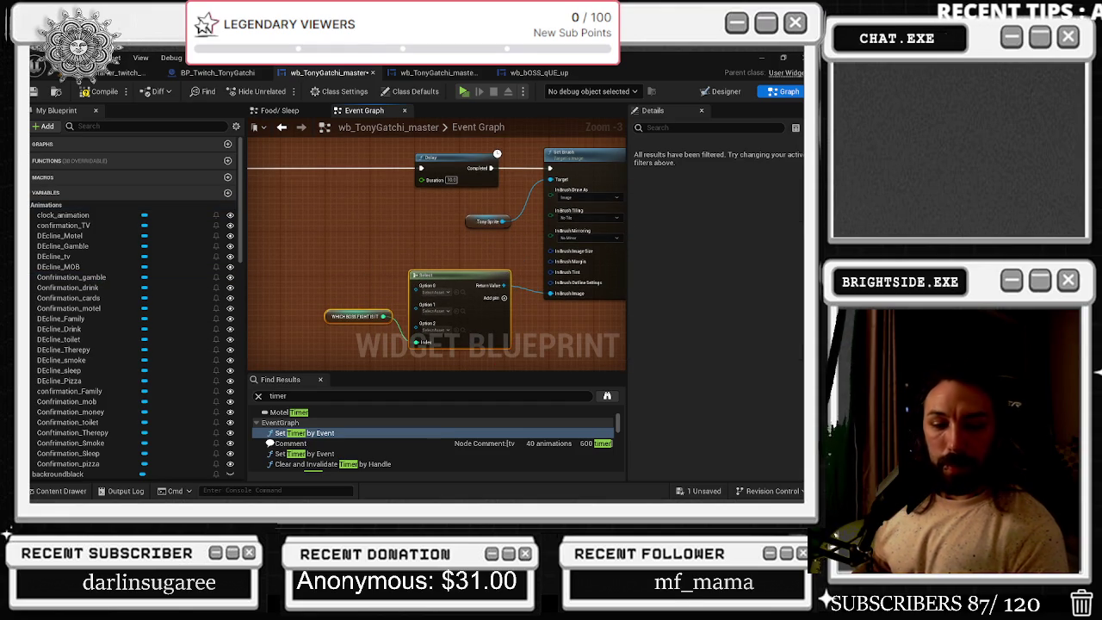
Save wb_TonyGatchi_master with Ctrl+S and Save Selected
{"action": "key", "text": "ctrl+s"}
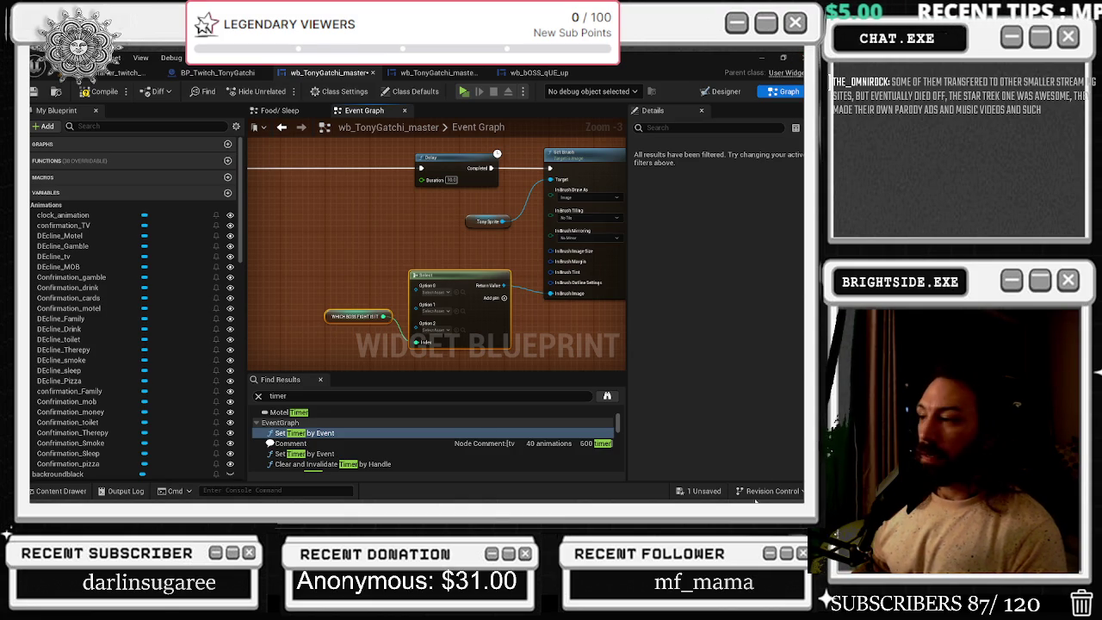
{"action": "left_click", "coordinate": [704, 490]}
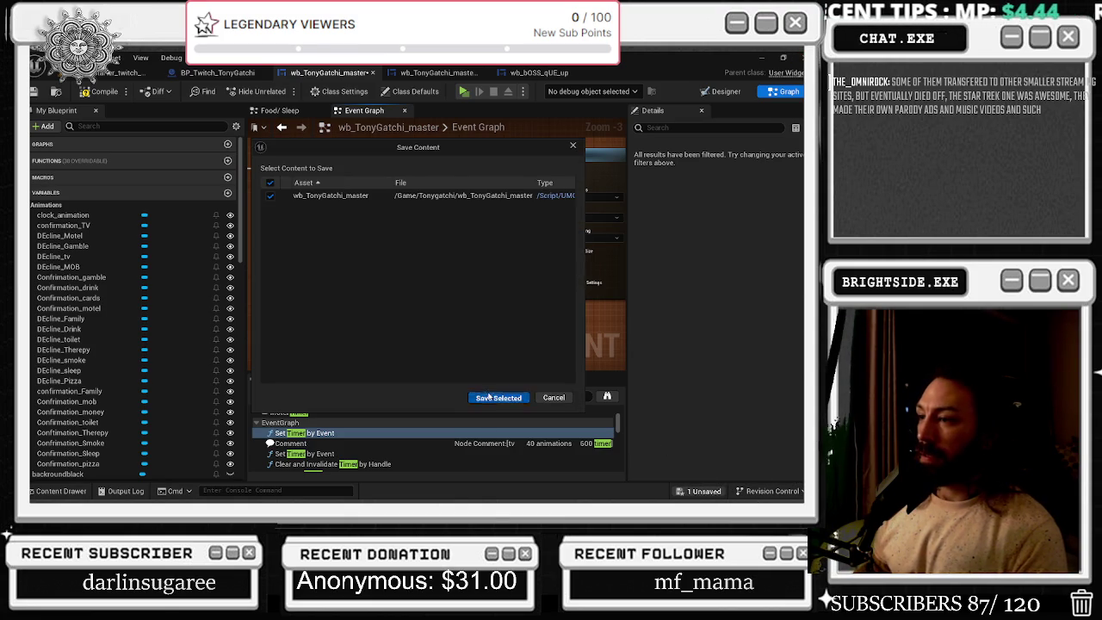
{"action": "left_click", "coordinate": [499, 394]}
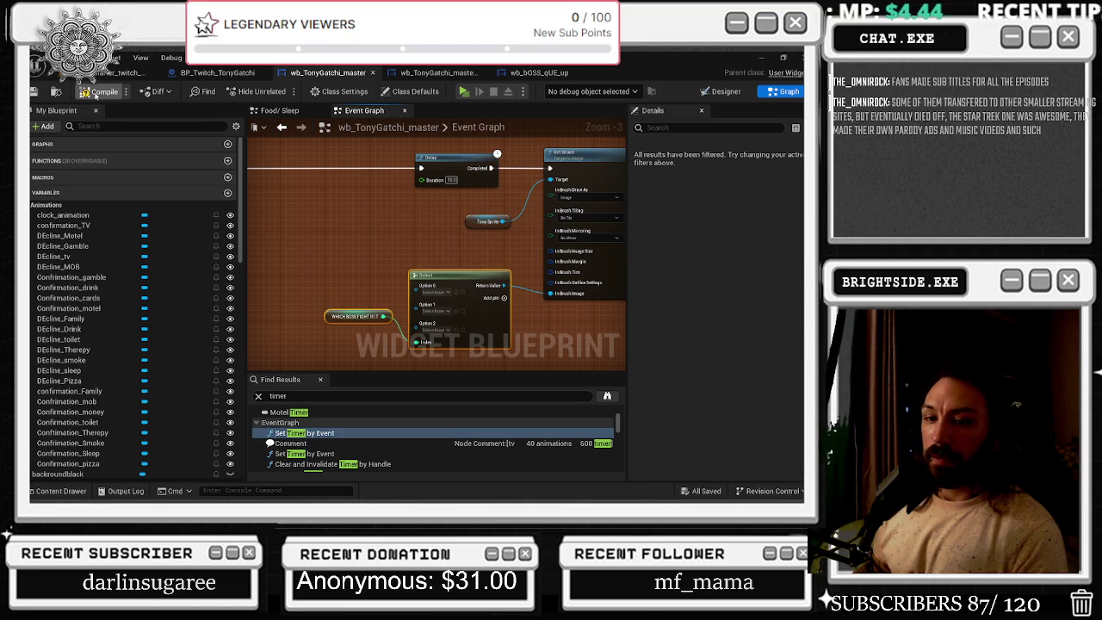
Move the Select node down-left so it lines up with Set Brush
{"action": "left_click", "coordinate": [72, 277]}
{"action": "right_click", "coordinate": [372, 231]}
{"action": "key", "text": "Escape"}
{"action": "mouse_move", "coordinate": [297, 225]}
{"action": "left_mouse_down"}
{"action": "mouse_move", "coordinate": [397, 274]}
{"action": "mouse_move", "coordinate": [420, 305]}
{"action": "left_mouse_up"}
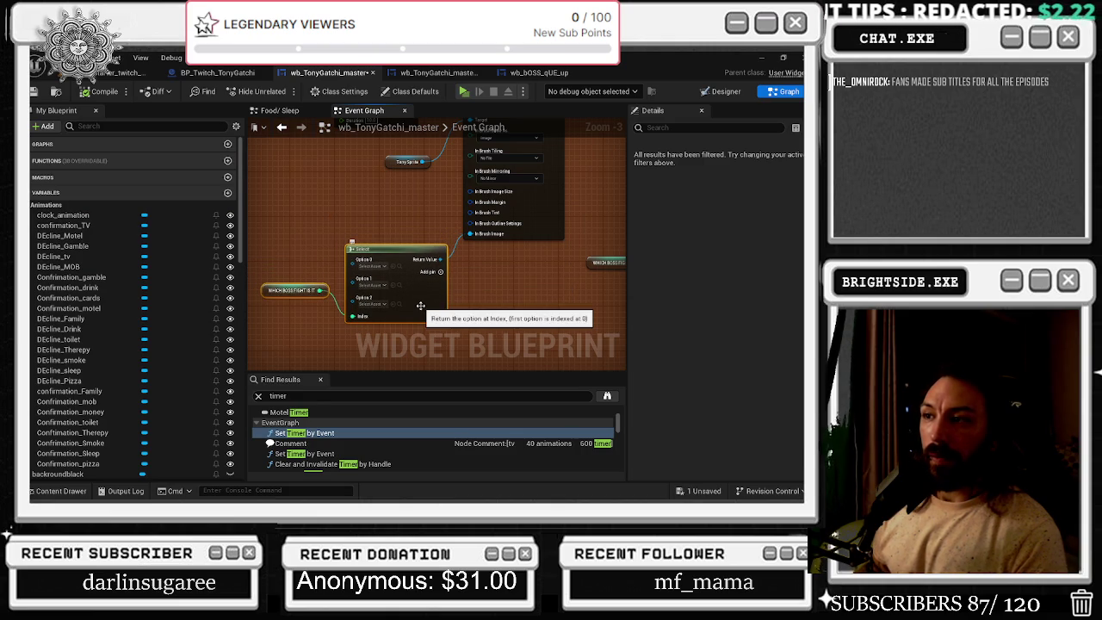
{"action": "mouse_move", "coordinate": [470, 291]}
{"action": "left_mouse_down"}
{"action": "mouse_move", "coordinate": [479, 334]}
{"action": "mouse_move", "coordinate": [411, 303]}
{"action": "left_mouse_up"}
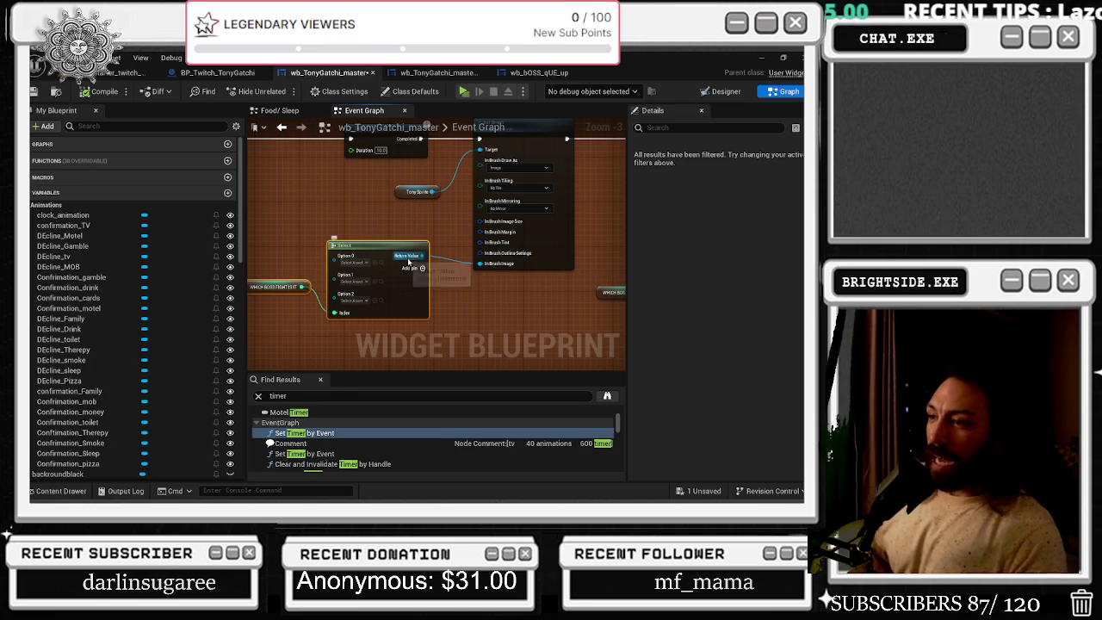
{"action": "mouse_move", "coordinate": [405, 260]}
{"action": "left_mouse_down"}
{"action": "mouse_move", "coordinate": [500, 280]}
{"action": "mouse_move", "coordinate": [490, 326]}
{"action": "mouse_move", "coordinate": [466, 323]}
{"action": "mouse_move", "coordinate": [486, 324]}
{"action": "mouse_move", "coordinate": [465, 284]}
{"action": "mouse_move", "coordinate": [488, 238]}
{"action": "mouse_move", "coordinate": [365, 188]}
{"action": "left_mouse_up"}
{"action": "left_click_drag", "start_coordinate": [428, 266], "coordinate": [545, 288]}
{"action": "left_click", "coordinate": [294, 200]}
{"action": "mouse_move", "coordinate": [501, 189]}
{"action": "left_mouse_down"}
{"action": "mouse_move", "coordinate": [565, 234]}
{"action": "mouse_move", "coordinate": [490, 183]}
{"action": "mouse_move", "coordinate": [375, 203]}
{"action": "mouse_move", "coordinate": [327, 125]}
{"action": "mouse_move", "coordinate": [359, 228]}
{"action": "left_mouse_up"}
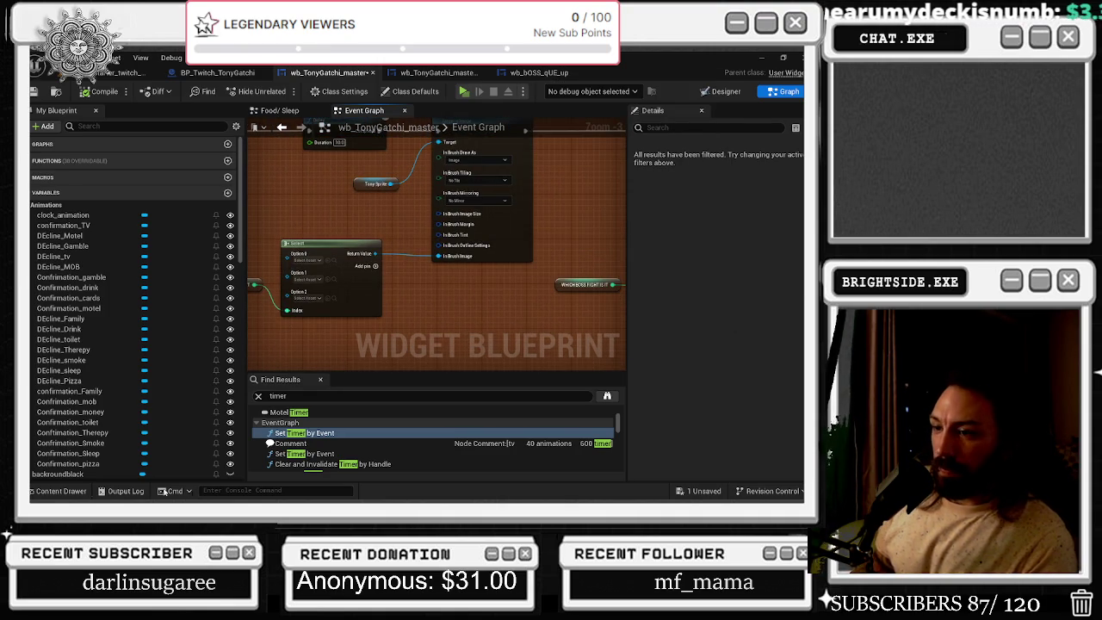
Select the tony_atom_bomb_family_boss_fight6 sprite in the Tonygatchi assets
{"action": "left_click", "coordinate": [60, 491]}
{"action": "left_click", "coordinate": [437, 409]}
{"action": "left_click", "coordinate": [369, 238]}
{"action": "scroll", "coordinate": [339, 299], "scroll_direction": "up", "scroll_amount": 4}
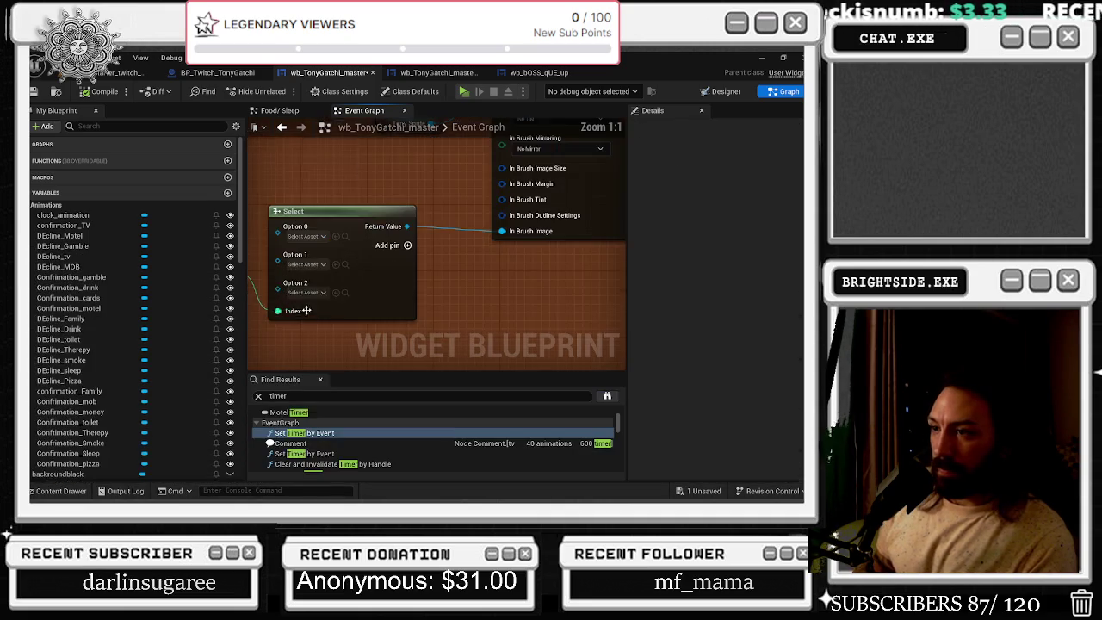
{"action": "key", "text": "ctrl+space"}
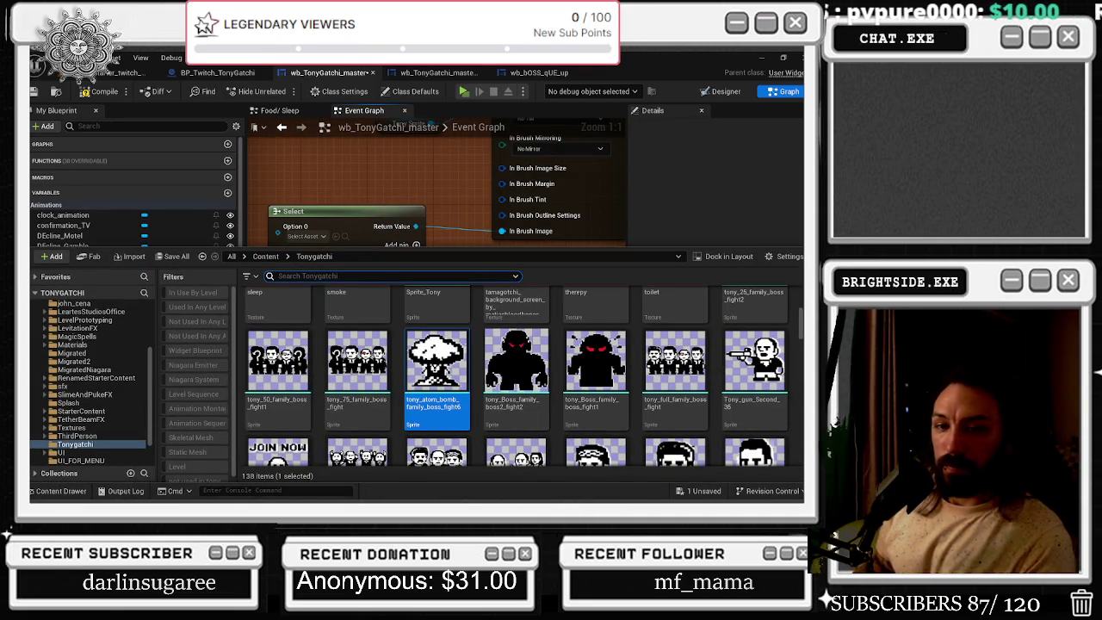
Assign the tony_atom_bomb boss-fight sprite to the newer Select node's Option 2
{"action": "scroll", "coordinate": [480, 347], "scroll_direction": "down", "scroll_amount": 2}
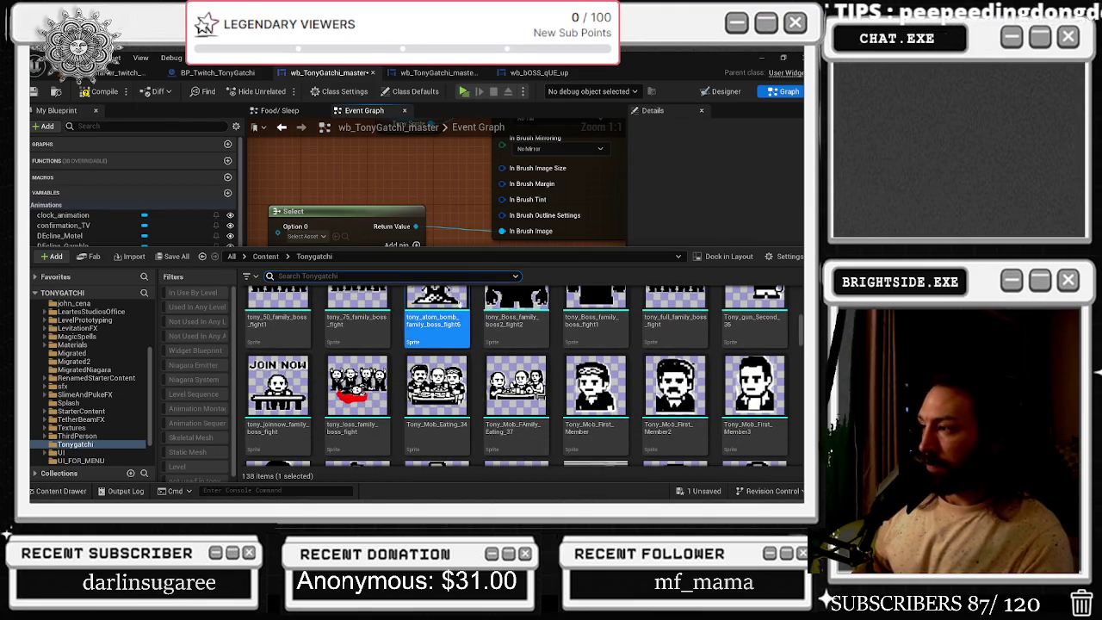
{"action": "scroll", "coordinate": [472, 303], "scroll_direction": "down", "scroll_amount": 1}
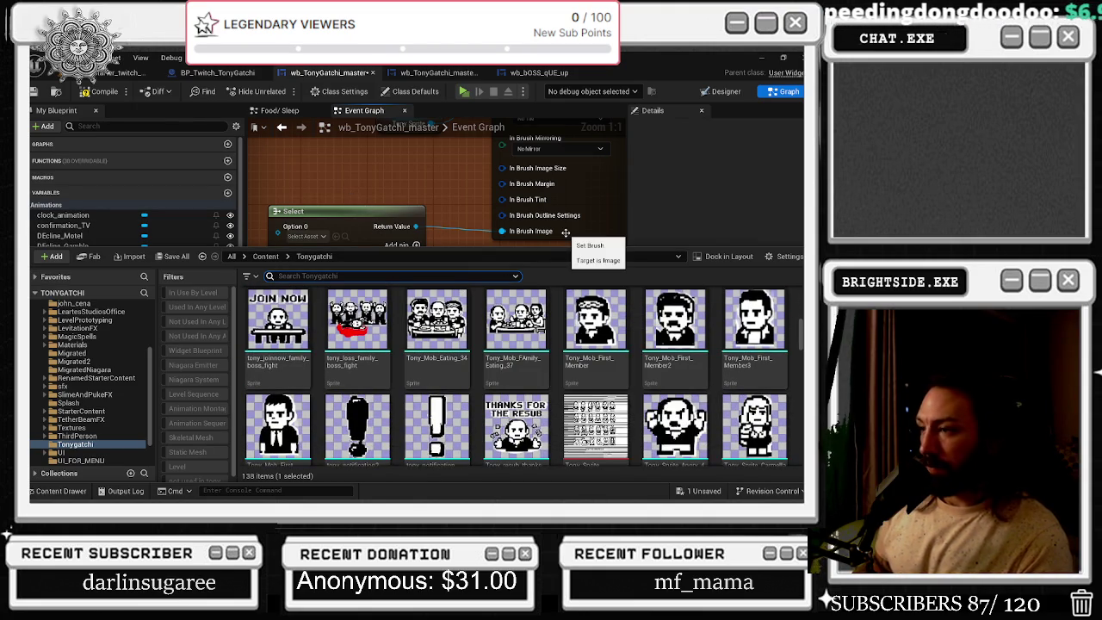
{"action": "scroll", "coordinate": [553, 330], "scroll_direction": "down", "scroll_amount": 2}
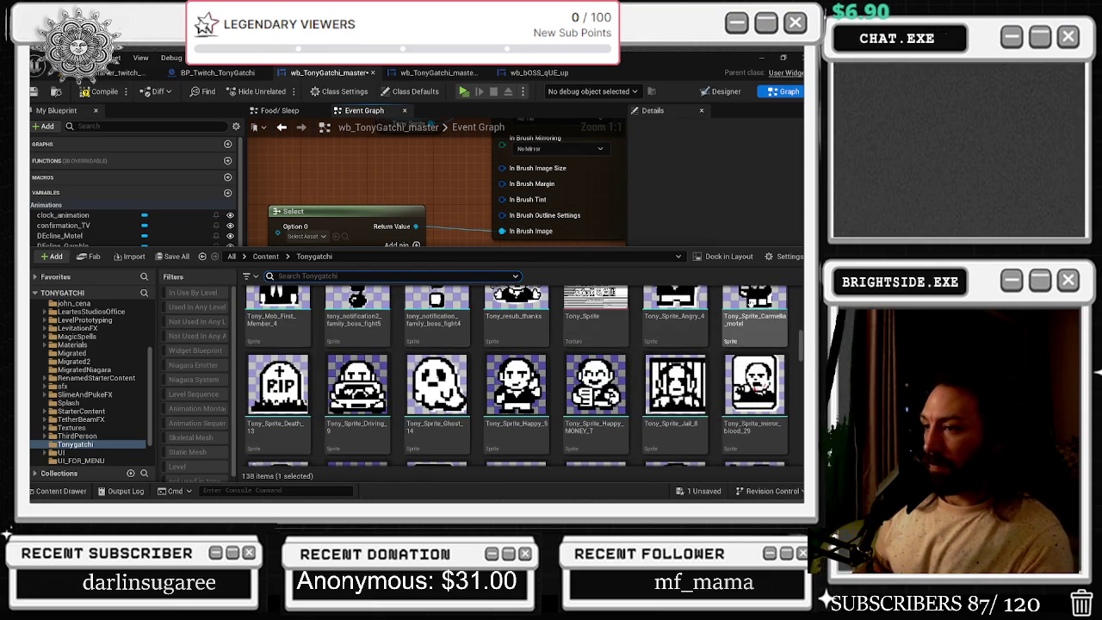
{"action": "scroll", "coordinate": [554, 362], "scroll_direction": "down", "scroll_amount": 1}
{"action": "scroll", "coordinate": [553, 371], "scroll_direction": "up", "scroll_amount": 5}
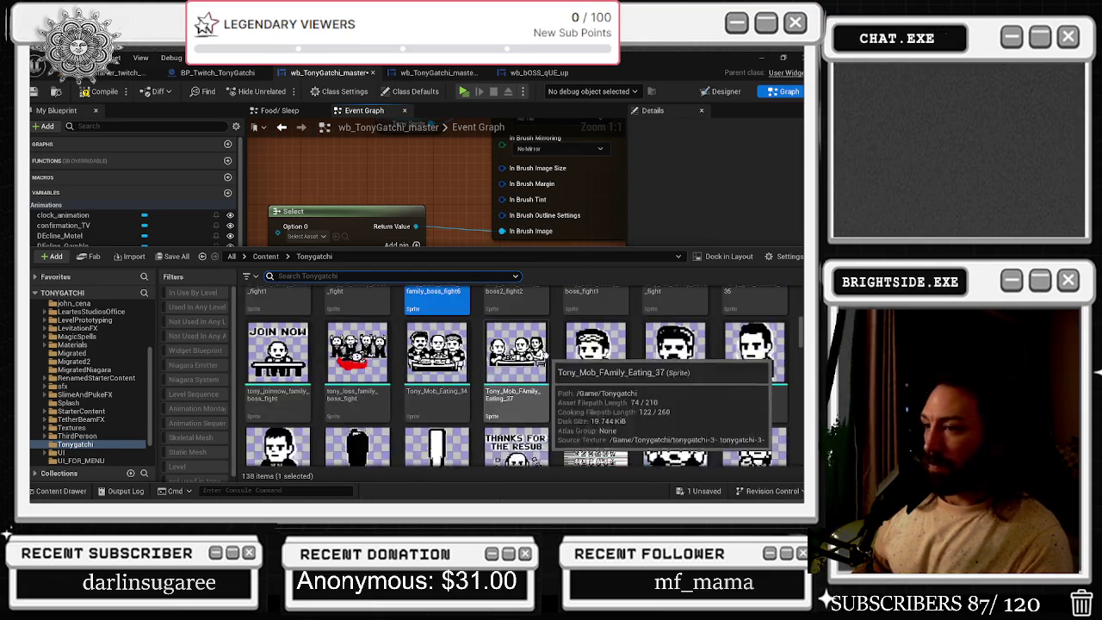
{"action": "scroll", "coordinate": [587, 410], "scroll_direction": "up", "scroll_amount": 1}
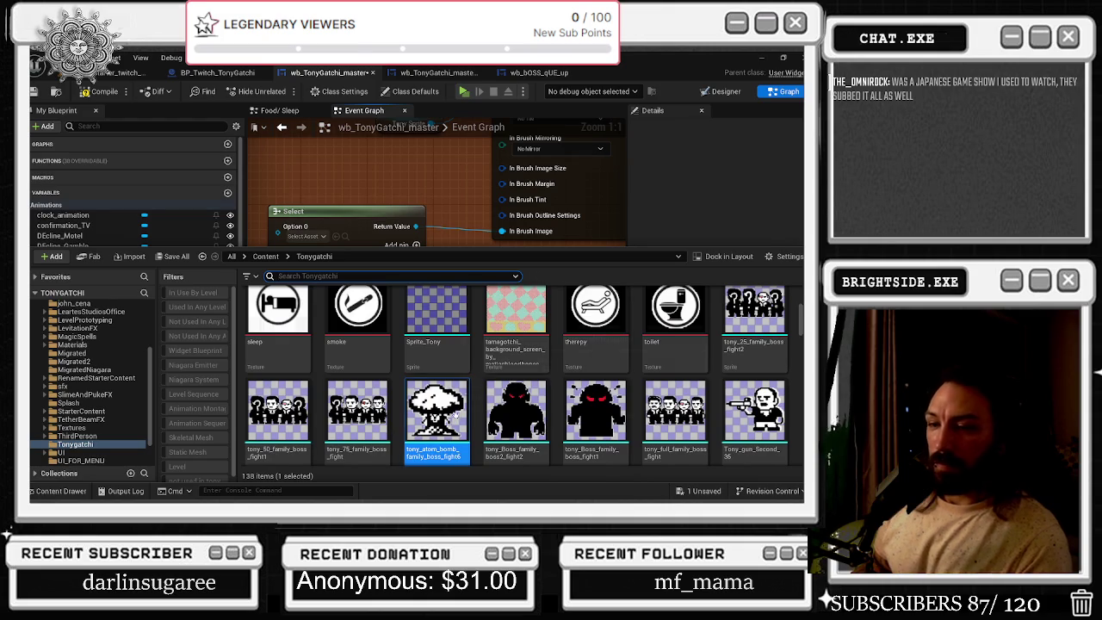
{"action": "left_click", "coordinate": [344, 224]}
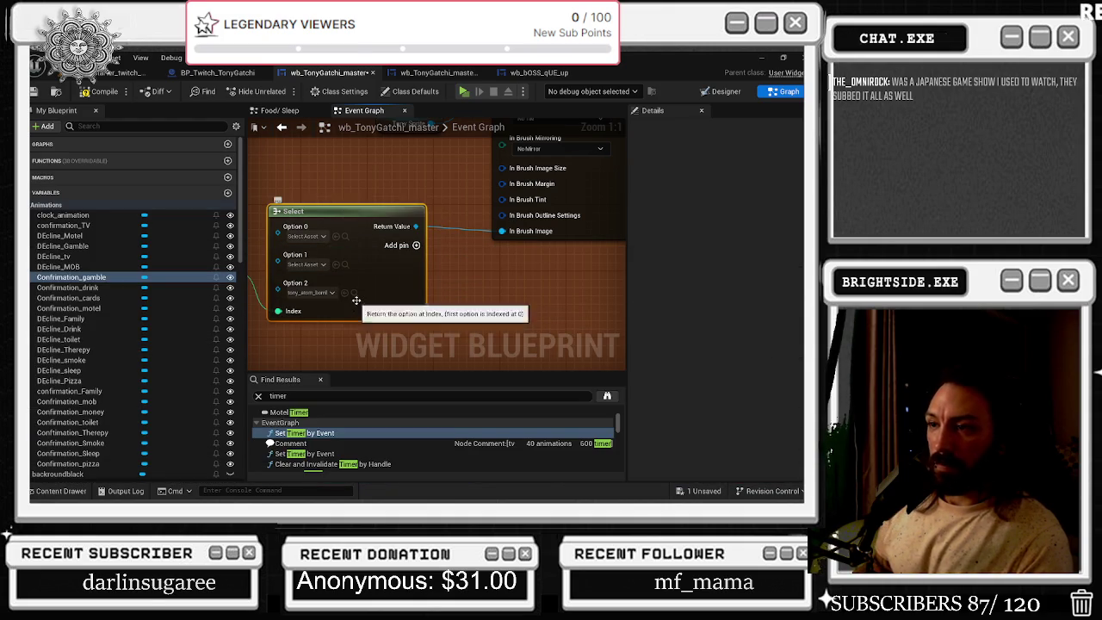
{"action": "scroll", "coordinate": [349, 289], "scroll_direction": "down", "scroll_amount": 2}
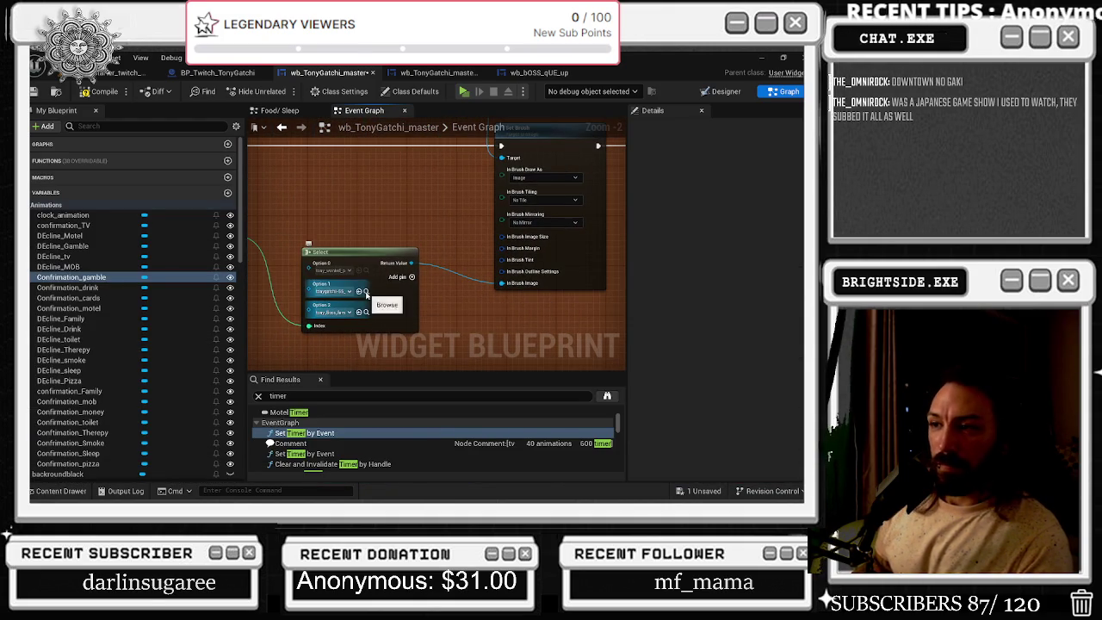
Drag tony_win_family_boss_fight1 from the Content Drawer onto the Select node's Option 0
{"action": "key", "text": "ctrl+space"}
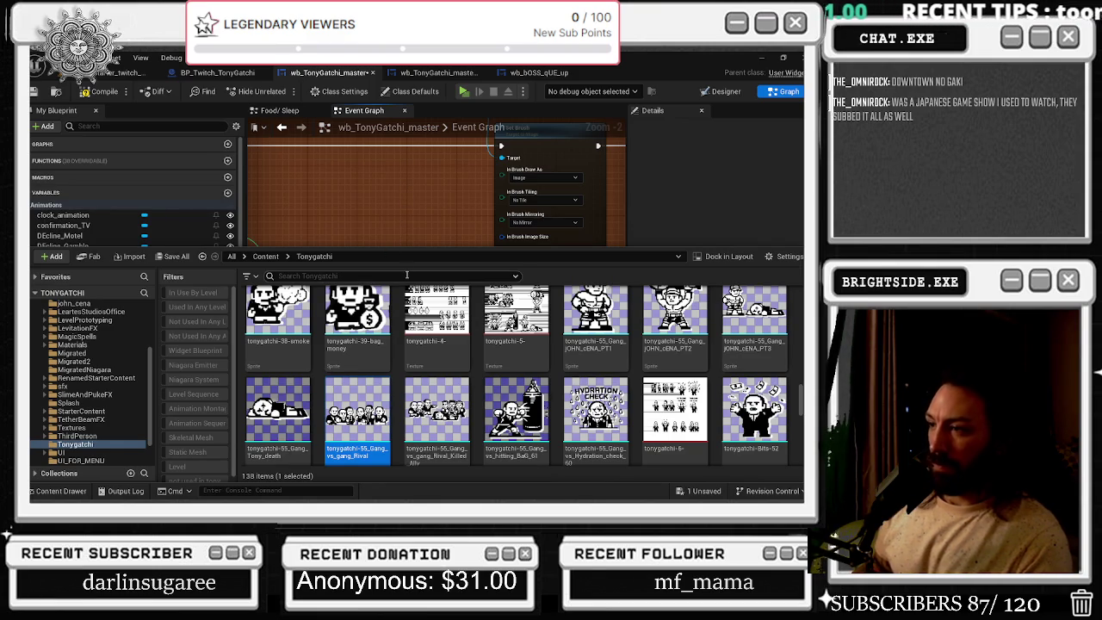
{"action": "scroll", "coordinate": [431, 344], "scroll_direction": "down", "scroll_amount": 2}
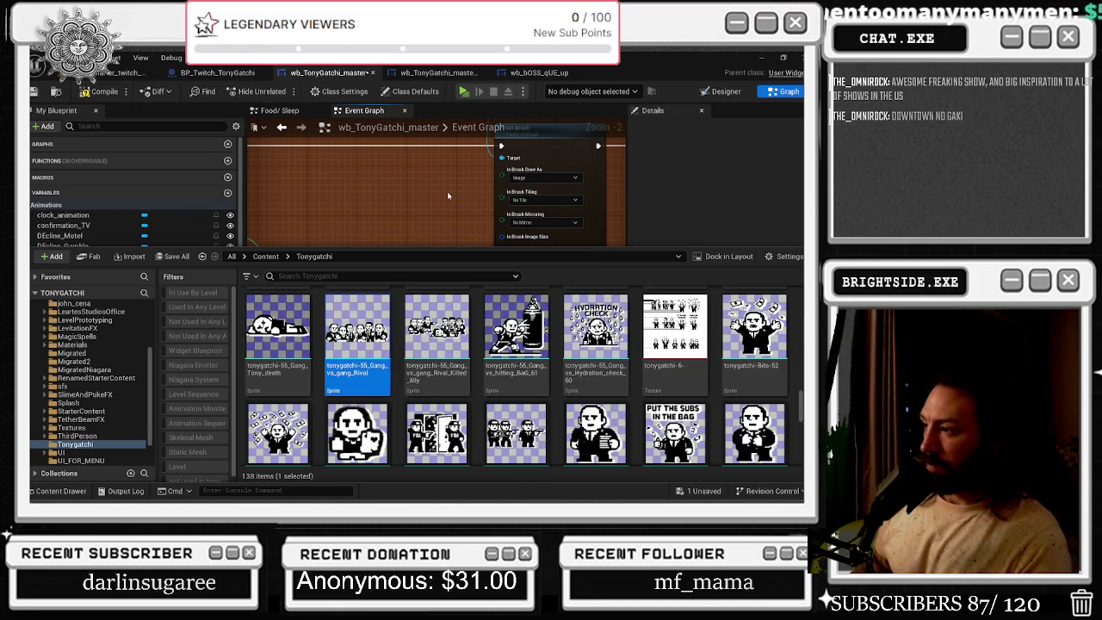
{"action": "left_click", "coordinate": [322, 174]}
{"action": "scroll", "coordinate": [443, 270], "scroll_direction": "up", "scroll_amount": 2}
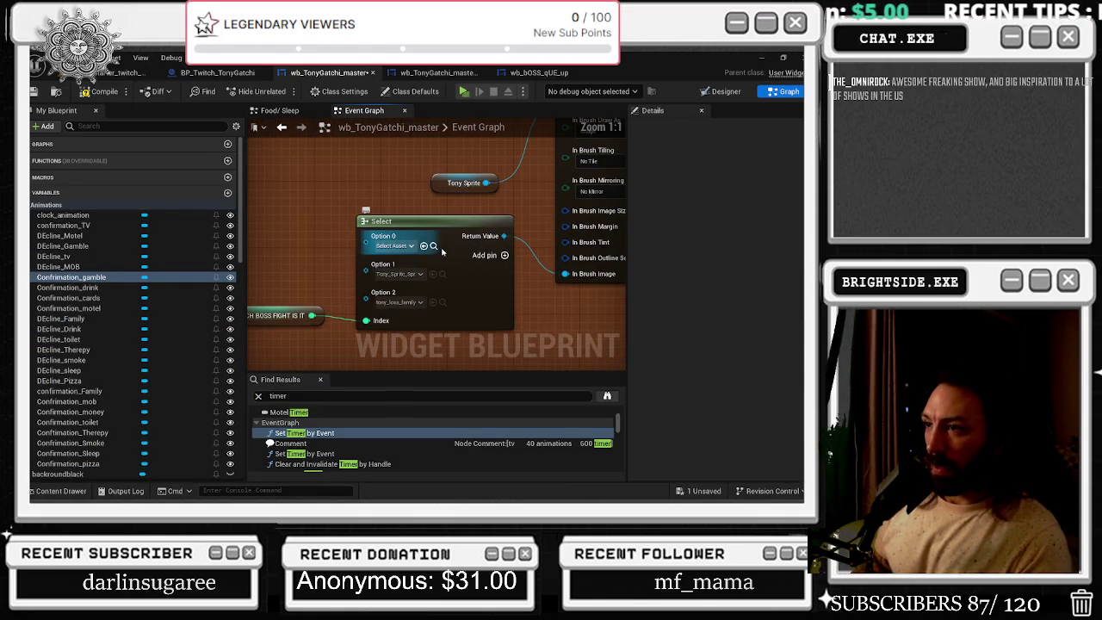
{"action": "left_click", "coordinate": [442, 270]}
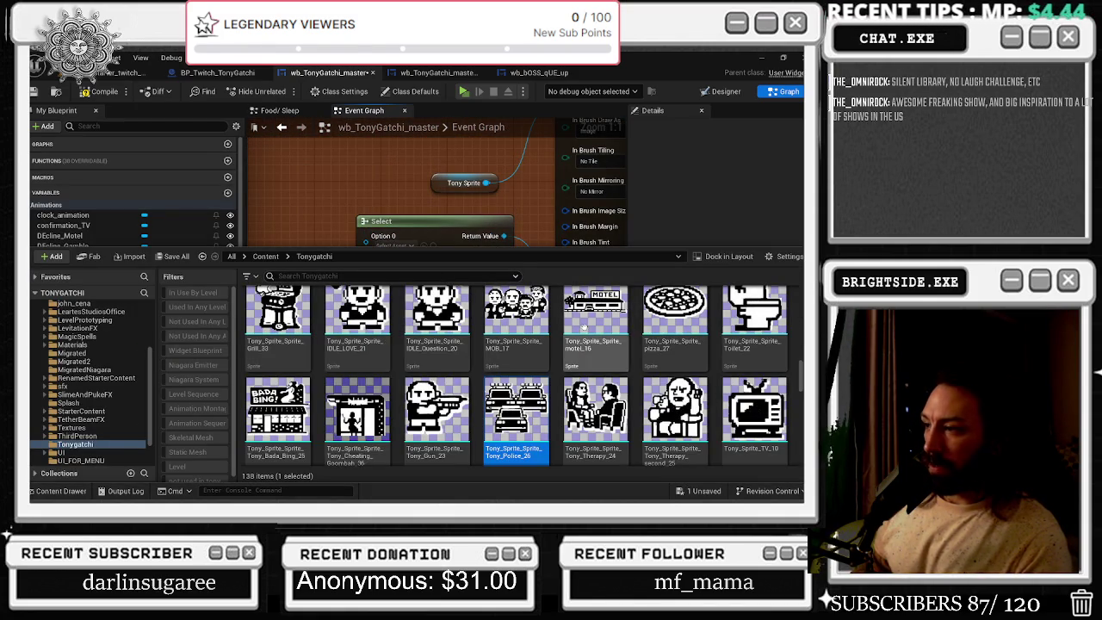
{"action": "left_click", "coordinate": [422, 250]}
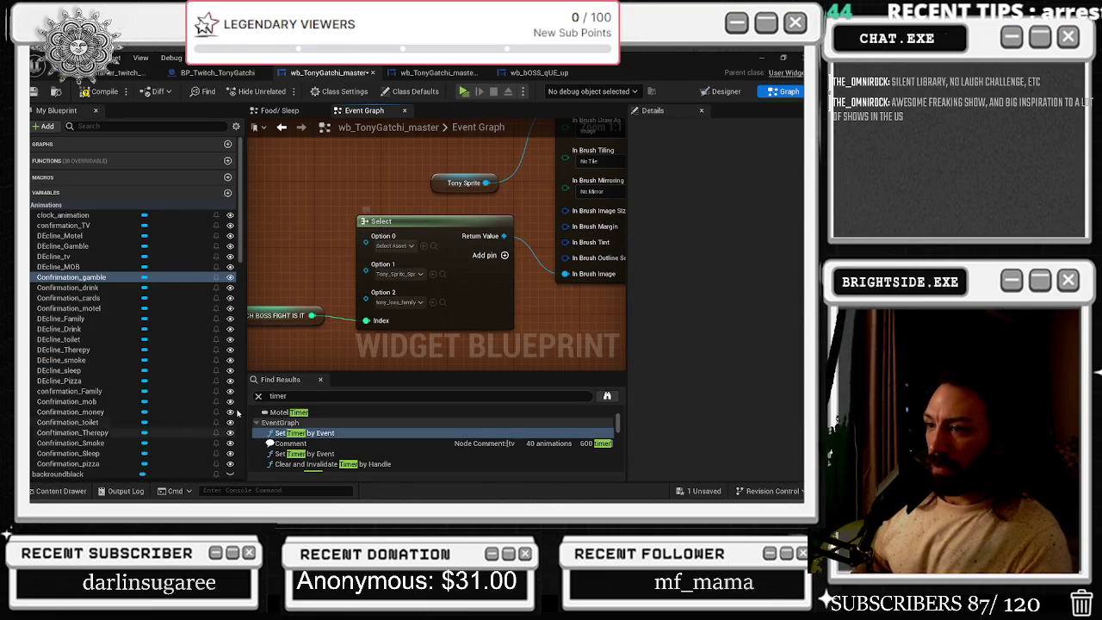
{"action": "left_click", "coordinate": [61, 490]}
{"action": "scroll", "coordinate": [398, 397], "scroll_direction": "down", "scroll_amount": 2}
{"action": "scroll", "coordinate": [398, 397], "scroll_direction": "down", "scroll_amount": 3}
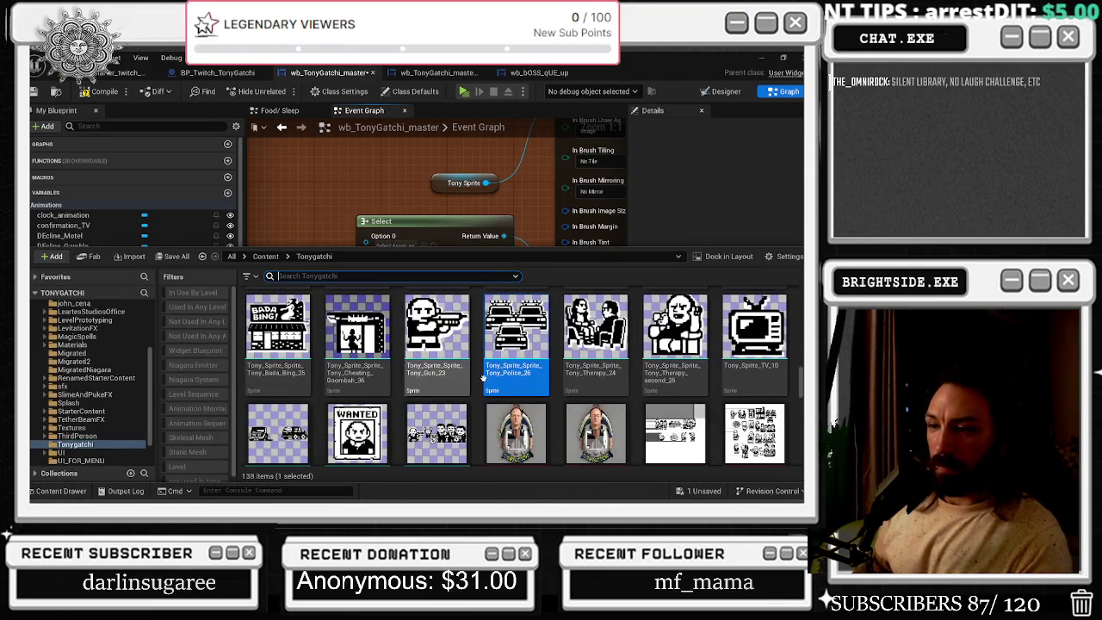
{"action": "scroll", "coordinate": [625, 329], "scroll_direction": "up", "scroll_amount": 1}
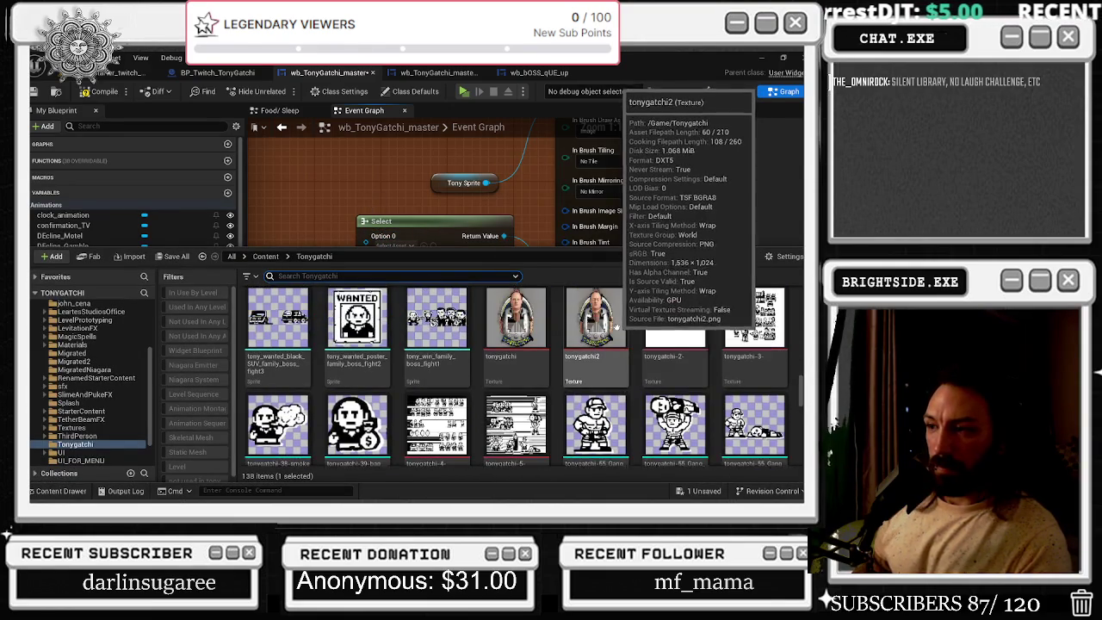
{"action": "left_click_drag", "start_coordinate": [436, 321], "coordinate": [400, 244]}
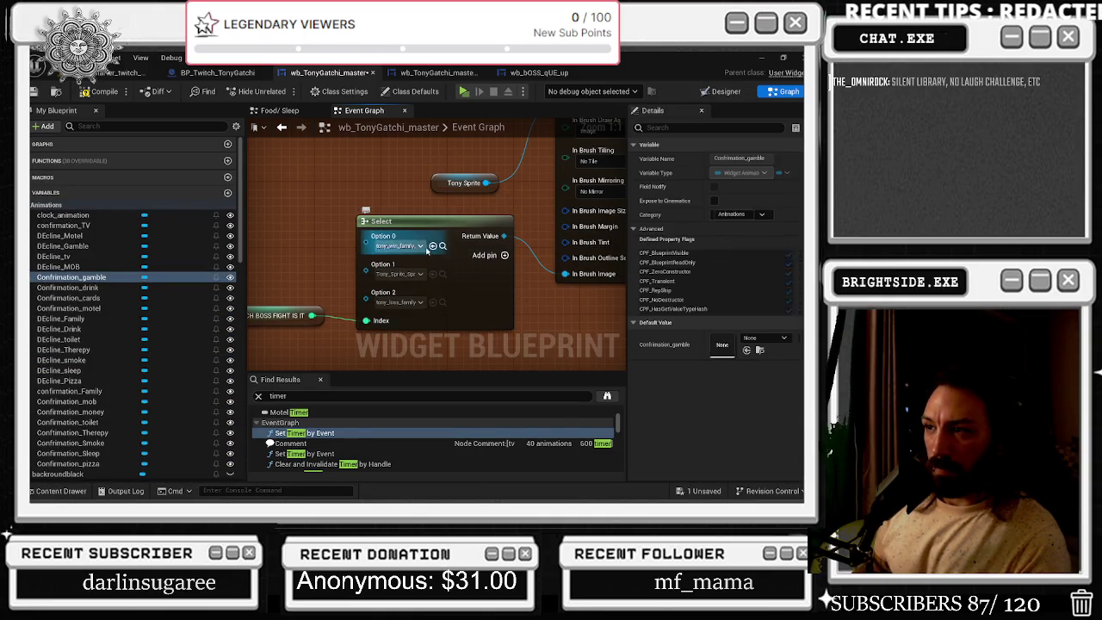
Locate Option 2's sprite, select the Tony Police 26 sprite, then bring up the YouTube window
{"action": "left_click", "coordinate": [443, 302]}
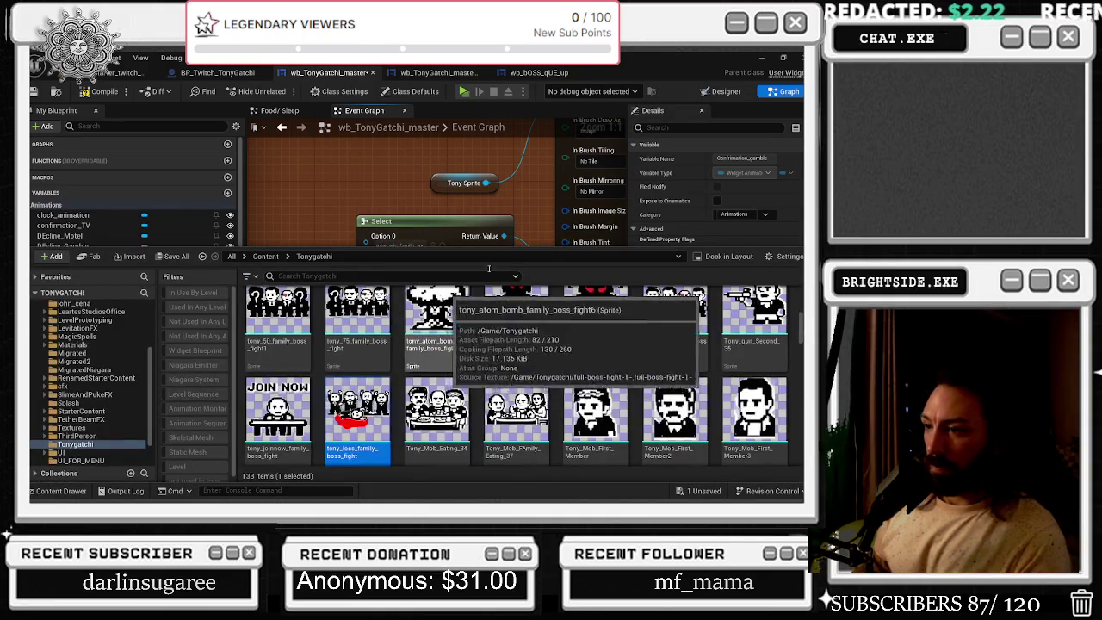
{"action": "left_click", "coordinate": [443, 274]}
{"action": "left_click", "coordinate": [443, 274]}
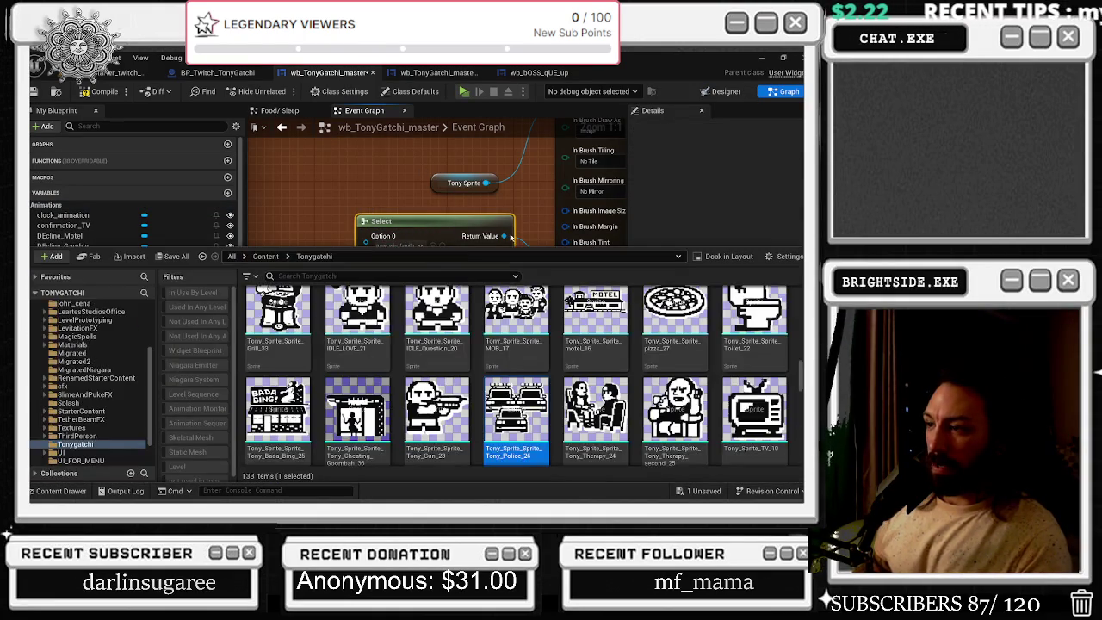
{"action": "scroll", "coordinate": [740, 362], "scroll_direction": "up", "scroll_amount": 1}
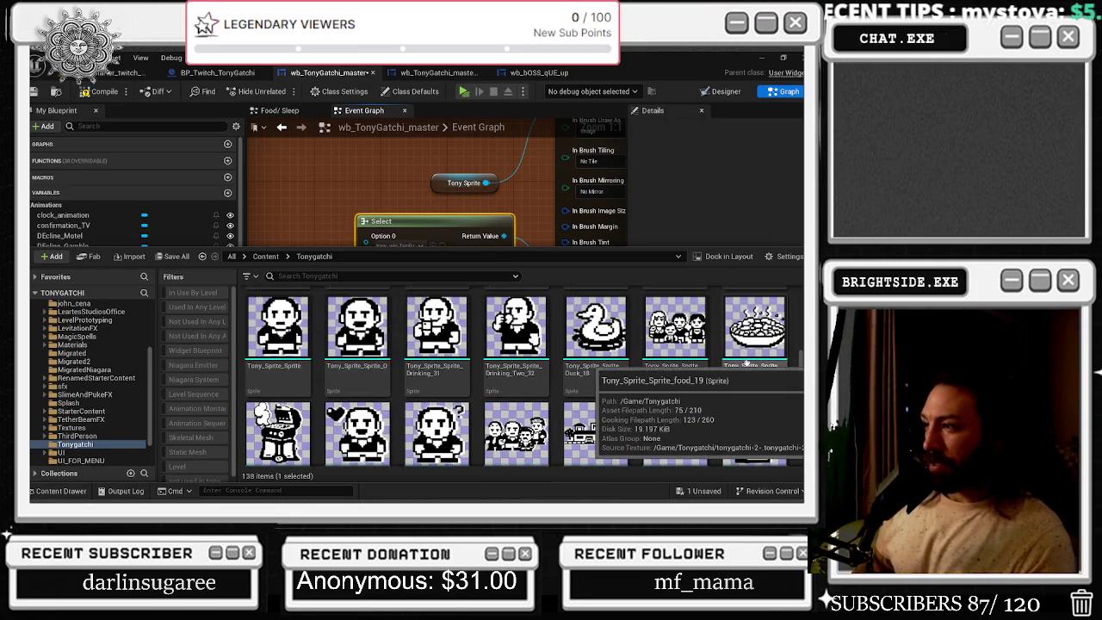
{"action": "scroll", "coordinate": [745, 364], "scroll_direction": "down", "scroll_amount": 3}
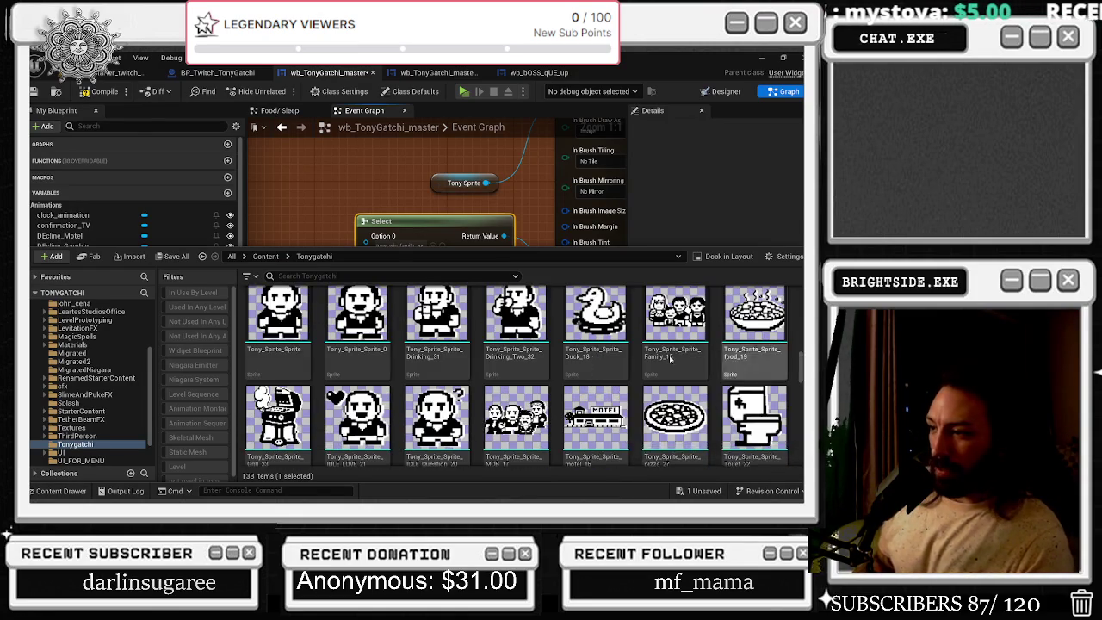
{"action": "left_click", "coordinate": [516, 435]}
{"action": "scroll", "coordinate": [517, 362], "scroll_direction": "down", "scroll_amount": 3}
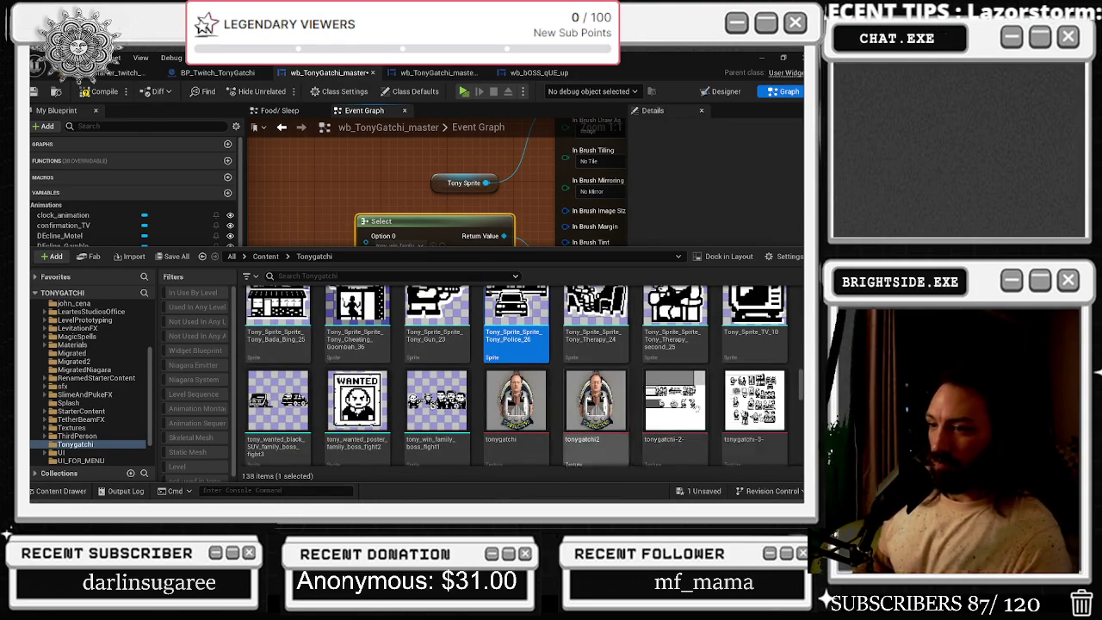
{"action": "scroll", "coordinate": [594, 404], "scroll_direction": "down", "scroll_amount": 3}
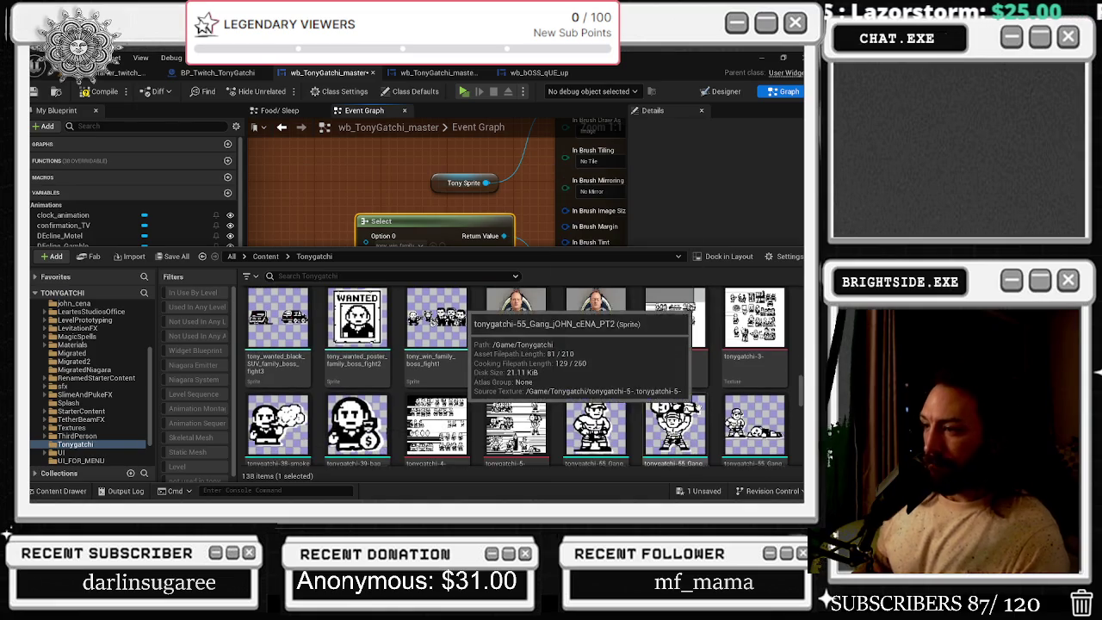
{"action": "scroll", "coordinate": [672, 361], "scroll_direction": "down", "scroll_amount": 3}
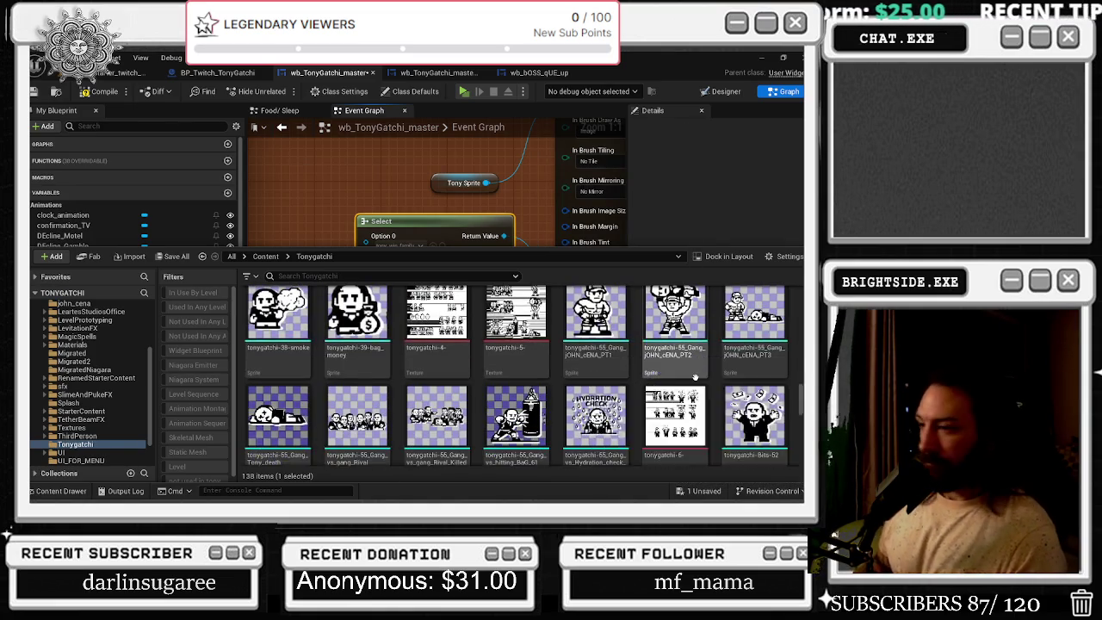
{"action": "scroll", "coordinate": [596, 348], "scroll_direction": "down", "scroll_amount": 2}
{"action": "scroll", "coordinate": [596, 349], "scroll_direction": "down", "scroll_amount": 2}
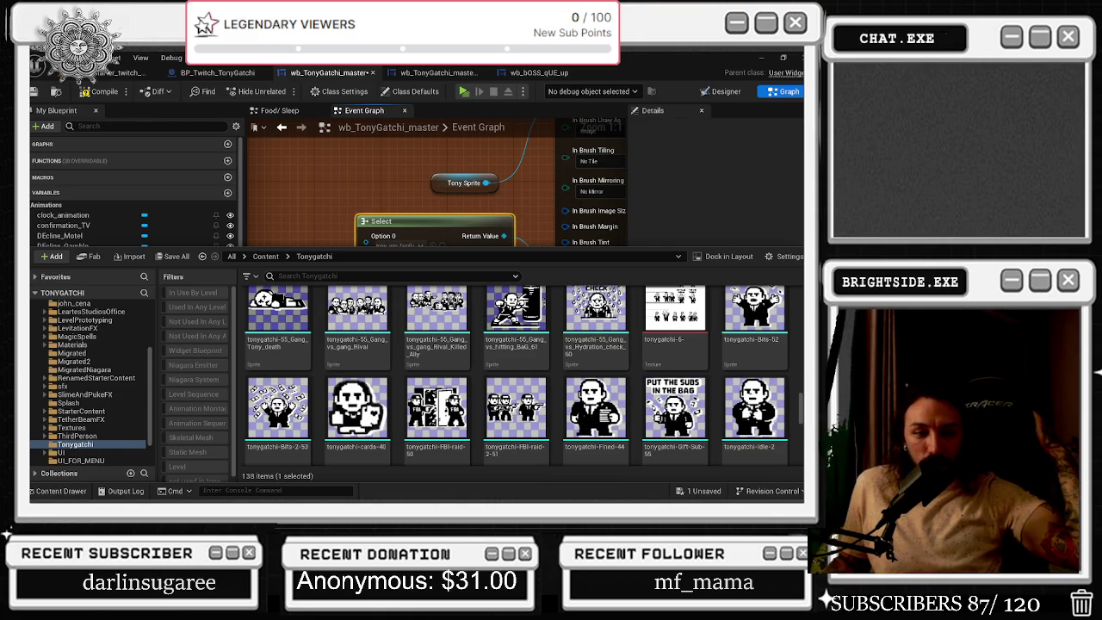
{"action": "key", "text": "alt+Tab"}
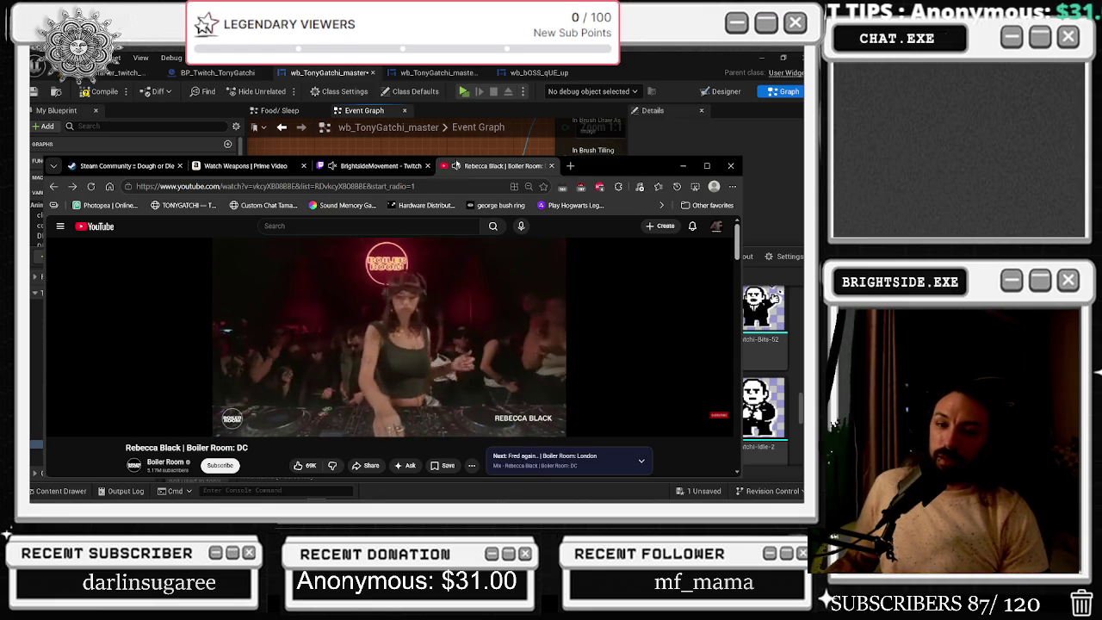
Search Google for 'DOWNTOWN NO GAKI' in a new browser tab
{"action": "left_click", "coordinate": [569, 166]}
{"action": "type", "text": "DOWNTOWN NO GAK"}
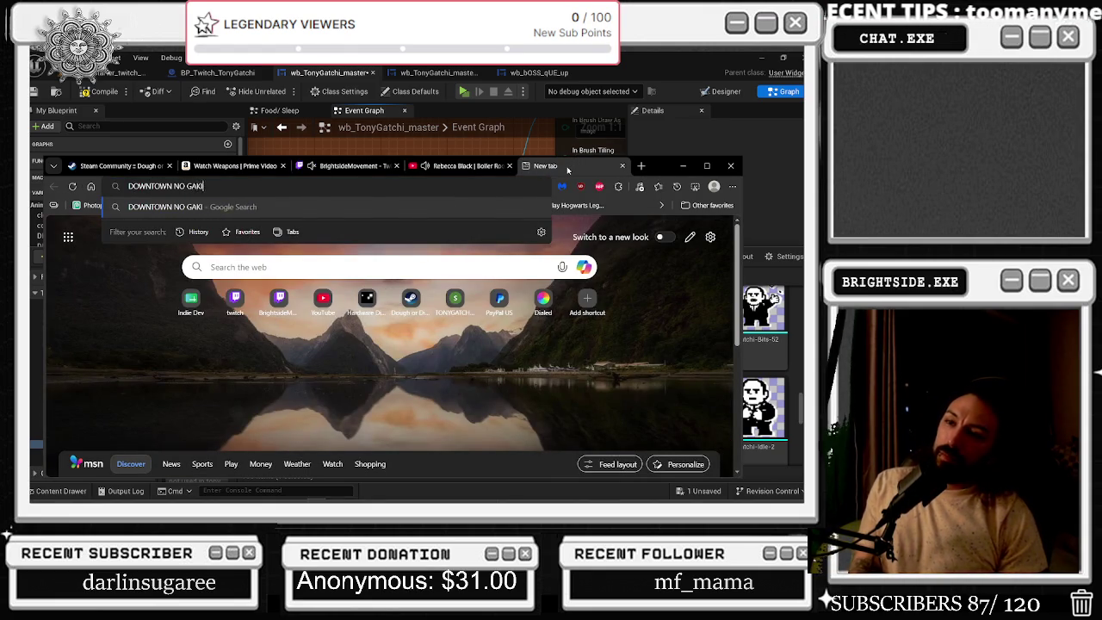
{"action": "type", "text": "I"}
{"action": "key", "text": "Return"}
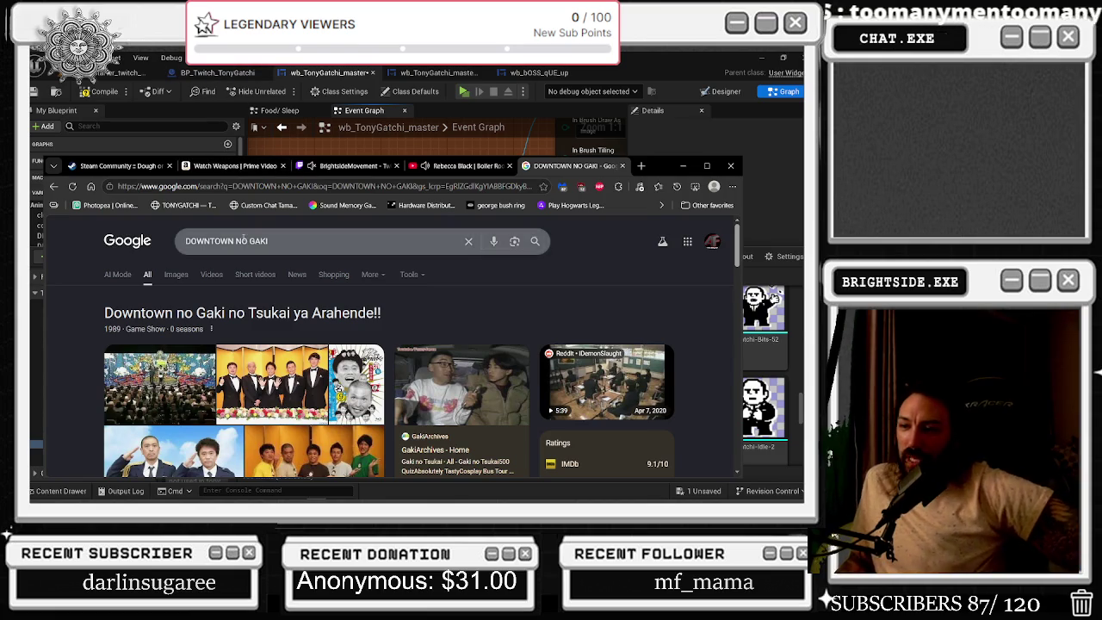
{"action": "scroll", "coordinate": [245, 241], "scroll_direction": "down", "scroll_amount": 2}
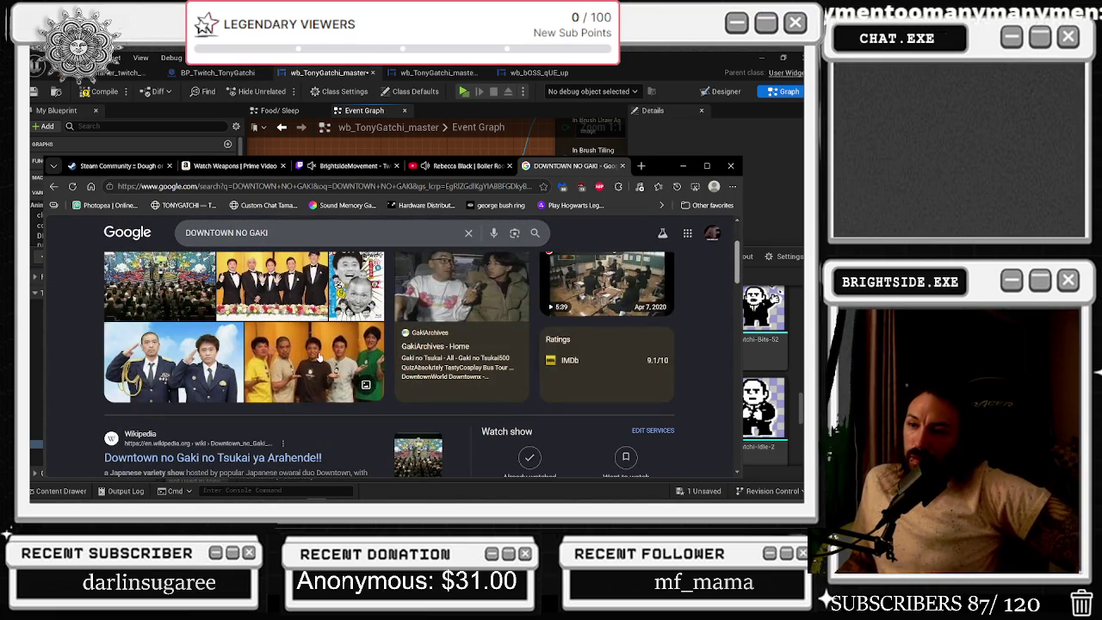
{"action": "scroll", "coordinate": [320, 357], "scroll_direction": "up", "scroll_amount": 2}
{"action": "scroll", "coordinate": [433, 307], "scroll_direction": "down", "scroll_amount": 1}
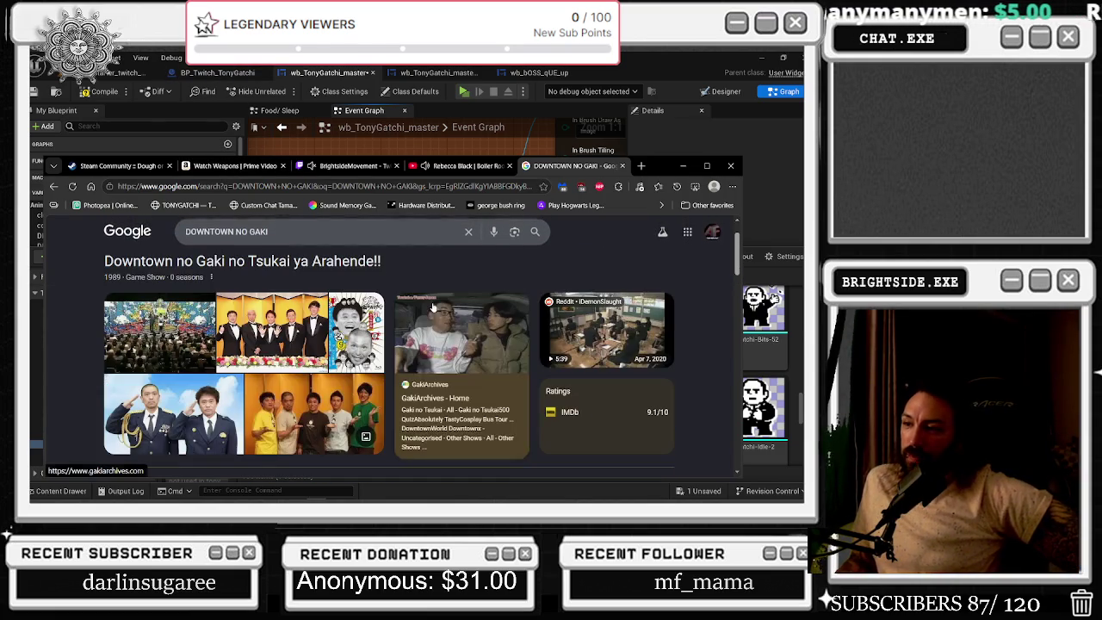
Maximize the browser and refine the search to 'DOWNTOWN NO GAKI SPIKE TV'
{"action": "left_click", "coordinate": [707, 165]}
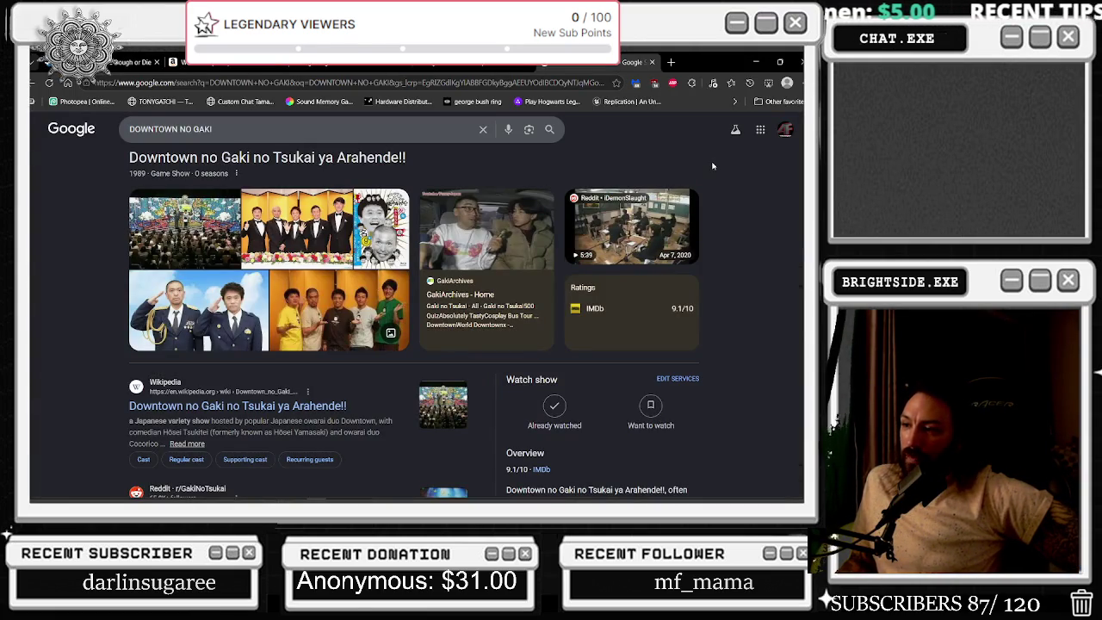
{"action": "scroll", "coordinate": [545, 411], "scroll_direction": "down", "scroll_amount": 2}
{"action": "scroll", "coordinate": [546, 411], "scroll_direction": "down", "scroll_amount": 3}
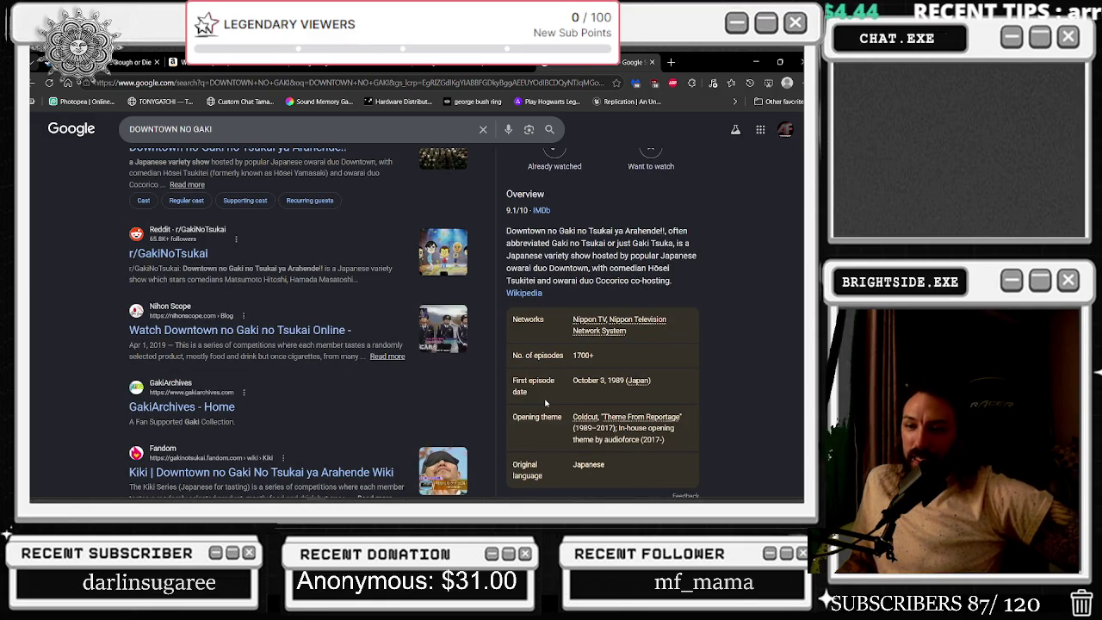
{"action": "scroll", "coordinate": [544, 402], "scroll_direction": "down", "scroll_amount": 5}
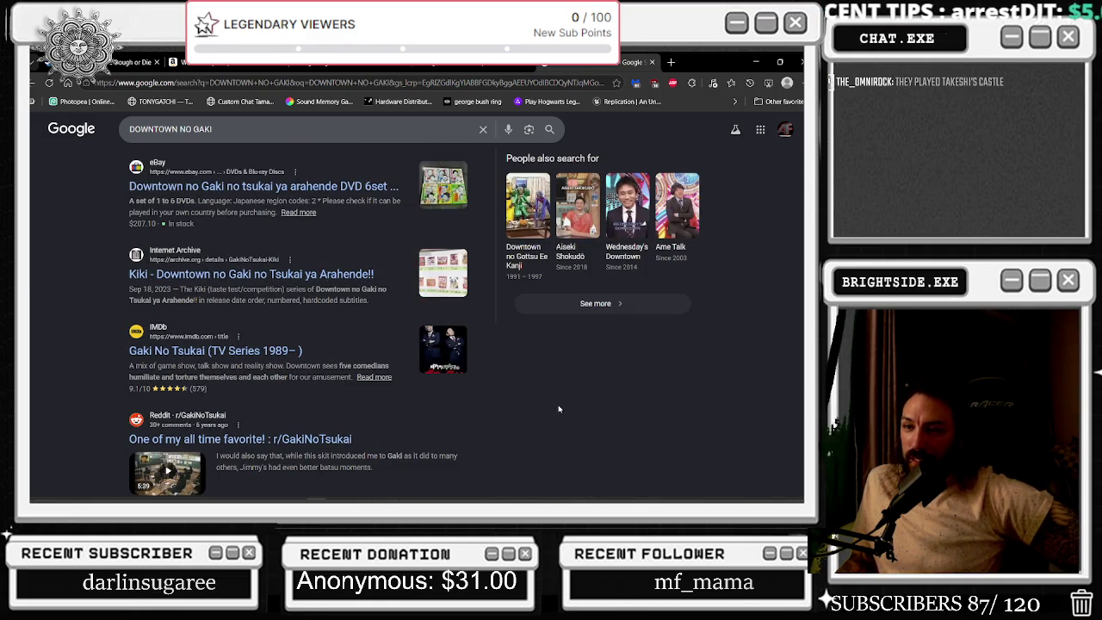
{"action": "left_click", "coordinate": [270, 127]}
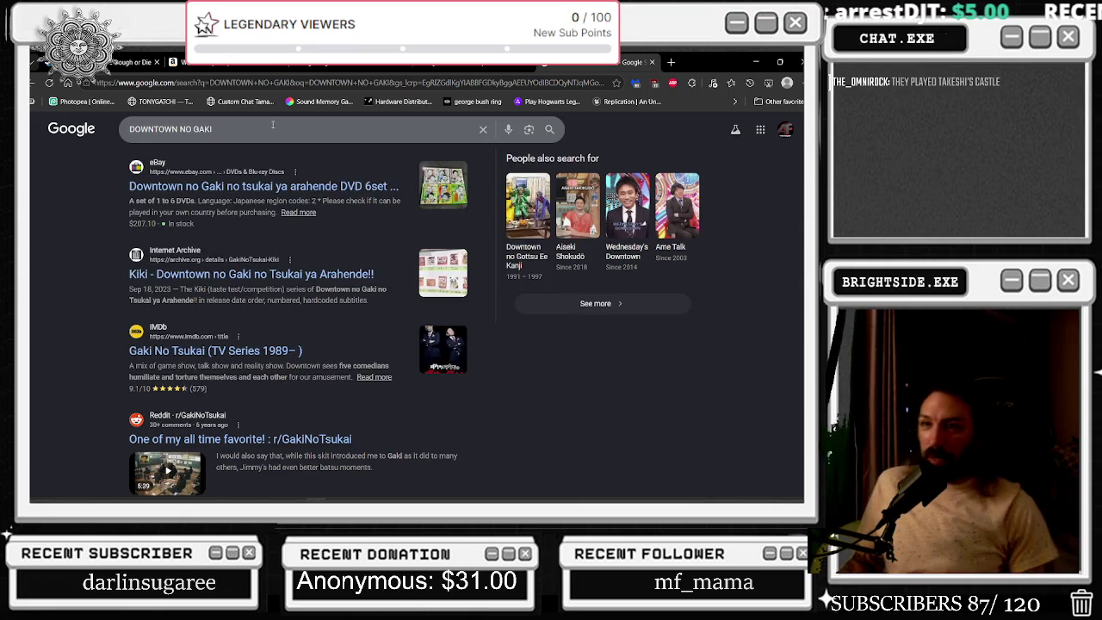
{"action": "type", "text": " SPIKE TV"}
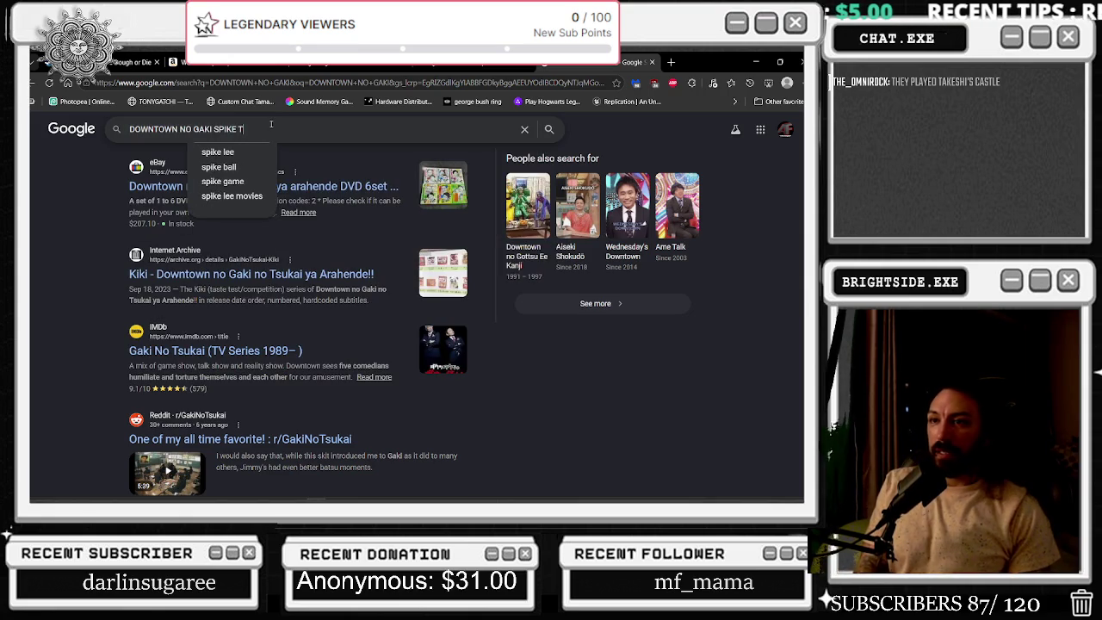
{"action": "key", "text": "Return"}
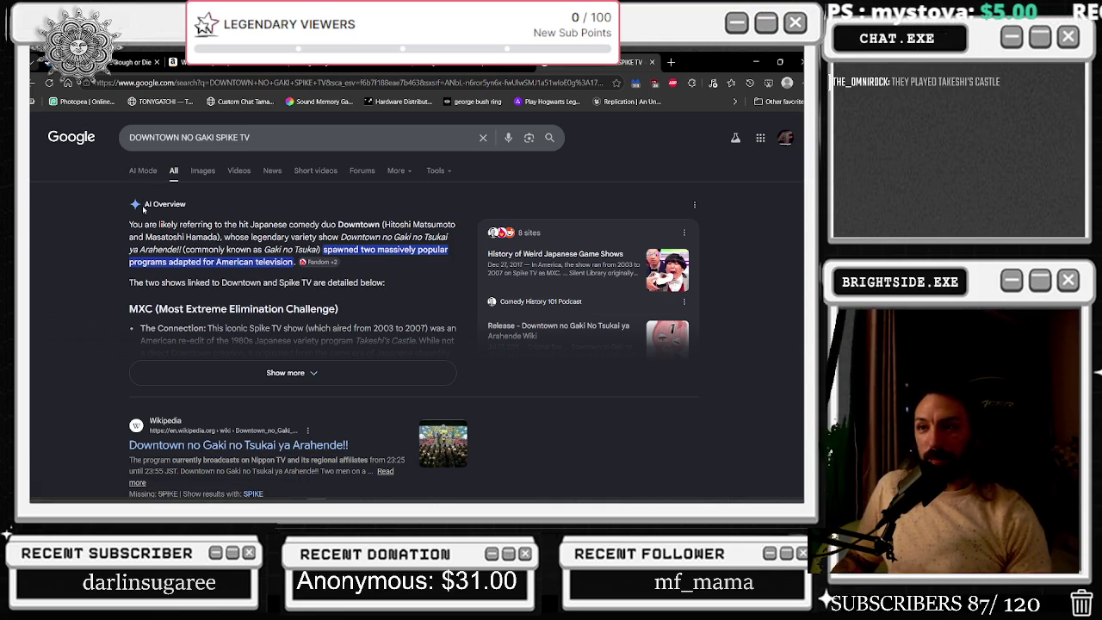
Highlight the AI Overview passages on American adaptations and MXC, expanding the full overview
{"action": "mouse_move", "coordinate": [352, 223]}
{"action": "left_mouse_down"}
{"action": "mouse_move", "coordinate": [365, 237]}
{"action": "mouse_move", "coordinate": [327, 226]}
{"action": "mouse_move", "coordinate": [356, 248]}
{"action": "left_mouse_up"}
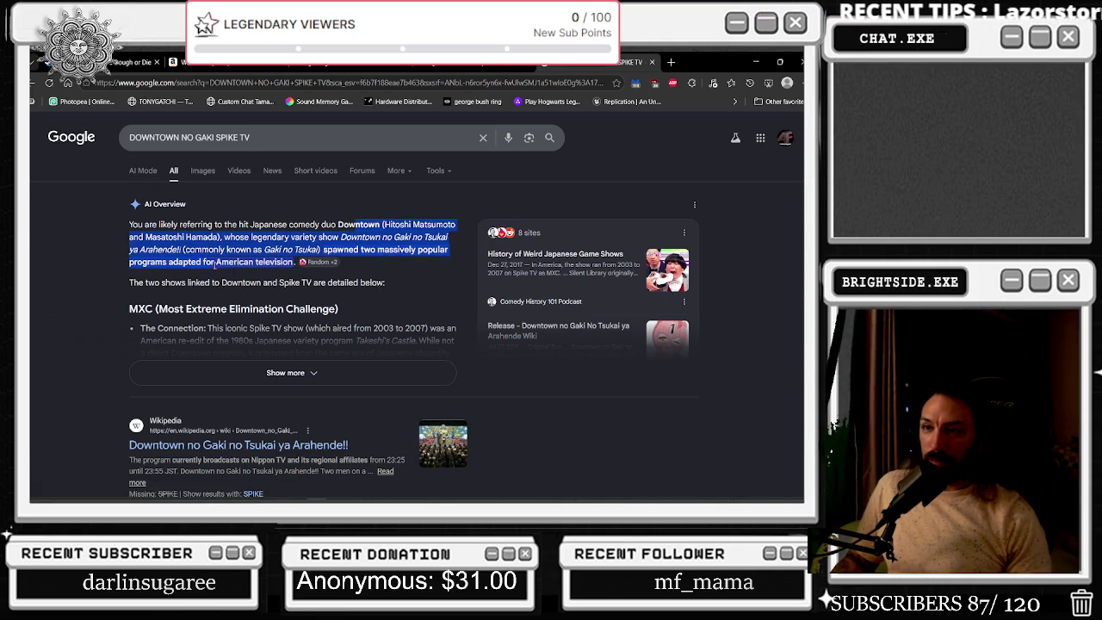
{"action": "left_click_drag", "start_coordinate": [202, 261], "coordinate": [251, 280]}
{"action": "left_click", "coordinate": [285, 372]}
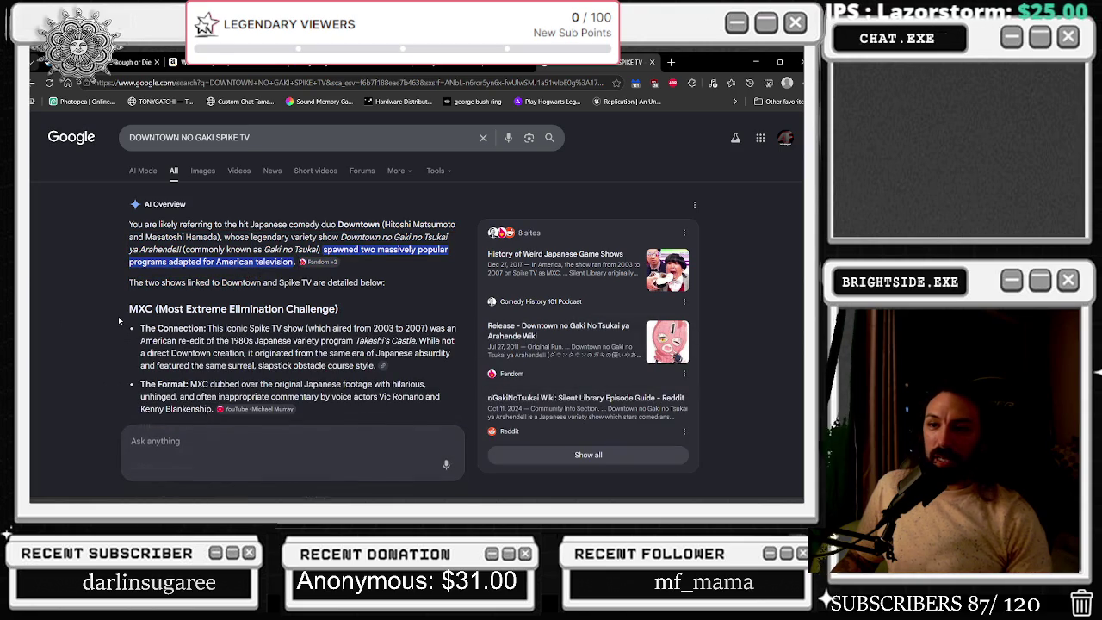
{"action": "left_click_drag", "start_coordinate": [122, 322], "coordinate": [162, 326]}
{"action": "mouse_move", "coordinate": [263, 303]}
{"action": "left_mouse_down"}
{"action": "mouse_move", "coordinate": [279, 341]}
{"action": "mouse_move", "coordinate": [338, 329]}
{"action": "mouse_move", "coordinate": [389, 370]}
{"action": "mouse_move", "coordinate": [288, 346]}
{"action": "left_mouse_up"}
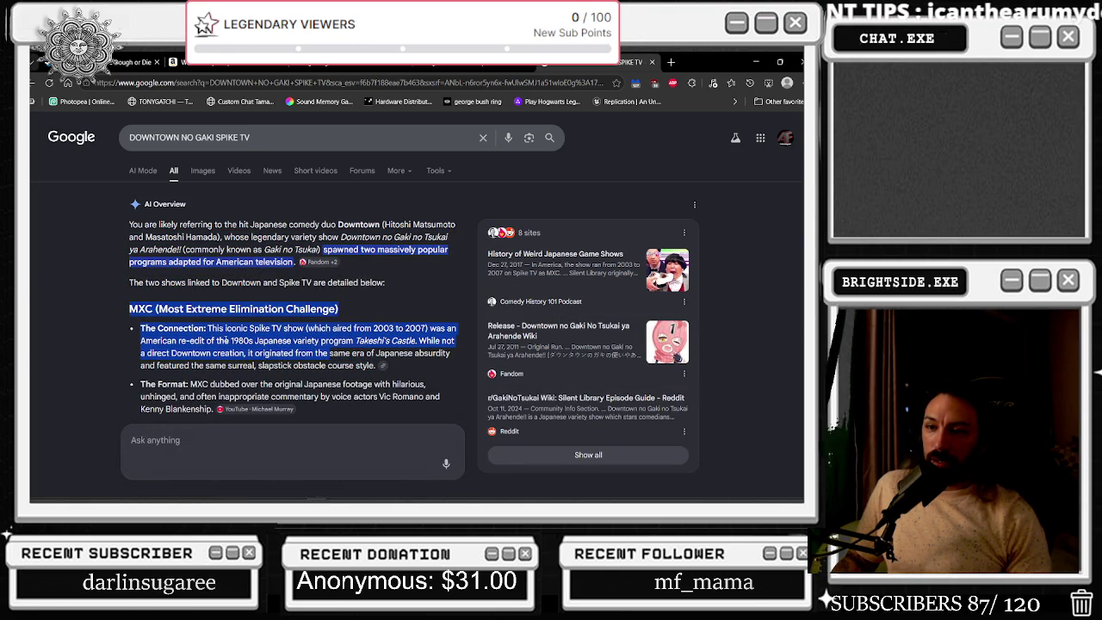
Highlight the Silent Library origin, show format and American Adaptation paragraphs
{"action": "scroll", "coordinate": [228, 342], "scroll_direction": "down", "scroll_amount": 2}
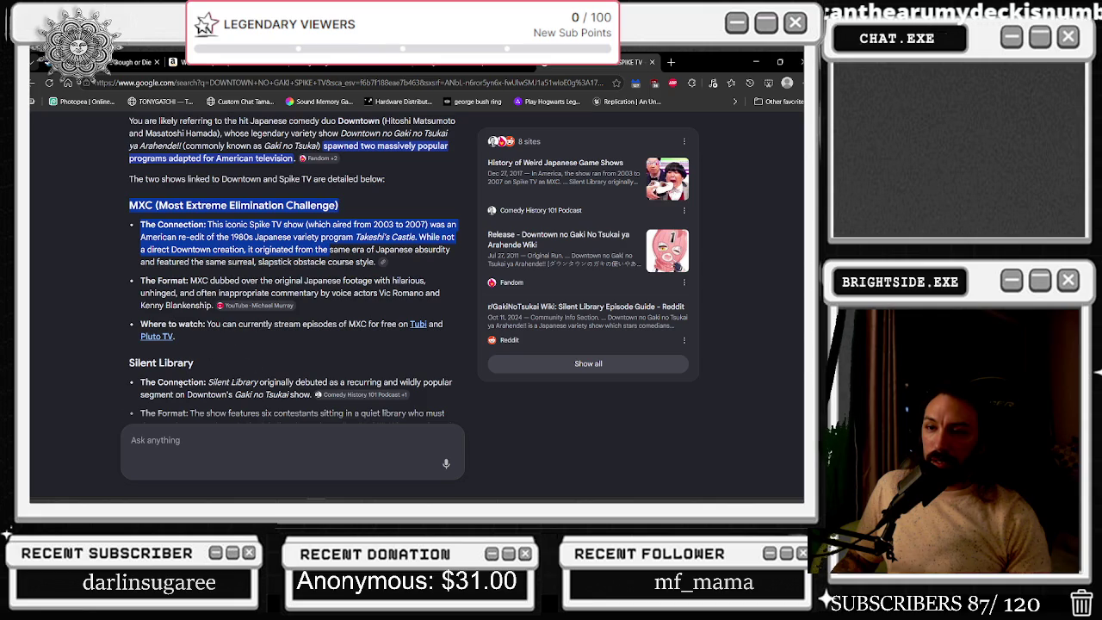
{"action": "left_click_drag", "start_coordinate": [180, 385], "coordinate": [276, 394]}
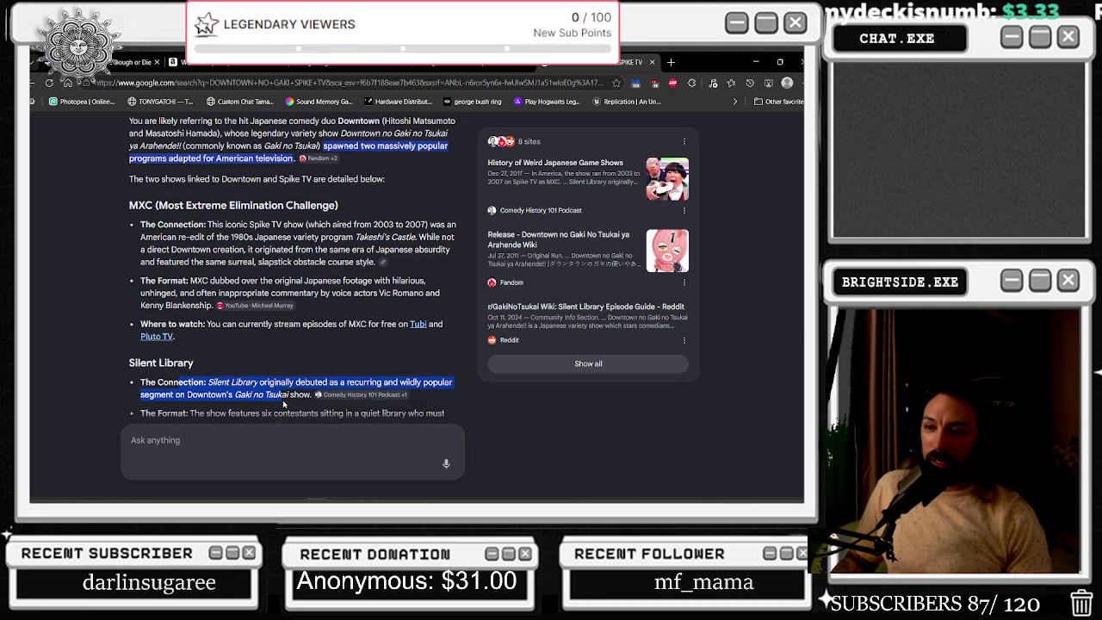
{"action": "scroll", "coordinate": [208, 395], "scroll_direction": "down", "scroll_amount": 2}
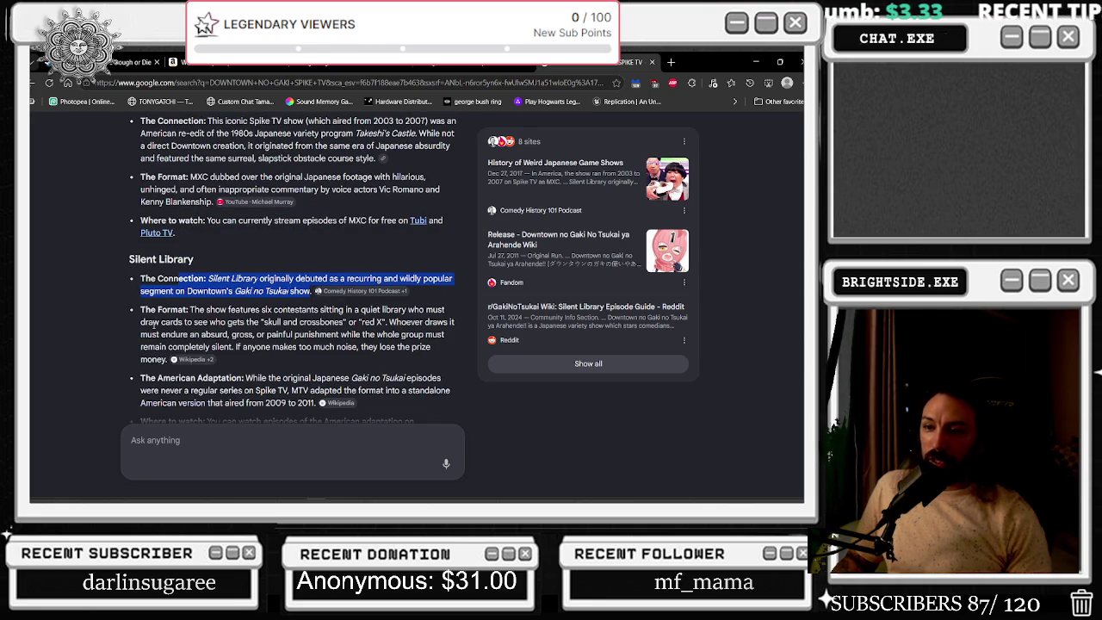
{"action": "left_click_drag", "start_coordinate": [138, 309], "coordinate": [324, 336]}
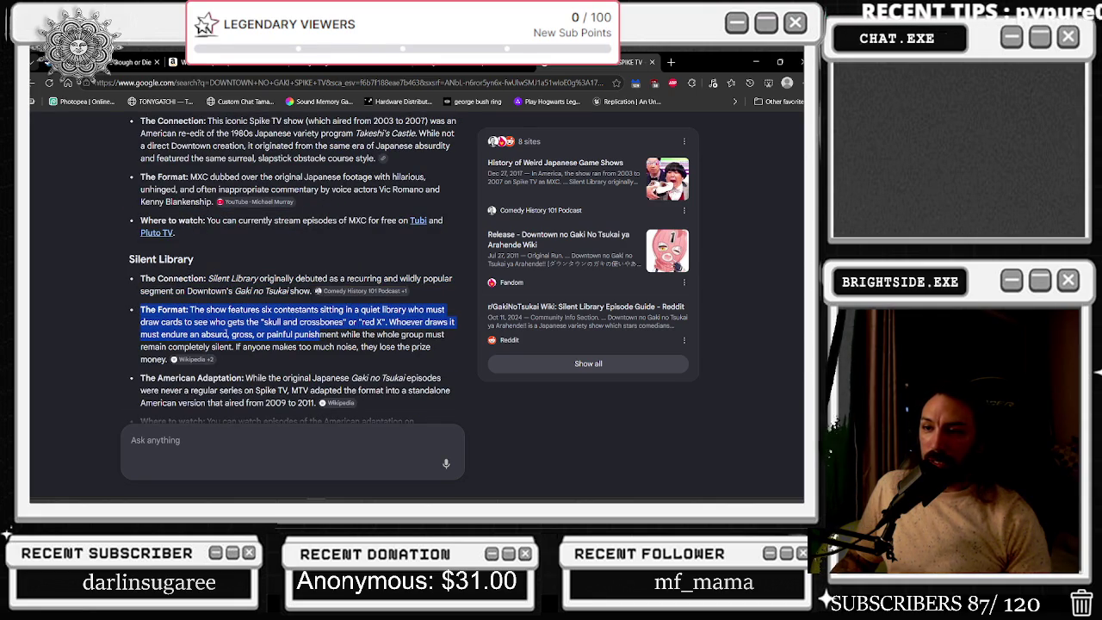
{"action": "left_click", "coordinate": [323, 336]}
{"action": "mouse_move", "coordinate": [139, 378]}
{"action": "left_mouse_down"}
{"action": "mouse_move", "coordinate": [258, 406]}
{"action": "mouse_move", "coordinate": [421, 379]}
{"action": "mouse_move", "coordinate": [206, 379]}
{"action": "mouse_move", "coordinate": [251, 393]}
{"action": "mouse_move", "coordinate": [405, 392]}
{"action": "mouse_move", "coordinate": [355, 403]}
{"action": "mouse_move", "coordinate": [283, 392]}
{"action": "mouse_move", "coordinate": [299, 379]}
{"action": "mouse_move", "coordinate": [289, 390]}
{"action": "left_mouse_up"}
{"action": "left_click", "coordinate": [301, 364]}
Scroll through the remaining results and close the Google search tab
{"action": "scroll", "coordinate": [330, 337], "scroll_direction": "down", "scroll_amount": 5}
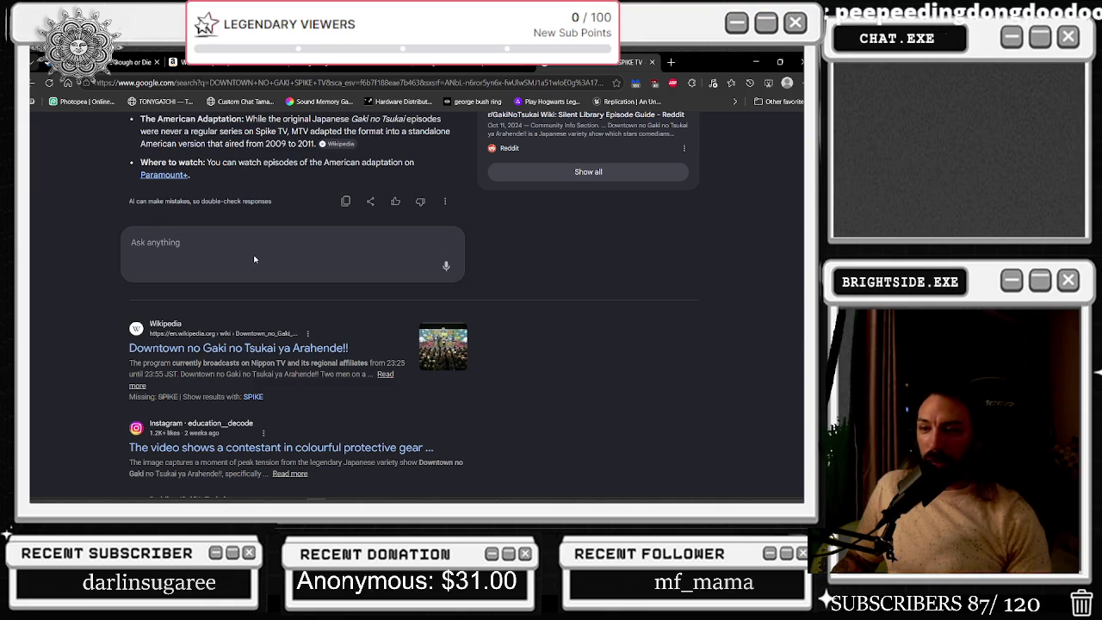
{"action": "scroll", "coordinate": [251, 254], "scroll_direction": "down", "scroll_amount": 5}
{"action": "scroll", "coordinate": [250, 251], "scroll_direction": "down", "scroll_amount": 3}
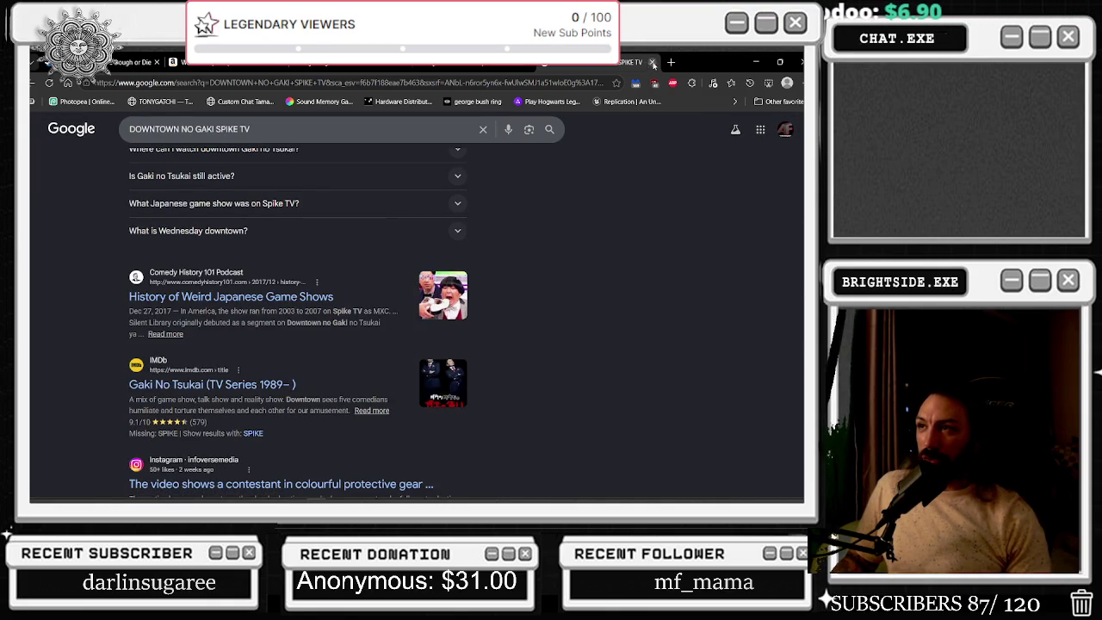
{"action": "left_click", "coordinate": [653, 64]}
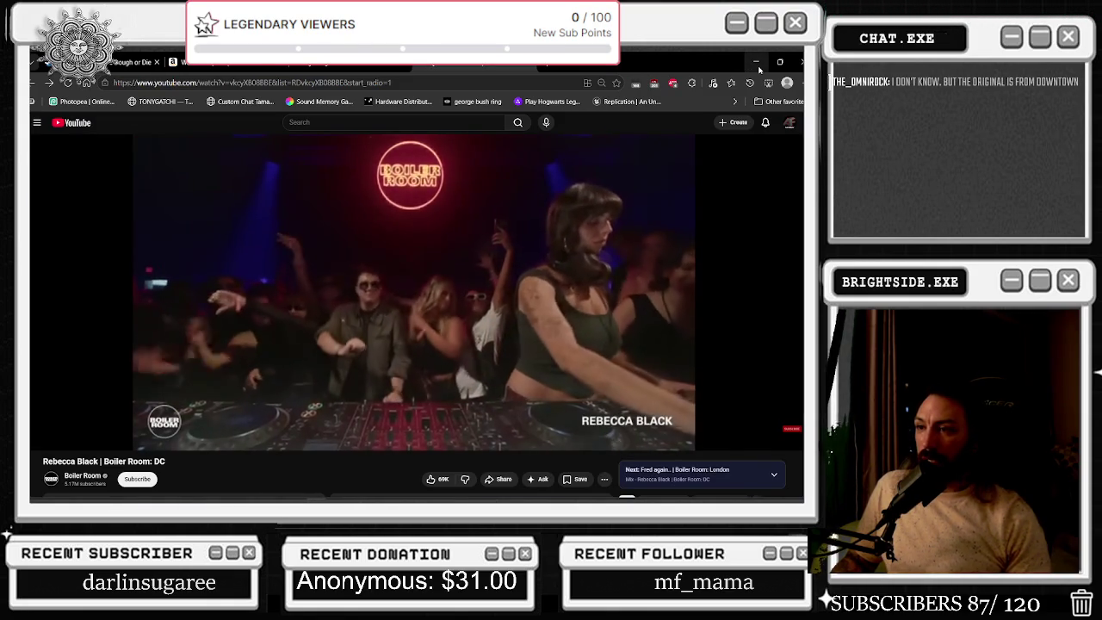
Minimize Chrome to bring back the Unreal Engine Tonygatchi project editor
{"action": "mouse_move", "coordinate": [679, 162]}
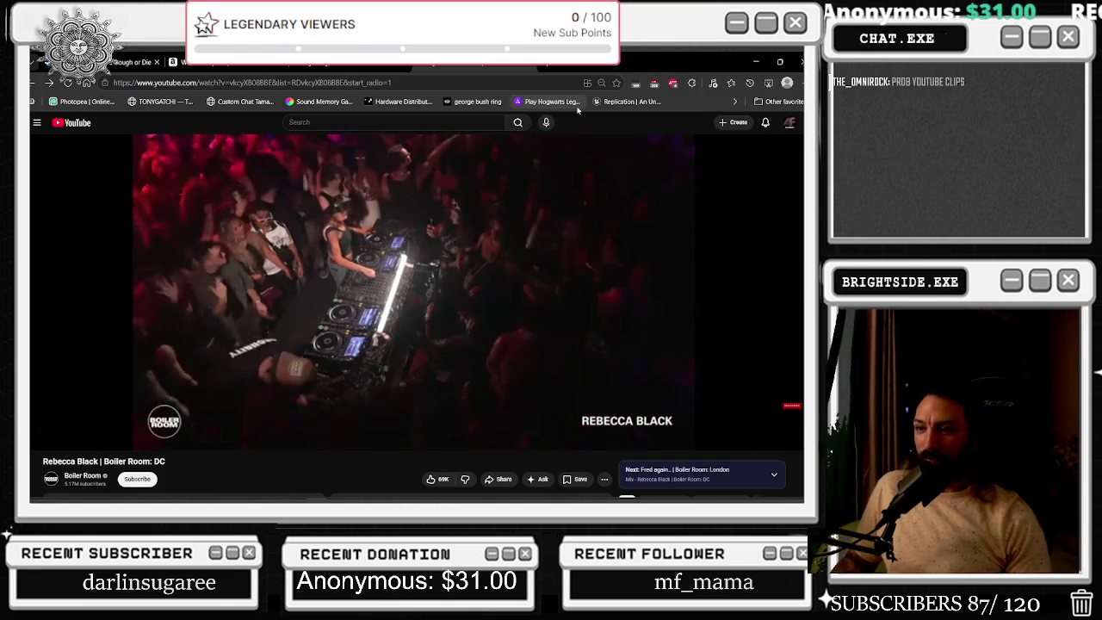
{"action": "left_click", "coordinate": [754, 61]}
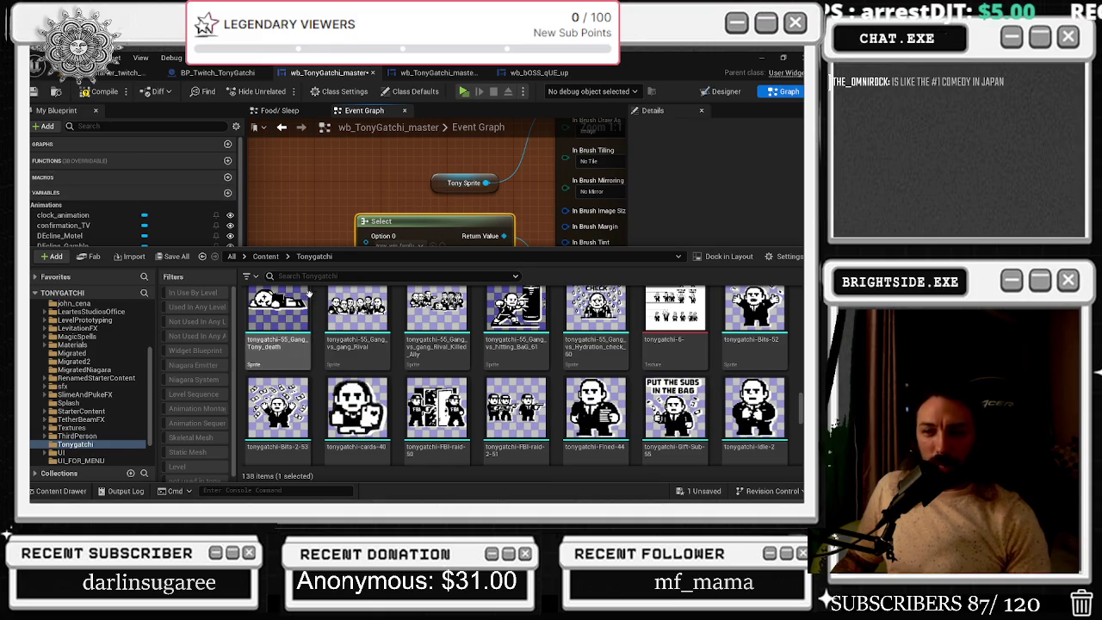
Move the WHICH BOSS FIGHT IS IT node down below the Select node
{"action": "left_click_drag", "start_coordinate": [386, 205], "coordinate": [376, 151]}
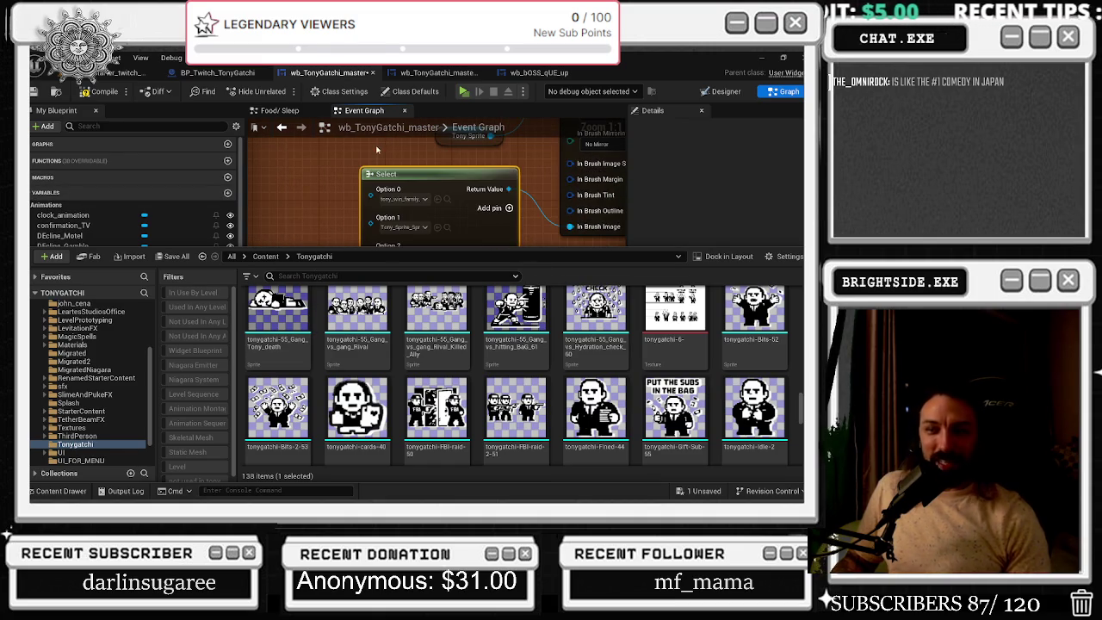
{"action": "left_click_drag", "start_coordinate": [350, 249], "coordinate": [350, 330]}
{"action": "mouse_move", "coordinate": [303, 263]}
{"action": "left_mouse_down"}
{"action": "mouse_move", "coordinate": [396, 275]}
{"action": "mouse_move", "coordinate": [412, 332]}
{"action": "mouse_move", "coordinate": [425, 318]}
{"action": "left_mouse_up"}
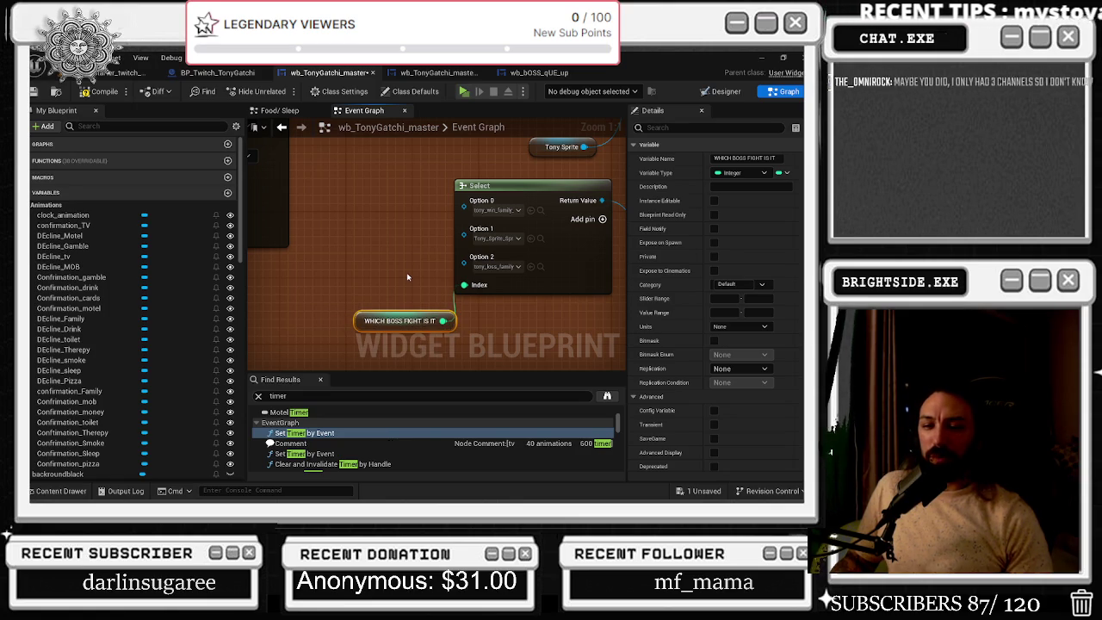
{"action": "mouse_move", "coordinate": [365, 274]}
{"action": "left_mouse_down"}
{"action": "mouse_move", "coordinate": [353, 281]}
{"action": "mouse_move", "coordinate": [337, 257]}
{"action": "left_mouse_up"}
Browse the Content Drawer's Tonygatchi sprites up to the boss_fight family sprites
{"action": "left_click", "coordinate": [60, 490]}
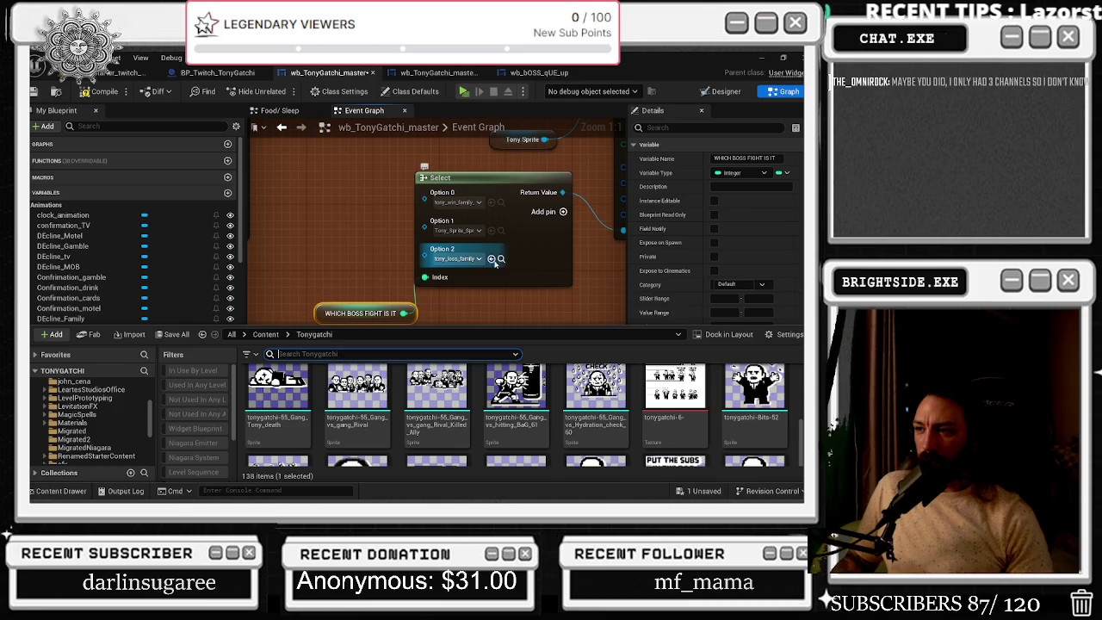
{"action": "scroll", "coordinate": [715, 443], "scroll_direction": "up", "scroll_amount": 2}
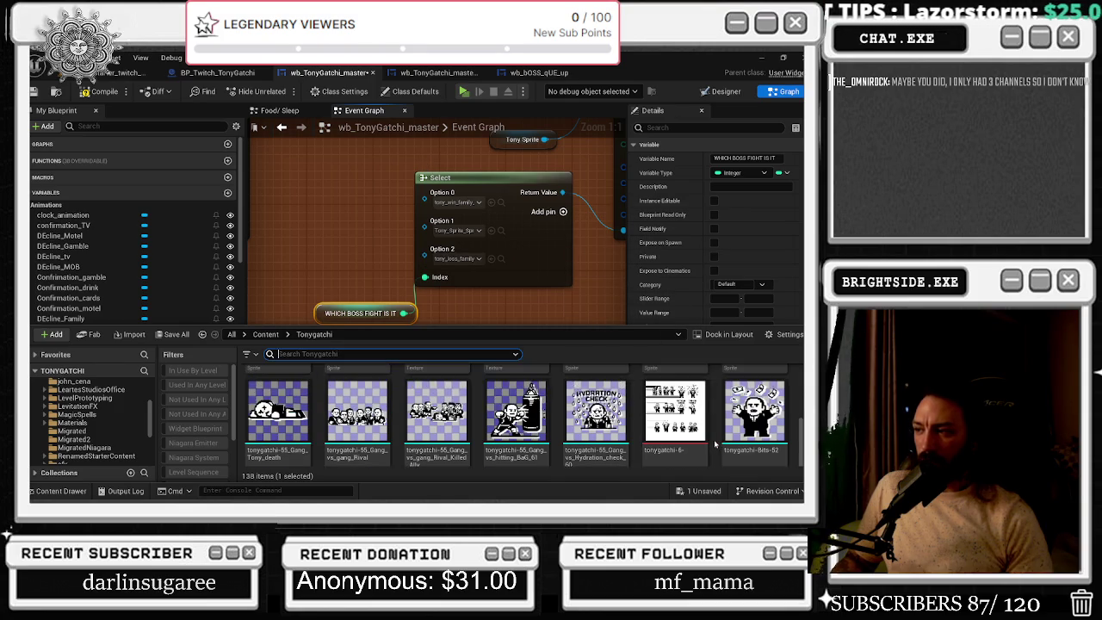
{"action": "scroll", "coordinate": [715, 443], "scroll_direction": "up", "scroll_amount": 1}
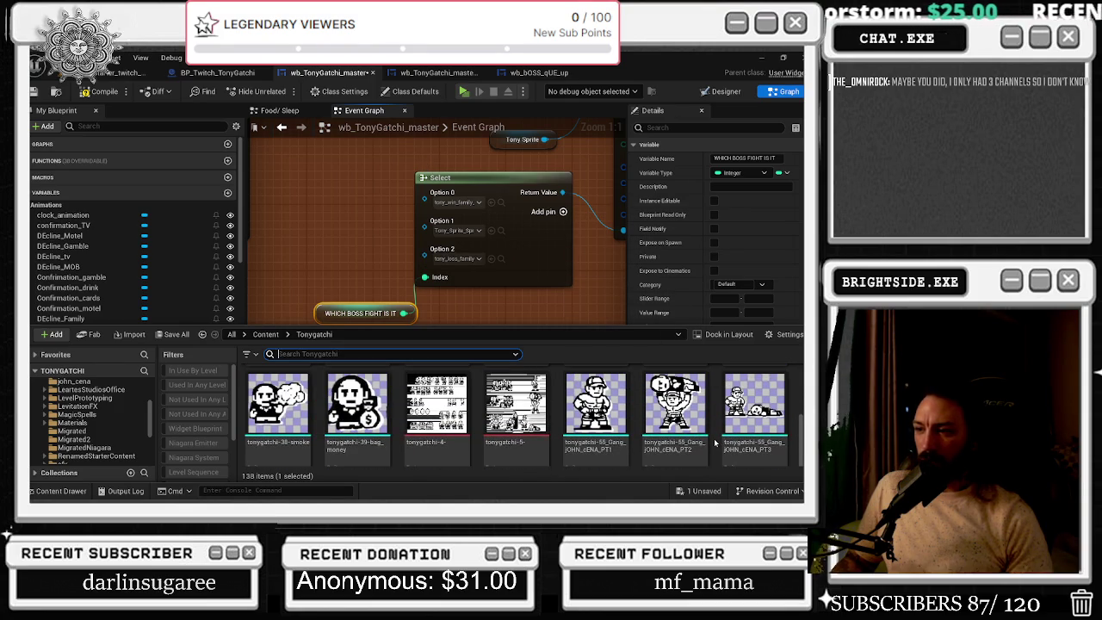
{"action": "scroll", "coordinate": [714, 442], "scroll_direction": "up", "scroll_amount": 2}
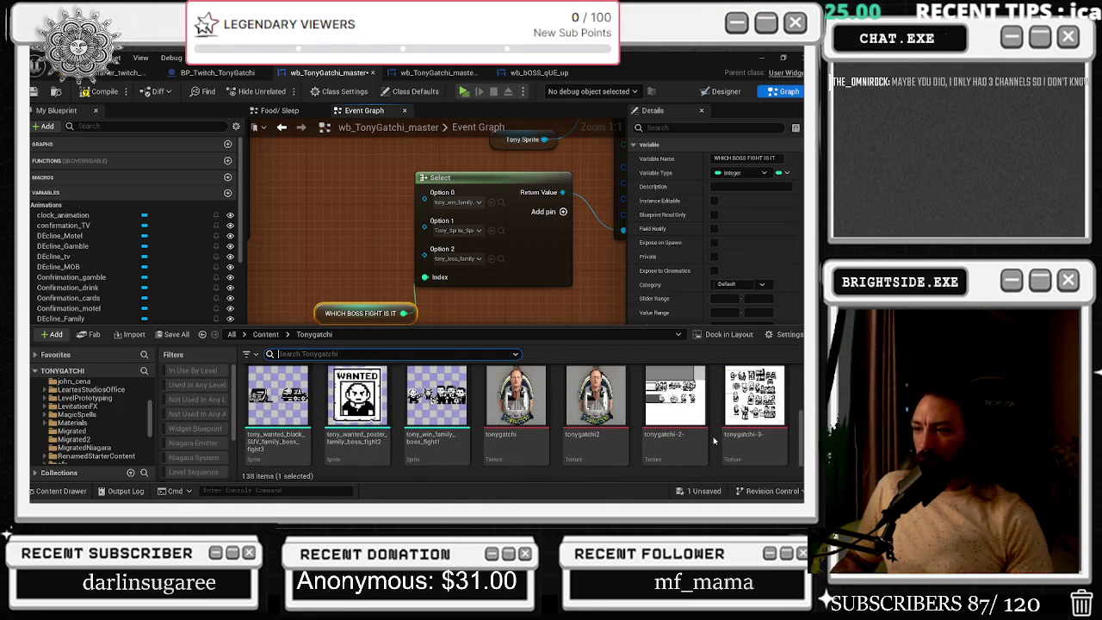
{"action": "scroll", "coordinate": [714, 441], "scroll_direction": "up", "scroll_amount": 1}
{"action": "scroll", "coordinate": [551, 414], "scroll_direction": "up", "scroll_amount": 2}
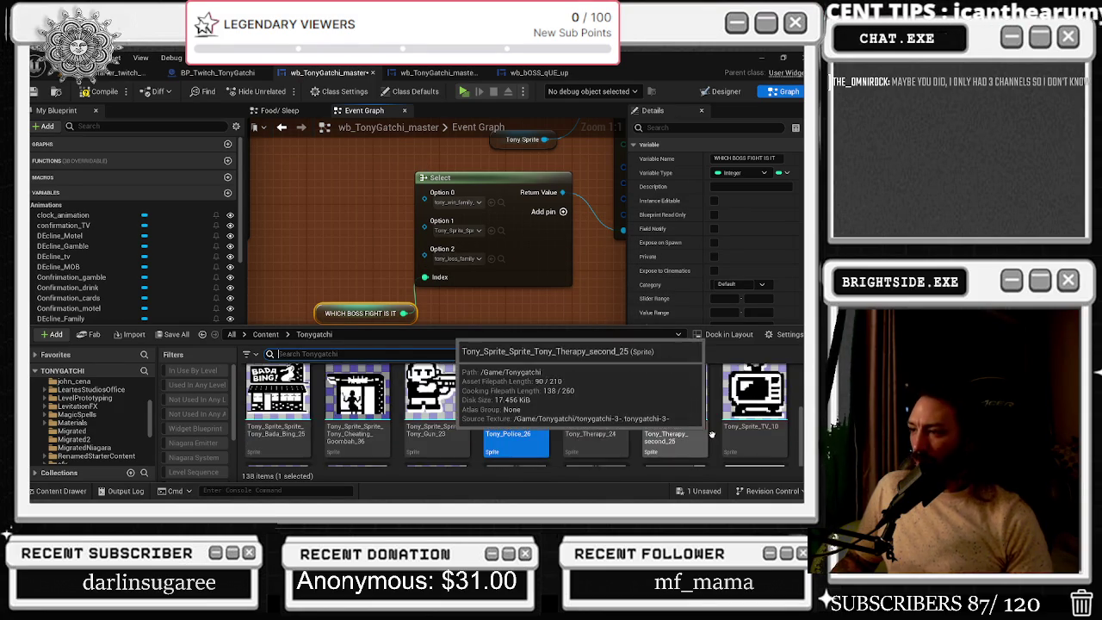
{"action": "scroll", "coordinate": [550, 408], "scroll_direction": "up", "scroll_amount": 2}
{"action": "scroll", "coordinate": [550, 408], "scroll_direction": "up", "scroll_amount": 5}
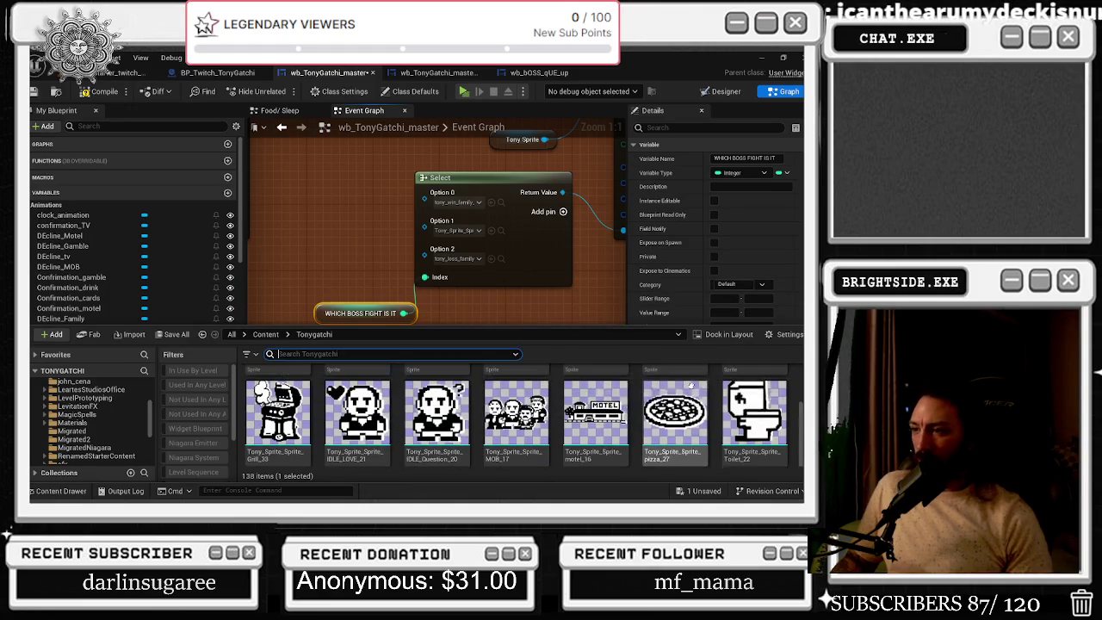
{"action": "scroll", "coordinate": [732, 400], "scroll_direction": "up", "scroll_amount": 5}
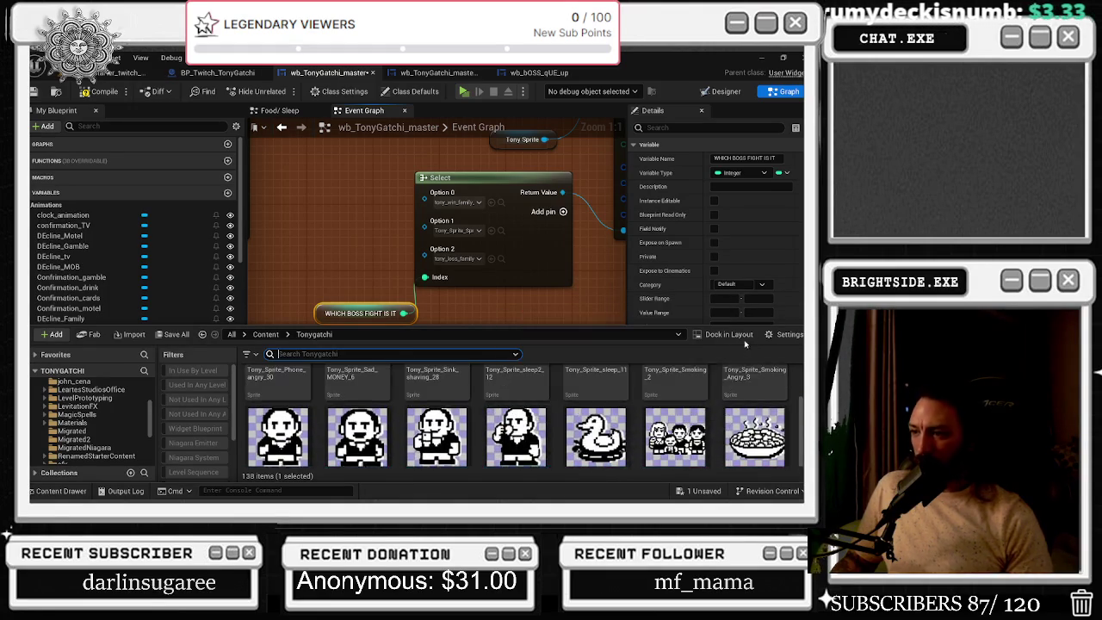
{"action": "scroll", "coordinate": [706, 417], "scroll_direction": "up", "scroll_amount": 5}
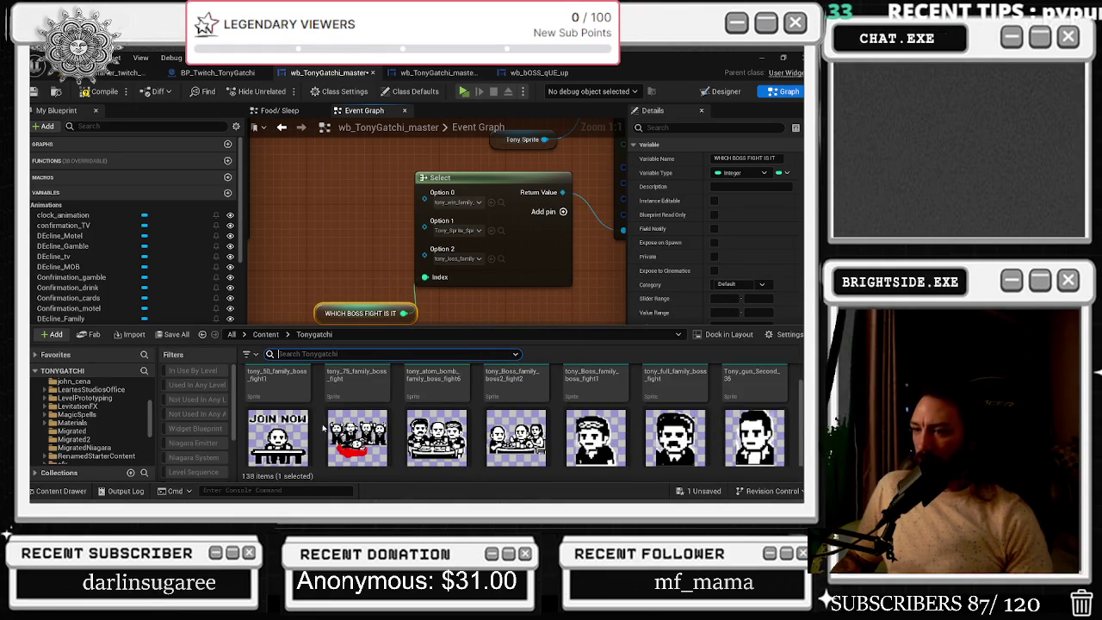
{"action": "double_click", "coordinate": [357, 435]}
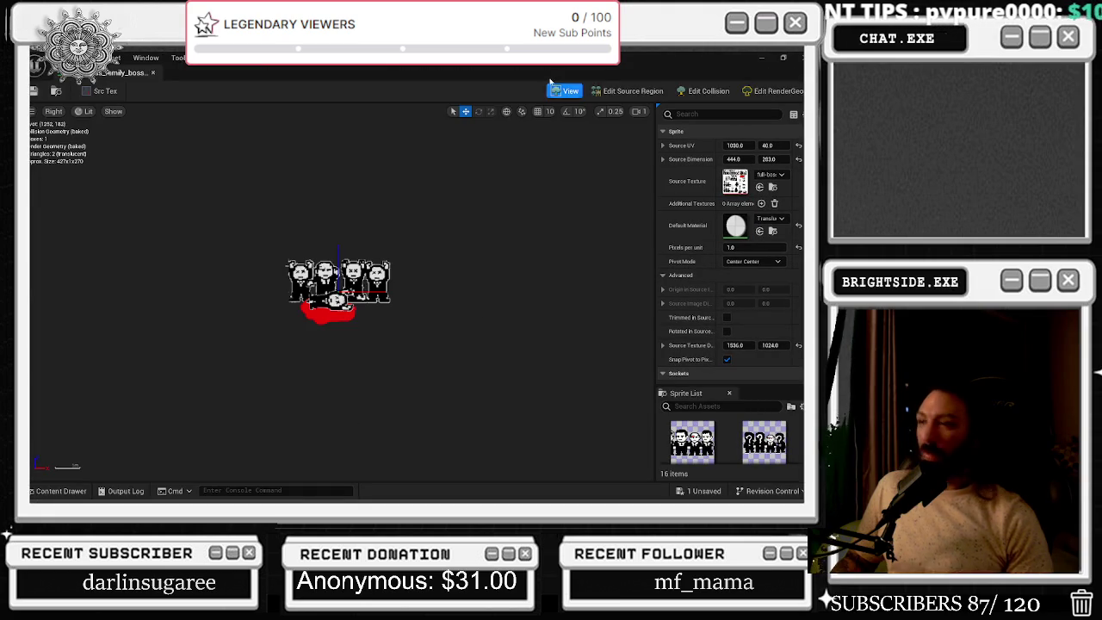
{"action": "left_click", "coordinate": [604, 93]}
{"action": "scroll", "coordinate": [372, 293], "scroll_direction": "up", "scroll_amount": 4}
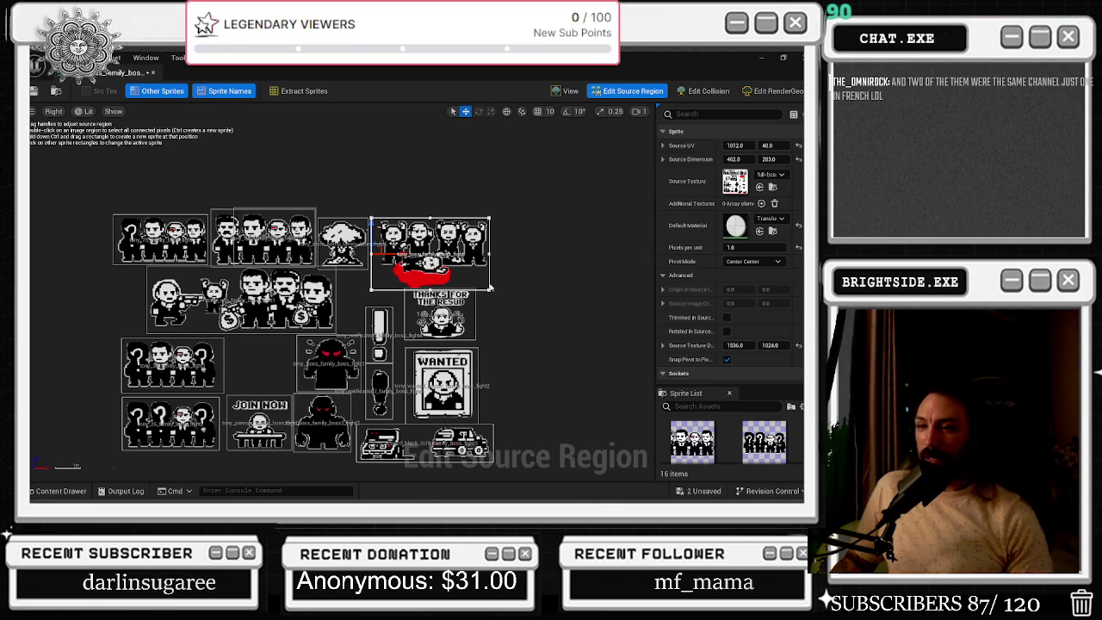
{"action": "scroll", "coordinate": [352, 265], "scroll_direction": "up", "scroll_amount": 1}
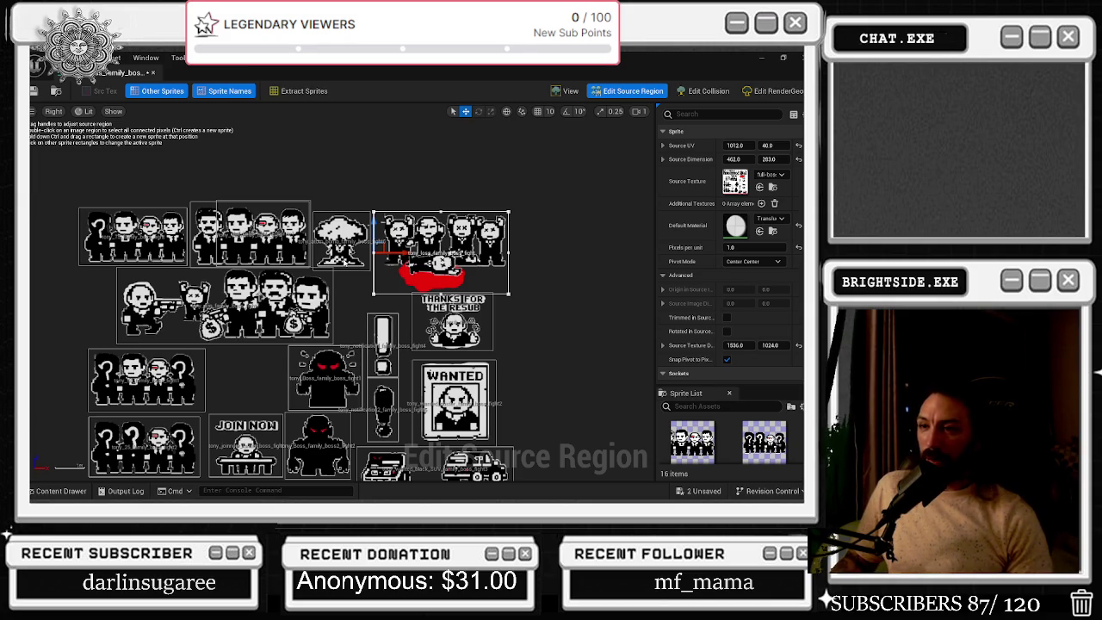
{"action": "scroll", "coordinate": [345, 262], "scroll_direction": "down", "scroll_amount": 1}
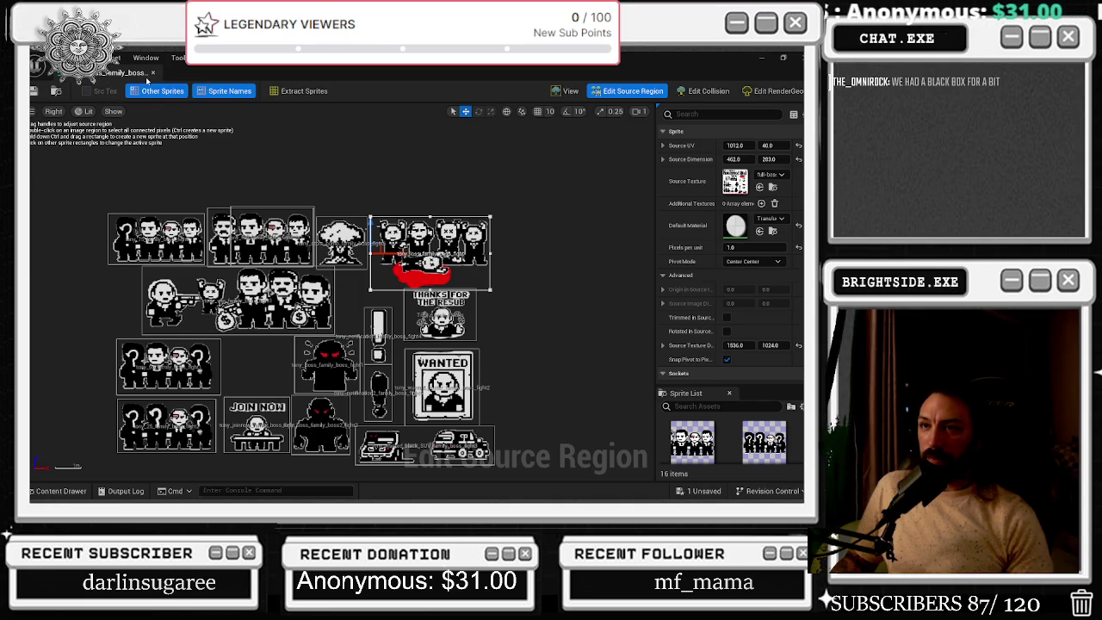
{"action": "left_click", "coordinate": [152, 72]}
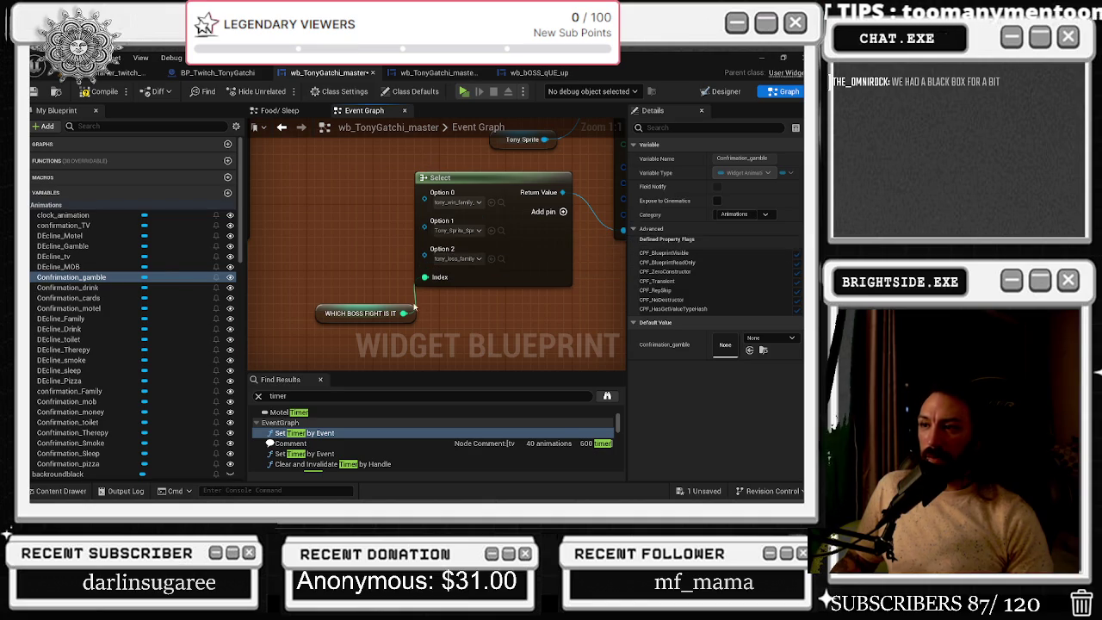
Delete the WHICH BOSS FIGHT IS IT node feeding the Select's Index
{"action": "left_click_drag", "start_coordinate": [343, 294], "coordinate": [444, 302]}
{"action": "left_click", "coordinate": [465, 322]}
{"action": "key", "text": "Delete"}
Change the Select node's Index pin type to Boolean
{"action": "left_click_drag", "start_coordinate": [525, 286], "coordinate": [484, 297]}
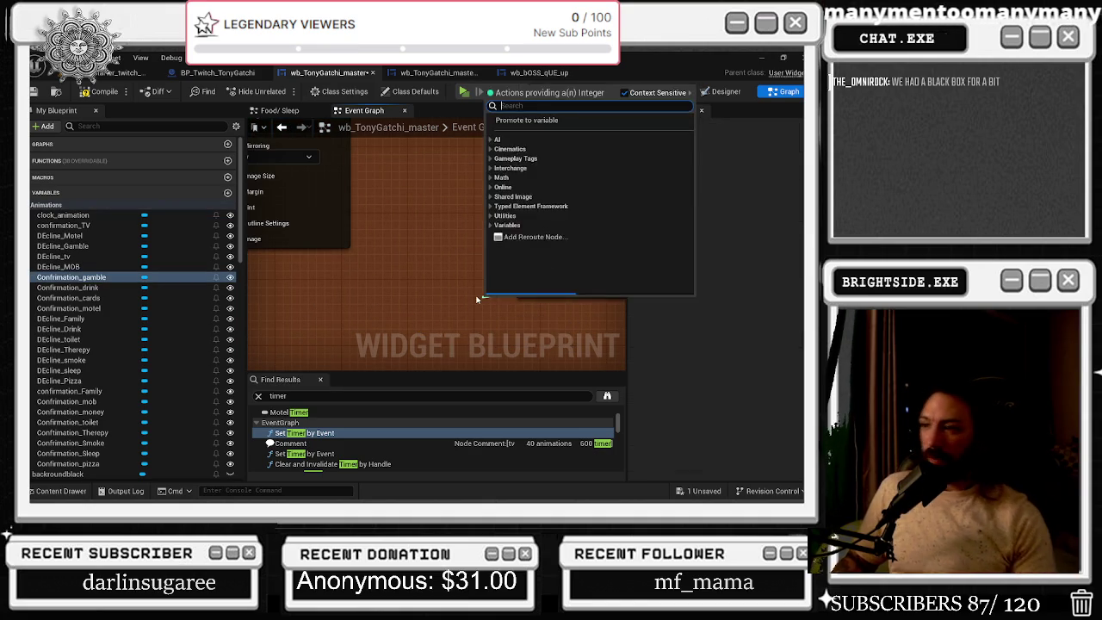
{"action": "key", "text": "Escape"}
{"action": "right_click", "coordinate": [542, 305]}
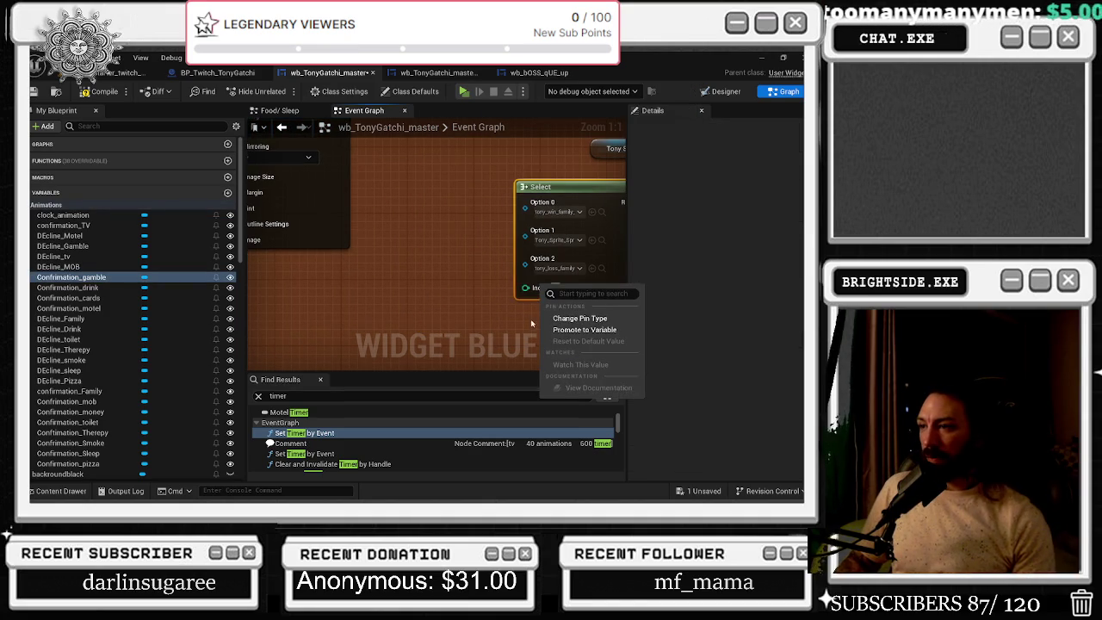
{"action": "key", "text": "Escape"}
{"action": "right_click", "coordinate": [534, 291]}
{"action": "left_click", "coordinate": [544, 314]}
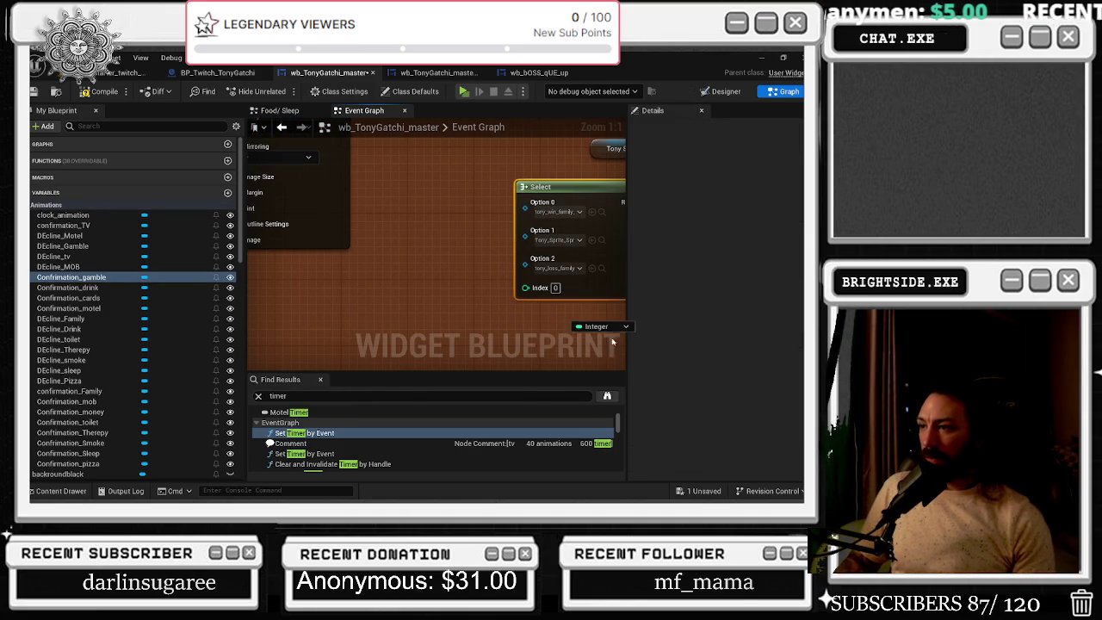
{"action": "left_click", "coordinate": [602, 326]}
{"action": "left_click", "coordinate": [603, 141]}
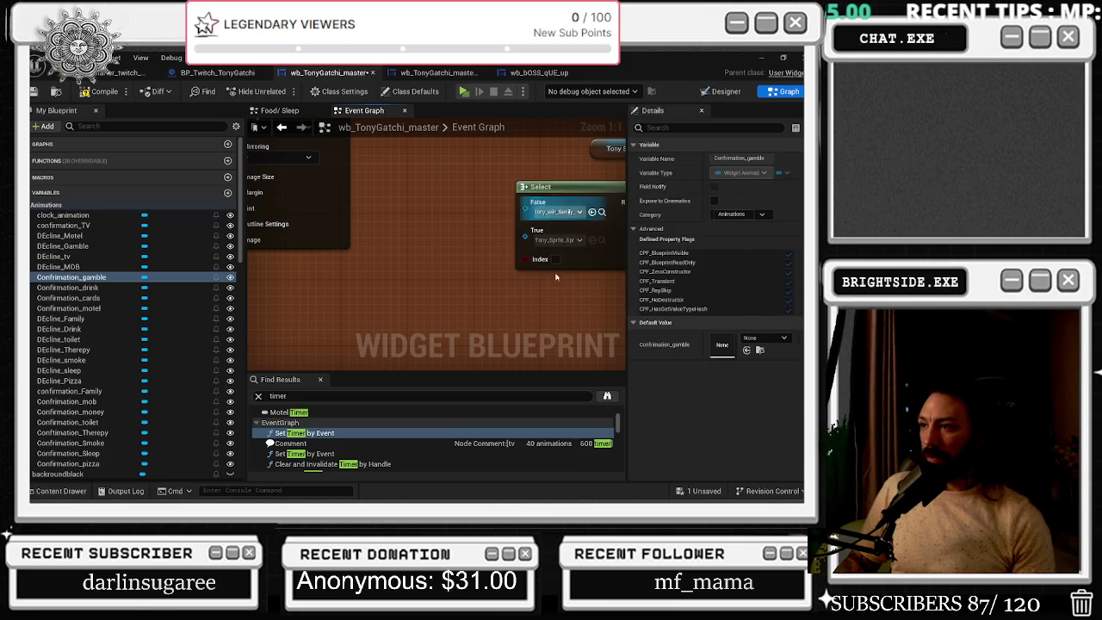
Undo the Boolean change, restoring the Select's three integer-indexed options
{"action": "left_click_drag", "start_coordinate": [515, 286], "coordinate": [403, 314]}
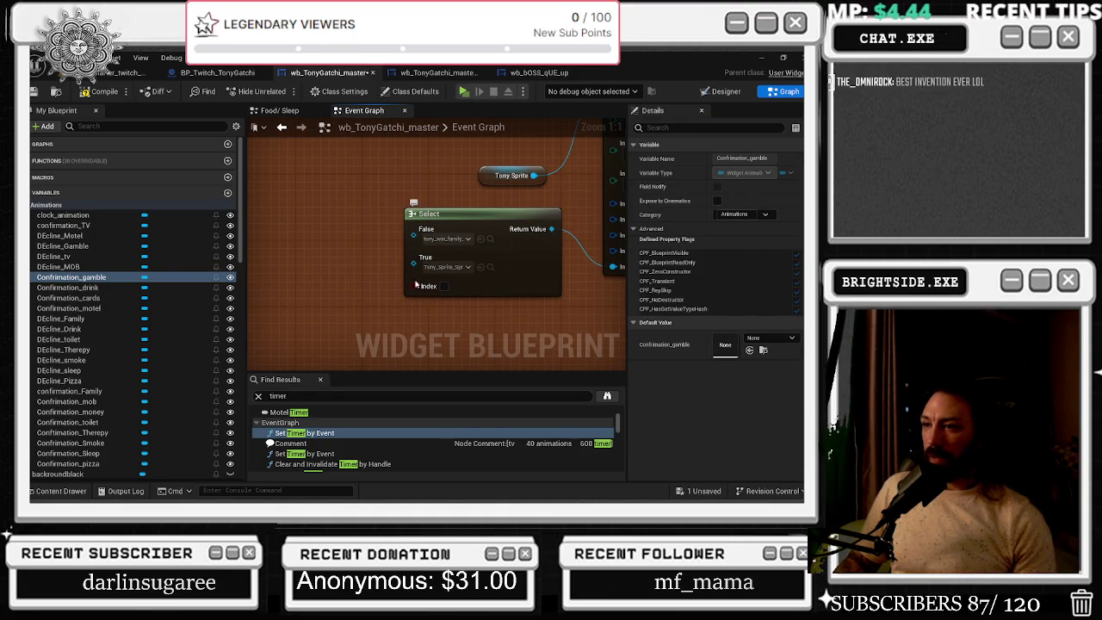
{"action": "key", "text": "ctrl+z"}
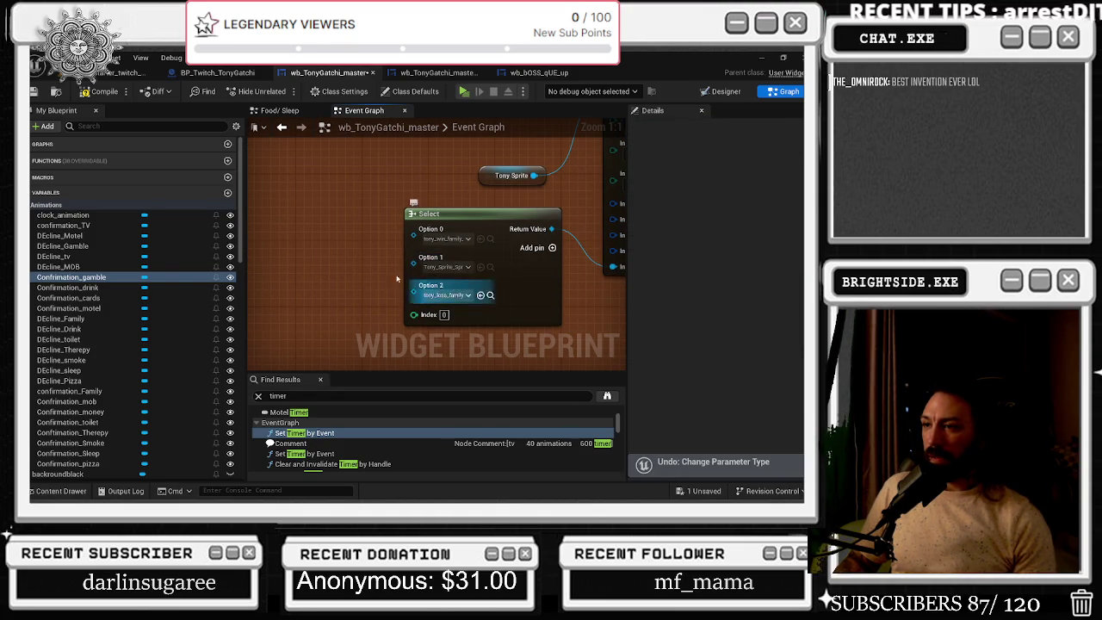
{"action": "left_click_drag", "start_coordinate": [344, 256], "coordinate": [414, 249]}
{"action": "right_click", "coordinate": [359, 259]}
Add a new Select node with a Random Bool wired to its Index
{"action": "type", "text": "SEL"}
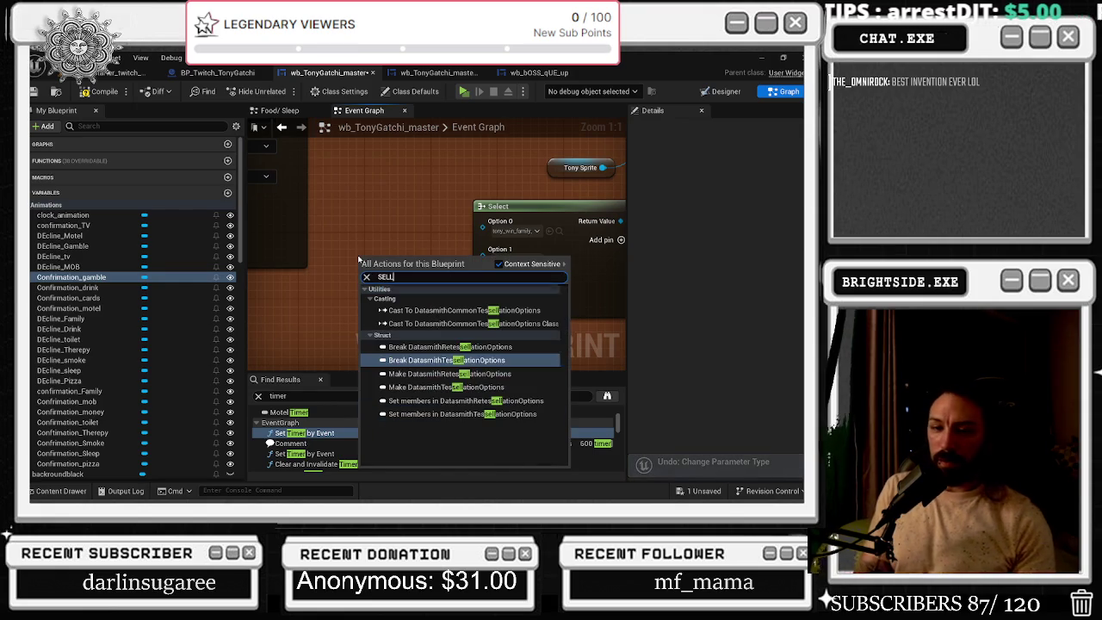
{"action": "type", "text": "ECT"}
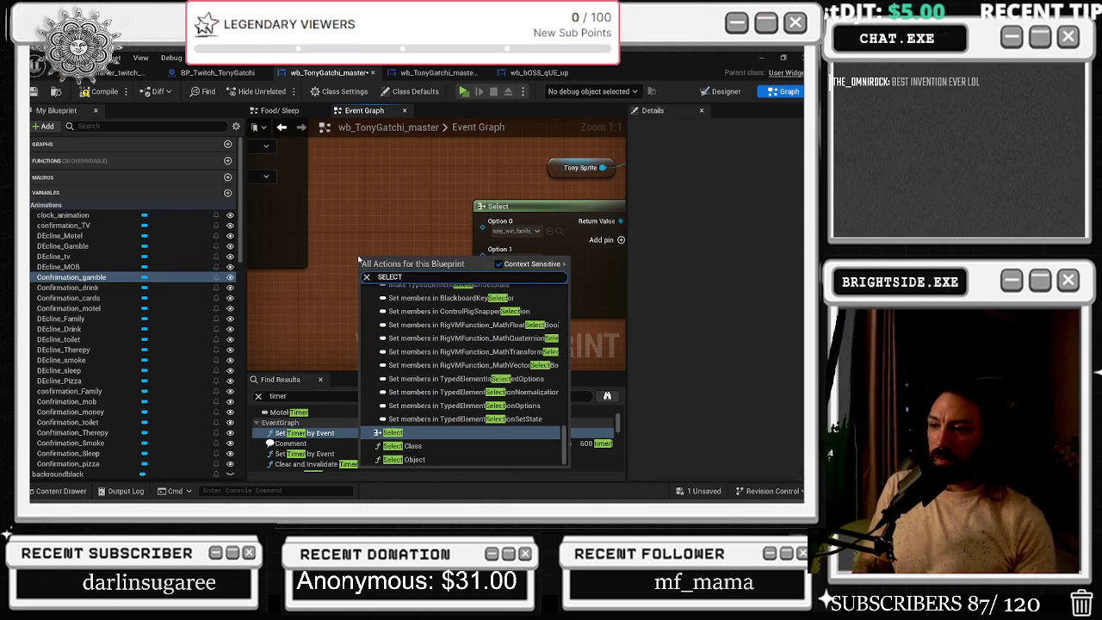
{"action": "key", "text": "Return"}
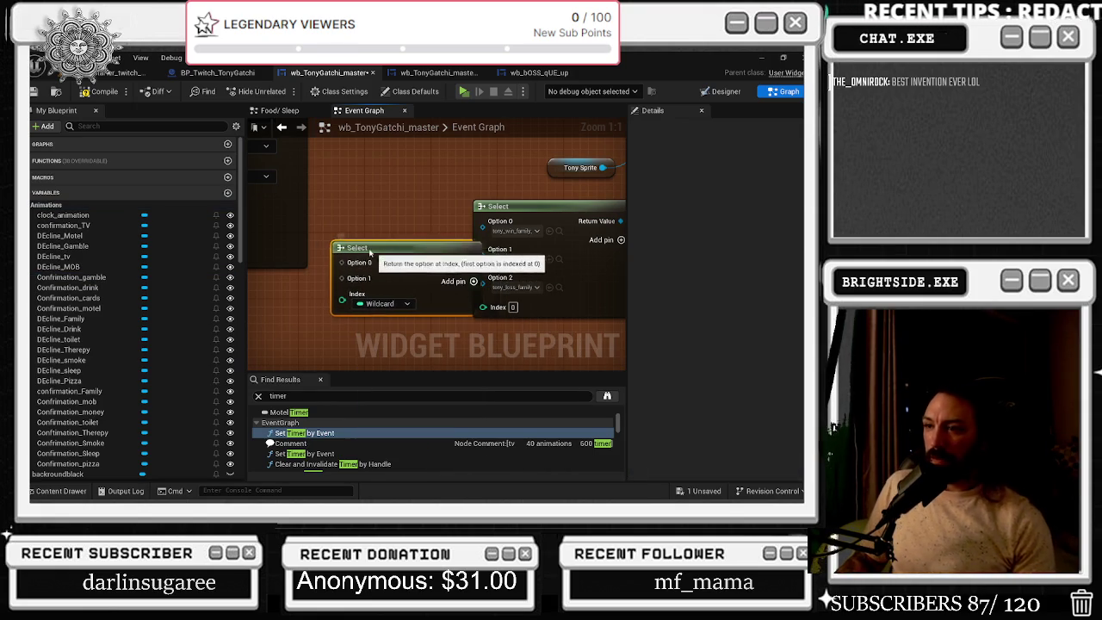
{"action": "left_click_drag", "start_coordinate": [333, 299], "coordinate": [294, 300]}
{"action": "type", "text": "RANDOM BOOL"}
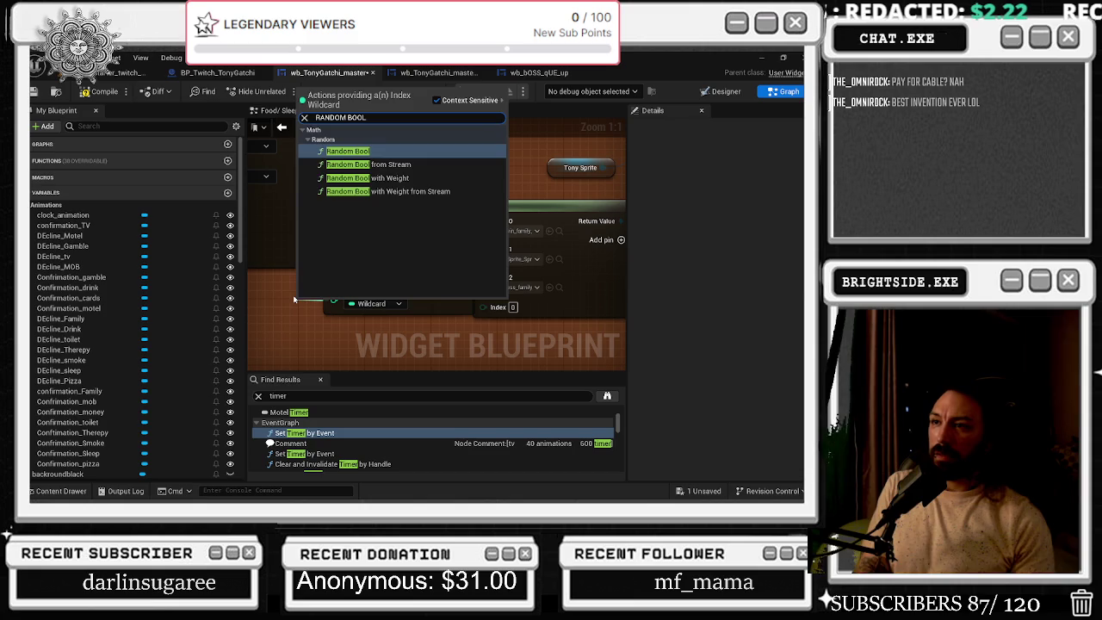
{"action": "key", "text": "Return"}
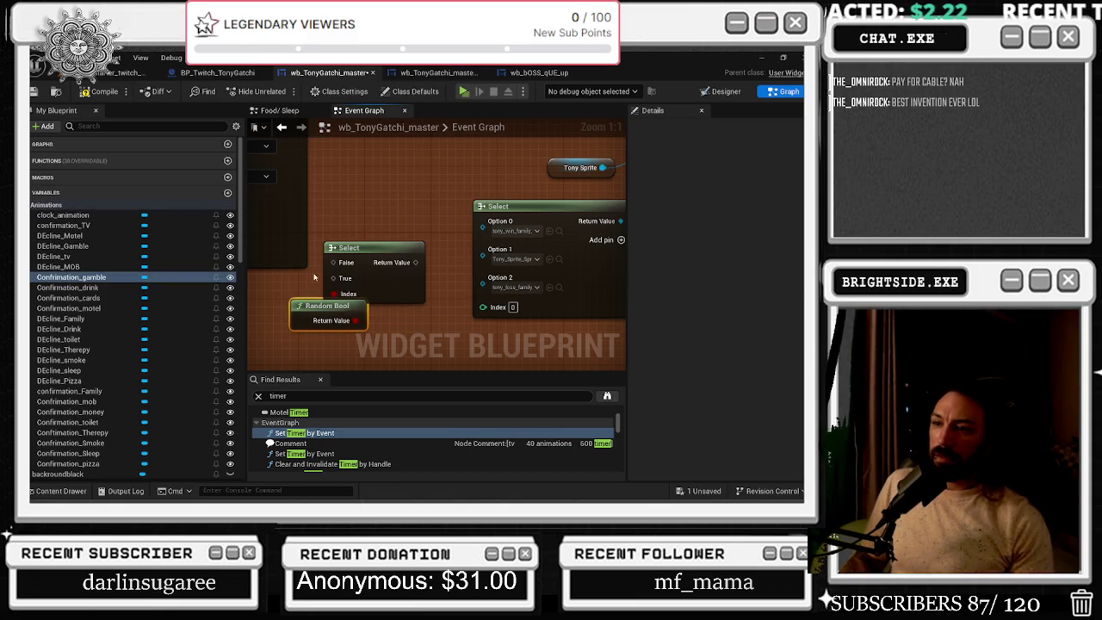
{"action": "key", "text": "Delete"}
{"action": "left_click_drag", "start_coordinate": [332, 295], "coordinate": [302, 312]}
{"action": "type", "text": "RANDOM BOOL"}
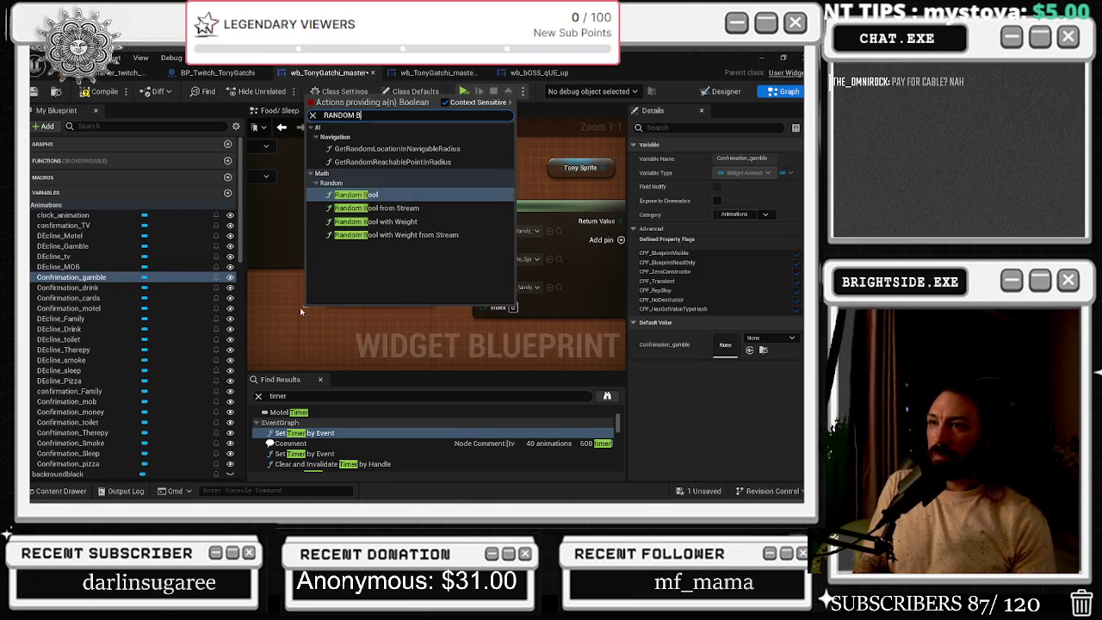
{"action": "key", "text": "Return"}
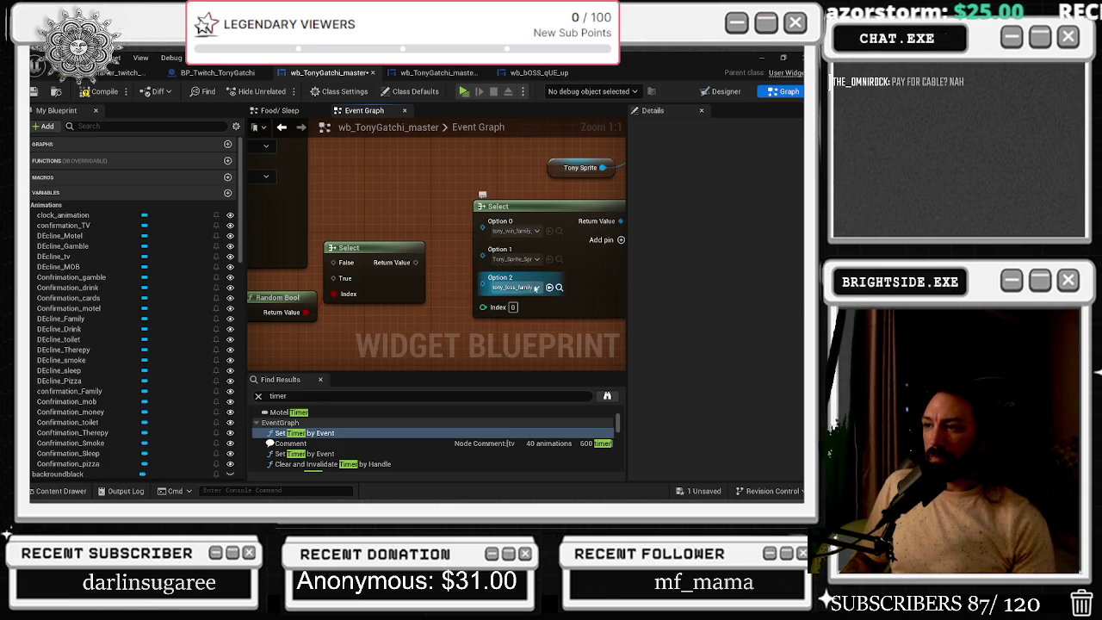
Set the new Select's option pin type to the Image object type
{"action": "right_click", "coordinate": [345, 263]}
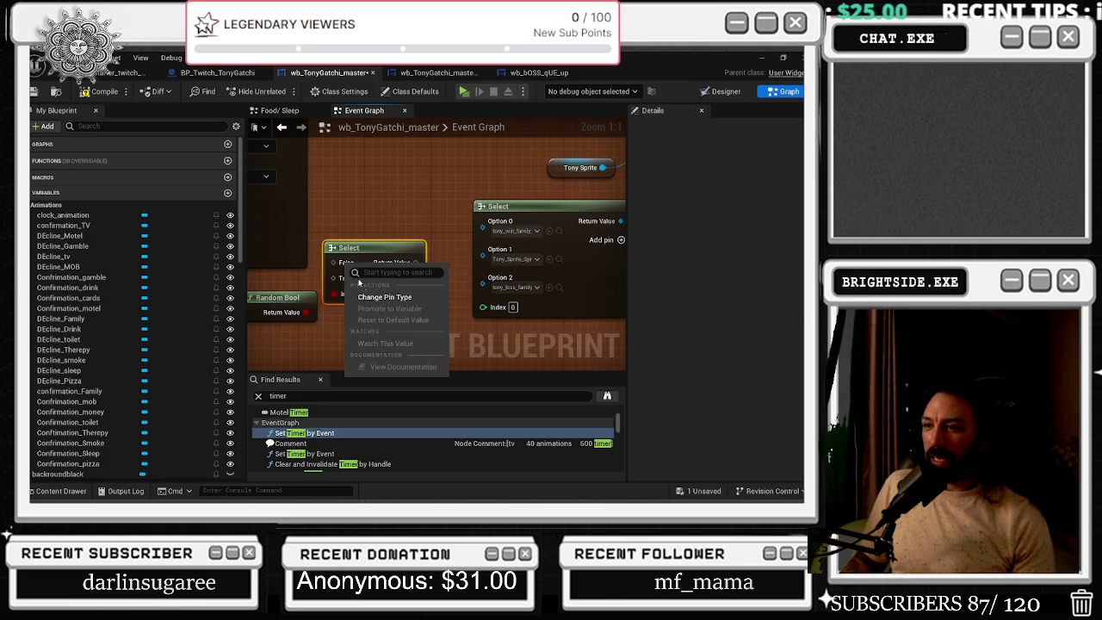
{"action": "left_click", "coordinate": [402, 306]}
{"action": "type", "text": "IND"}
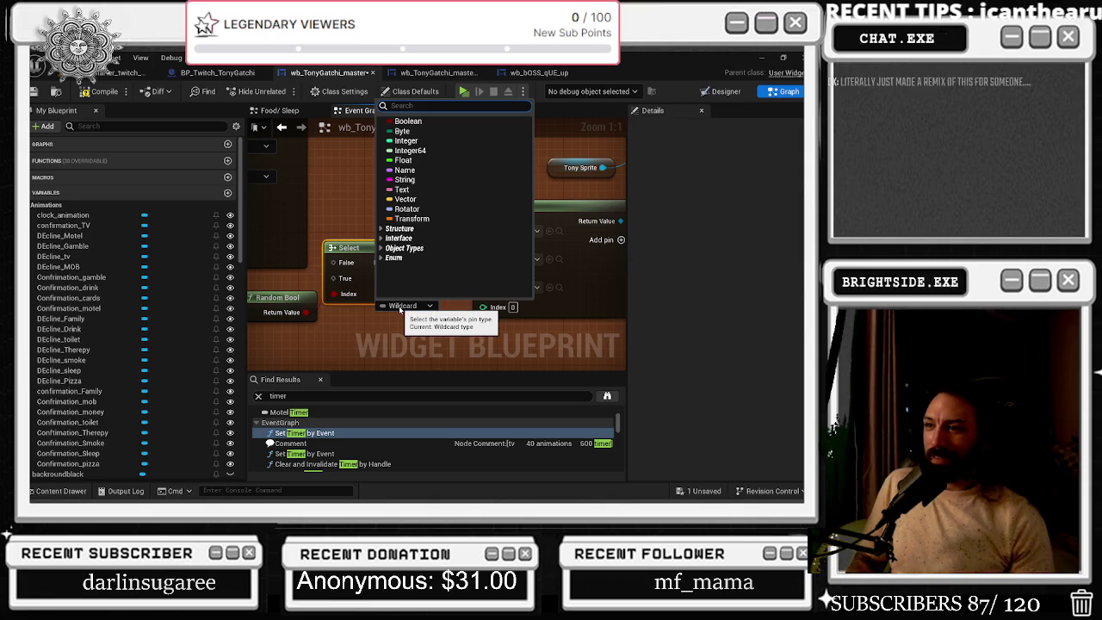
{"action": "type", "text": "EX"}
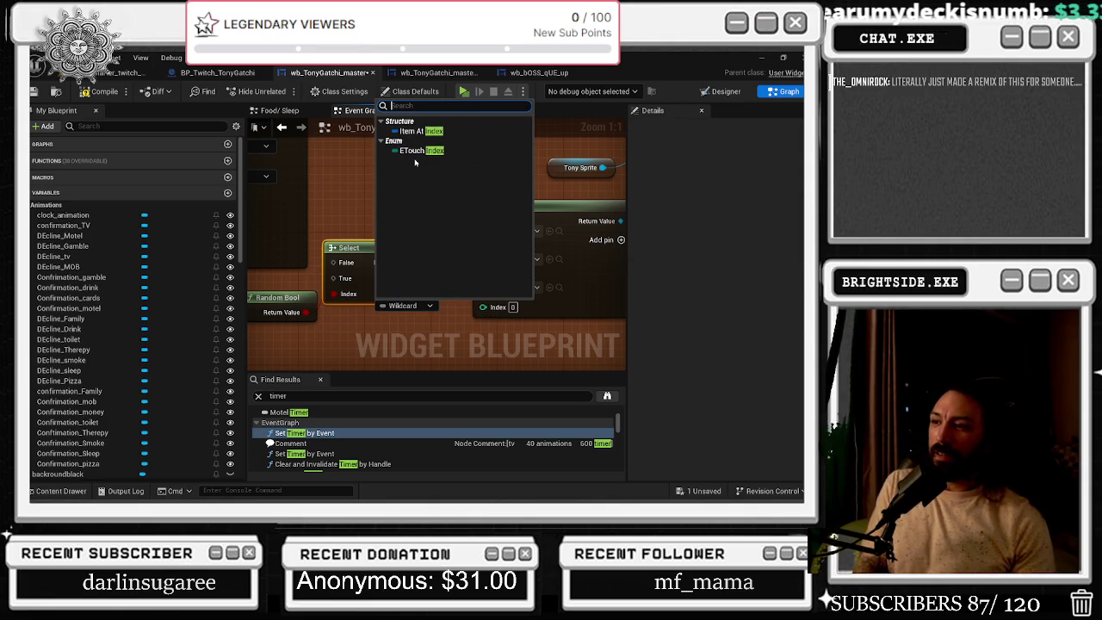
{"action": "key", "text": "BackSpace"}
{"action": "key", "text": "BackSpace"}
{"action": "key", "text": "BackSpace"}
{"action": "type", "text": "IM"}
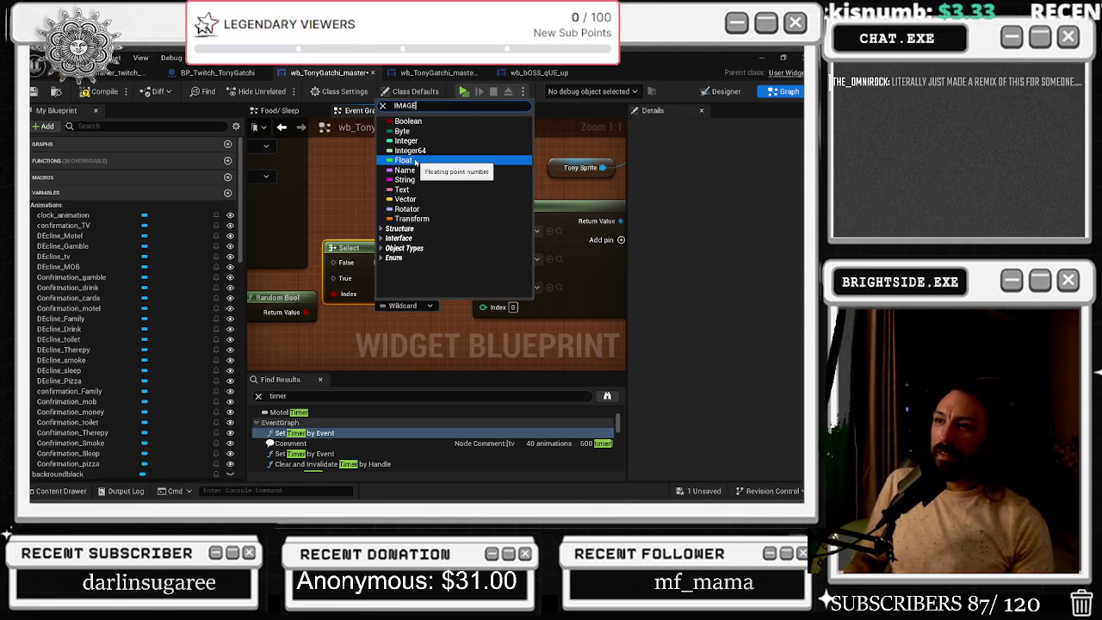
{"action": "type", "text": "AGE"}
{"action": "left_click", "coordinate": [570, 200]}
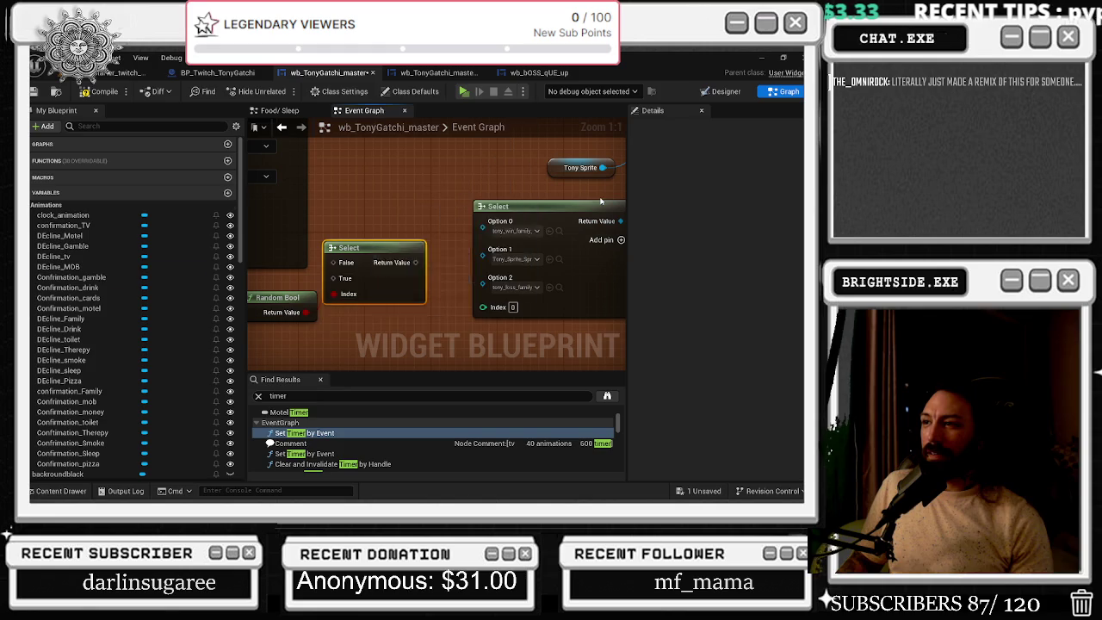
{"action": "scroll", "coordinate": [378, 249], "scroll_direction": "down", "scroll_amount": 2}
Change the Tony sprite Select's Index pin type to Boolean
{"action": "mouse_move", "coordinate": [448, 258]}
{"action": "left_mouse_down"}
{"action": "mouse_move", "coordinate": [469, 250]}
{"action": "mouse_move", "coordinate": [495, 305]}
{"action": "mouse_move", "coordinate": [498, 215]}
{"action": "left_mouse_up"}
{"action": "scroll", "coordinate": [475, 260], "scroll_direction": "up", "scroll_amount": 1}
{"action": "left_click_drag", "start_coordinate": [401, 306], "coordinate": [347, 327]}
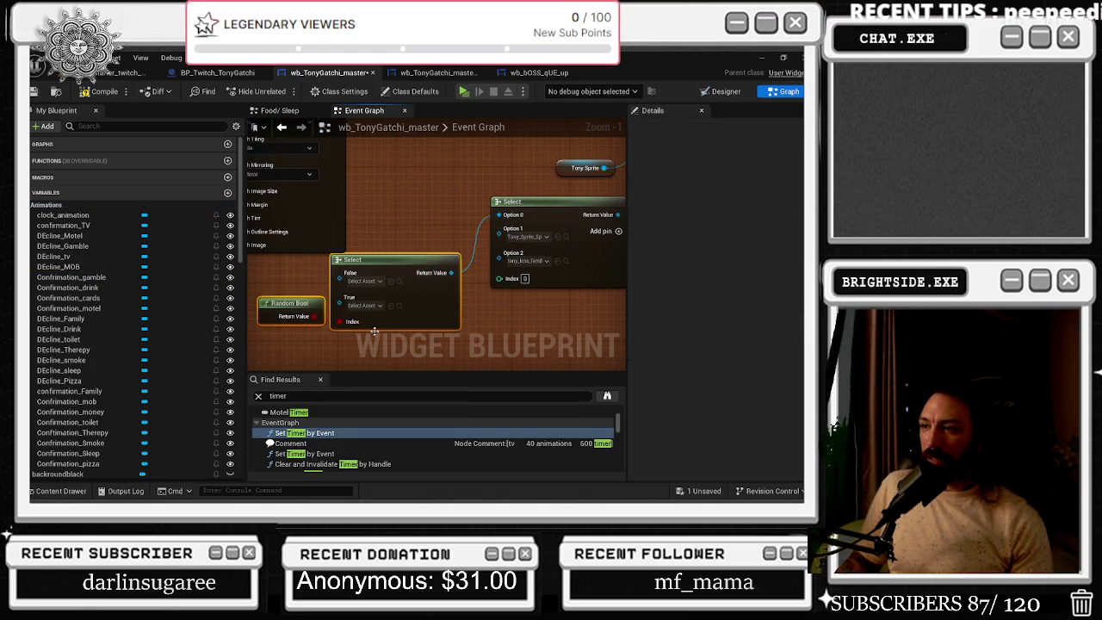
{"action": "right_click", "coordinate": [504, 295]}
{"action": "left_click", "coordinate": [499, 293]}
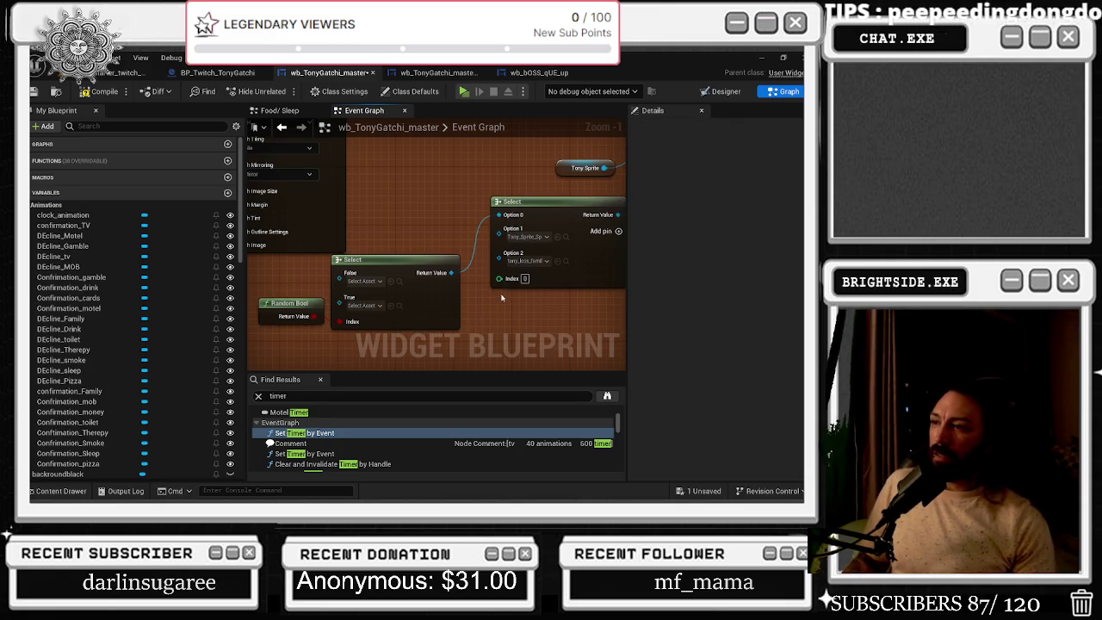
{"action": "right_click", "coordinate": [505, 285]}
{"action": "left_click", "coordinate": [533, 316]}
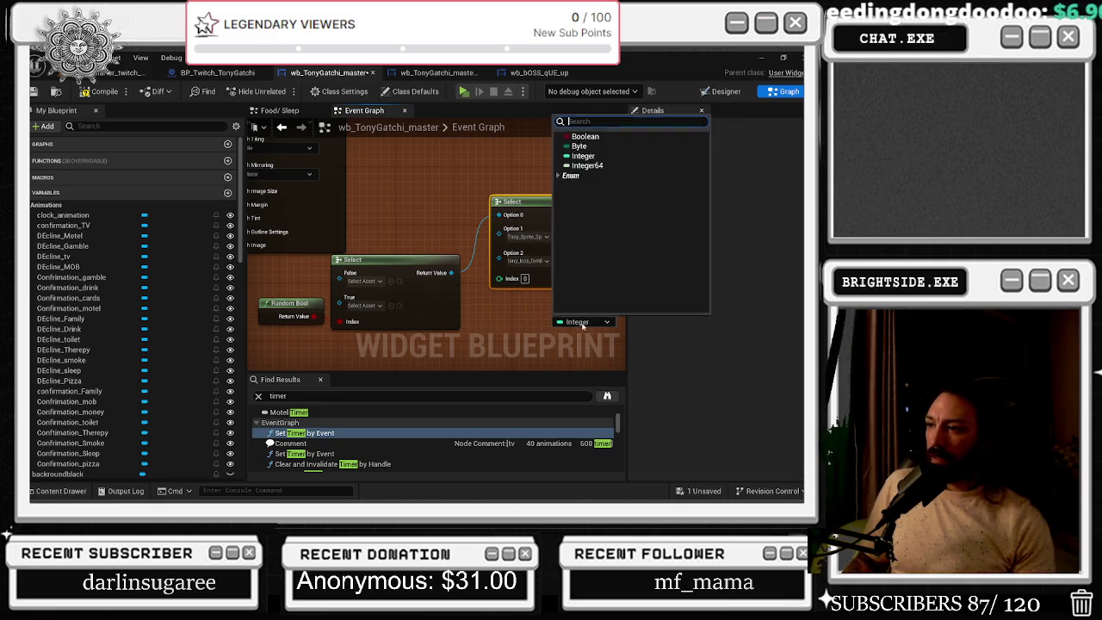
{"action": "left_click", "coordinate": [588, 137]}
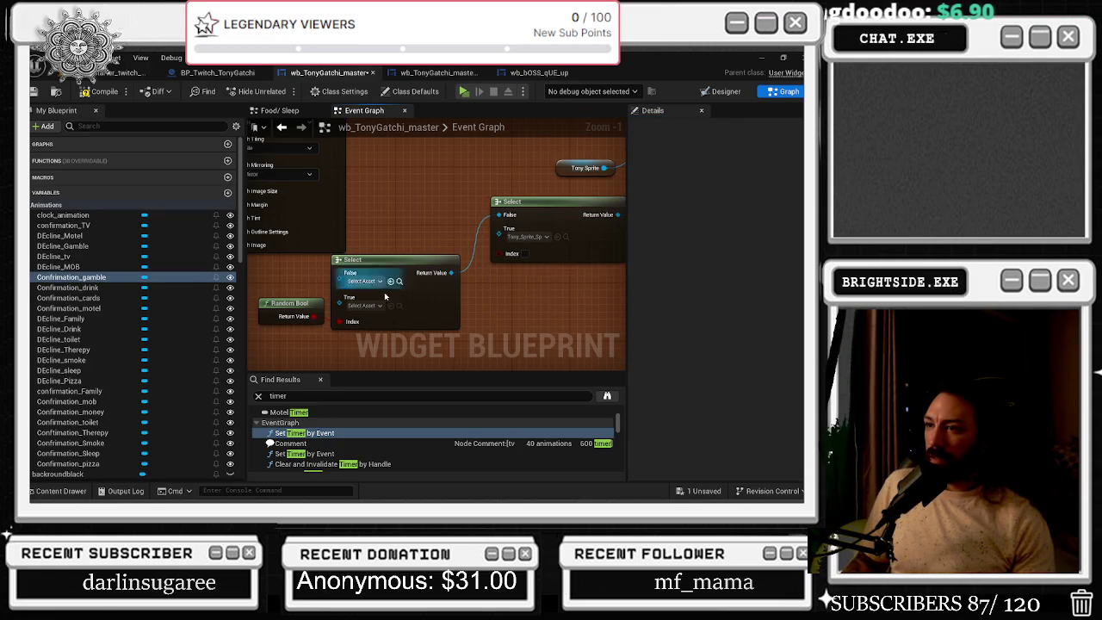
Rearrange the Select, variable and Set Brush nodes into a tidier layout
{"action": "scroll", "coordinate": [472, 247], "scroll_direction": "down", "scroll_amount": 3}
{"action": "left_click_drag", "start_coordinate": [360, 254], "coordinate": [458, 251]}
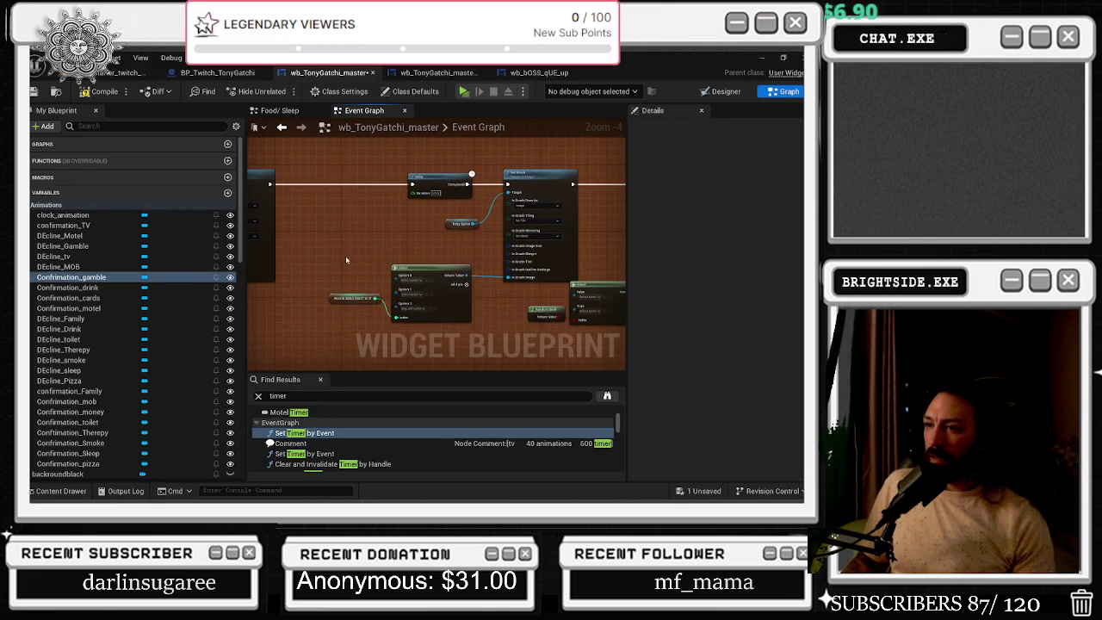
{"action": "left_click_drag", "start_coordinate": [445, 310], "coordinate": [374, 310]}
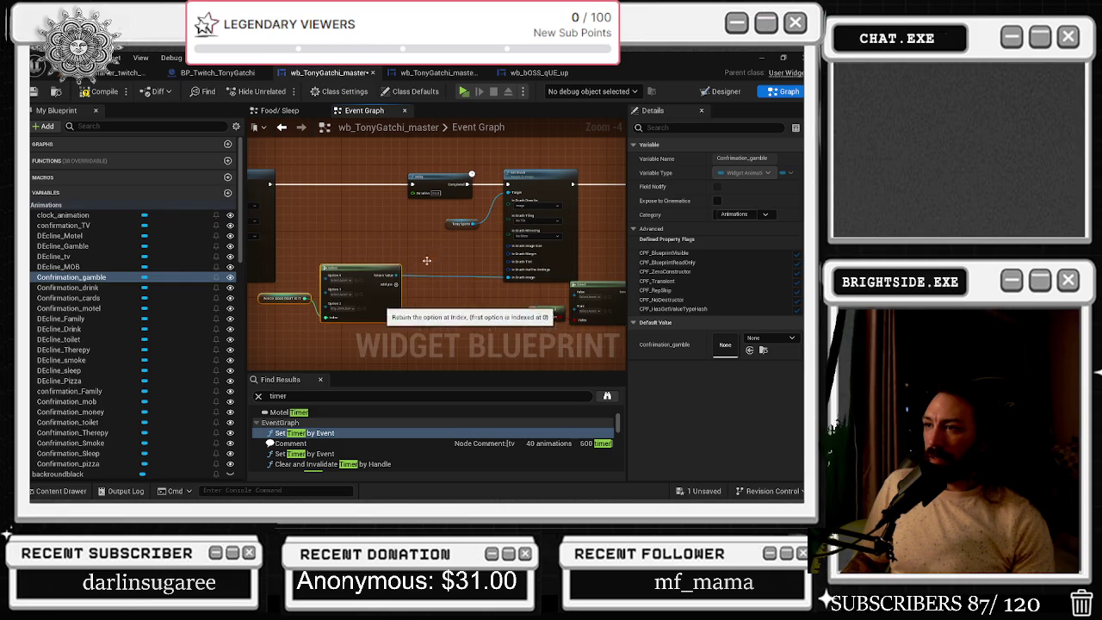
{"action": "left_click_drag", "start_coordinate": [403, 157], "coordinate": [585, 234]}
{"action": "left_click_drag", "start_coordinate": [538, 181], "coordinate": [492, 179]}
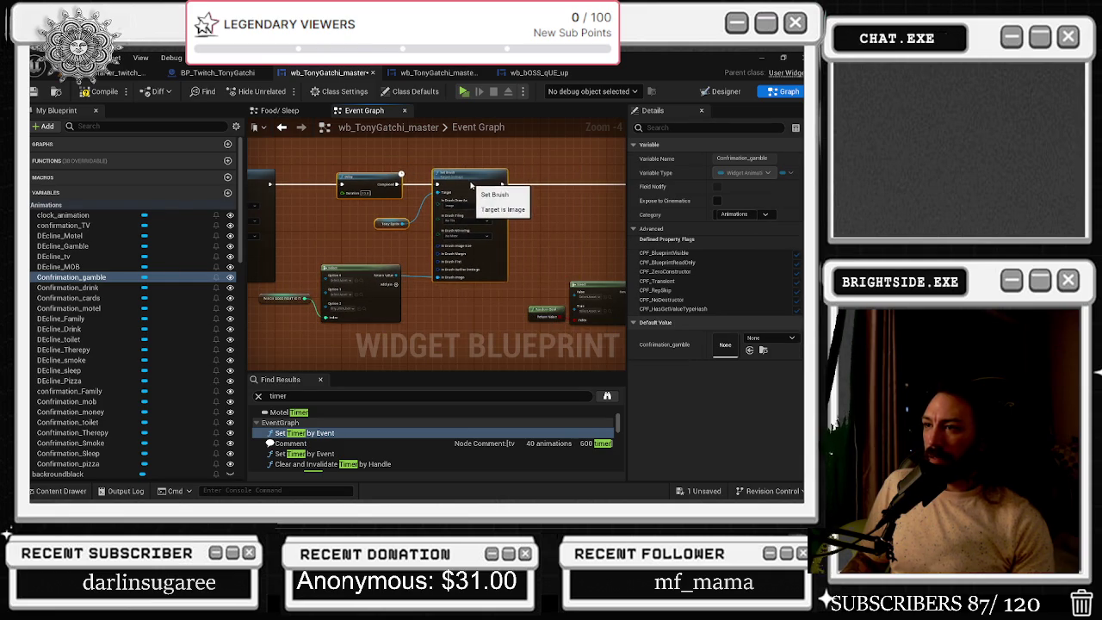
{"action": "scroll", "coordinate": [392, 303], "scroll_direction": "up", "scroll_amount": 3}
{"action": "mouse_move", "coordinate": [392, 303]}
{"action": "left_mouse_down"}
{"action": "mouse_move", "coordinate": [430, 285]}
{"action": "mouse_move", "coordinate": [378, 238]}
{"action": "left_mouse_up"}
Add a Random Bool with Weight node (weight 0.5) off the Select's Index
{"action": "left_click_drag", "start_coordinate": [520, 309], "coordinate": [520, 308]}
{"action": "type", "text": "random bool"}
{"action": "key", "text": "Return"}
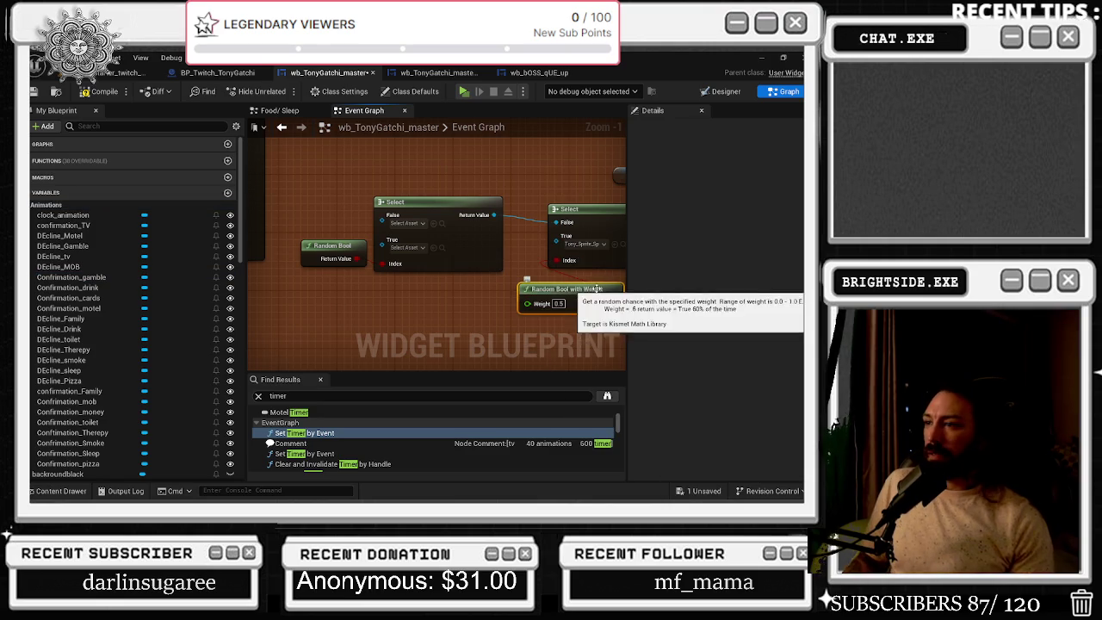
{"action": "left_click_drag", "start_coordinate": [560, 290], "coordinate": [467, 305]}
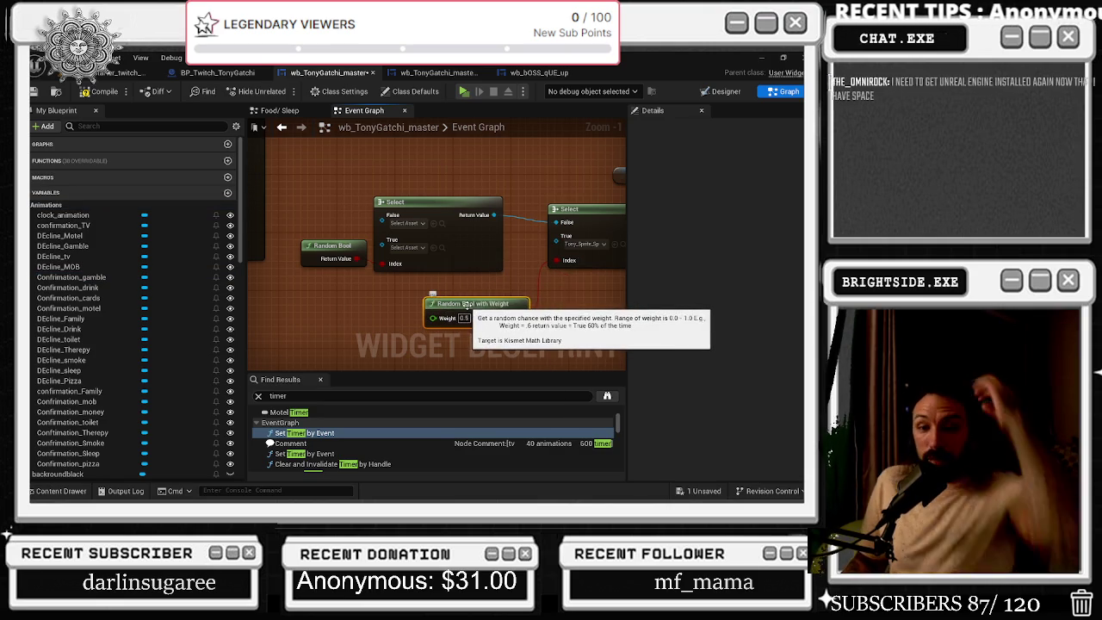
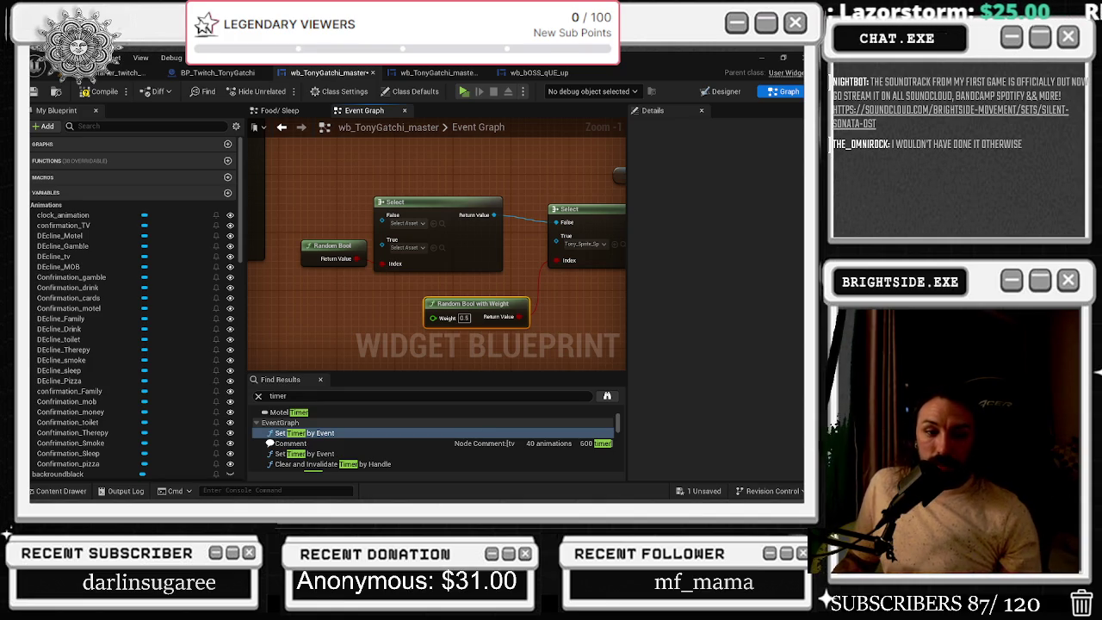
Switch from Unreal Engine to the browser playing the YouTube Boiler Room video
{"action": "key", "text": "alt+Tab"}
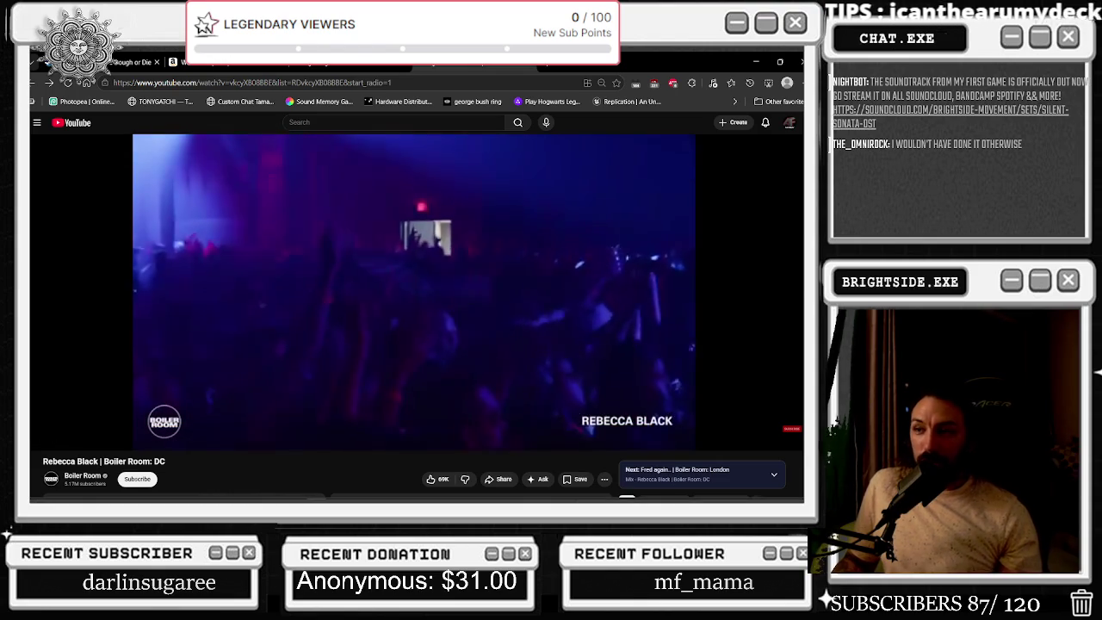
Leave the Boiler Room video running and return to the wb_TonyGatchi_master event graph
{"action": "mouse_move", "coordinate": [424, 177]}
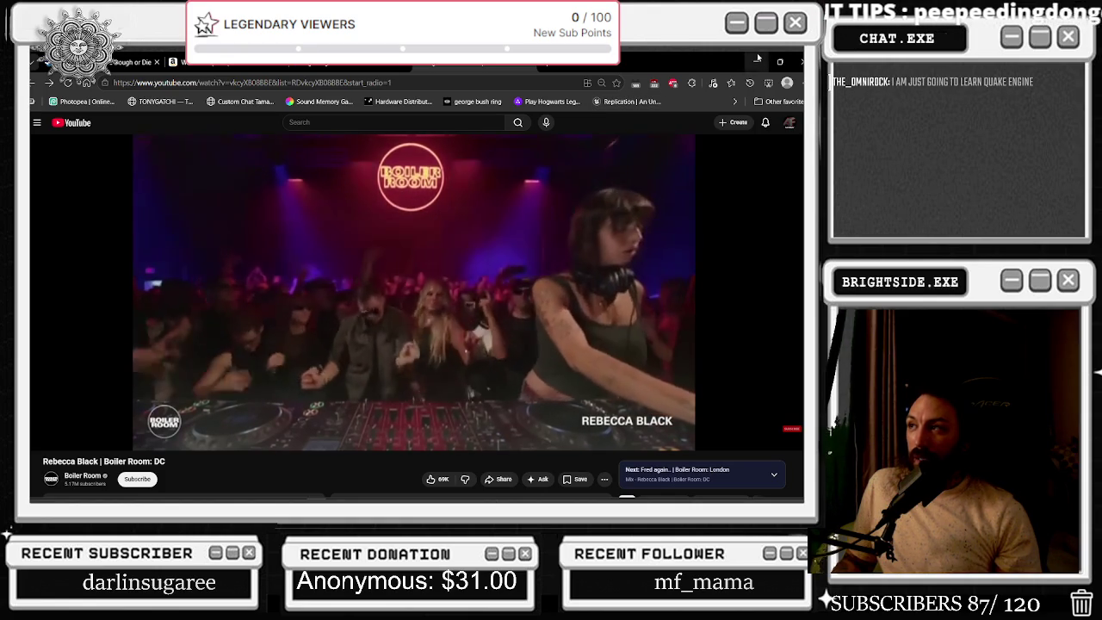
{"action": "key", "text": "alt+Tab"}
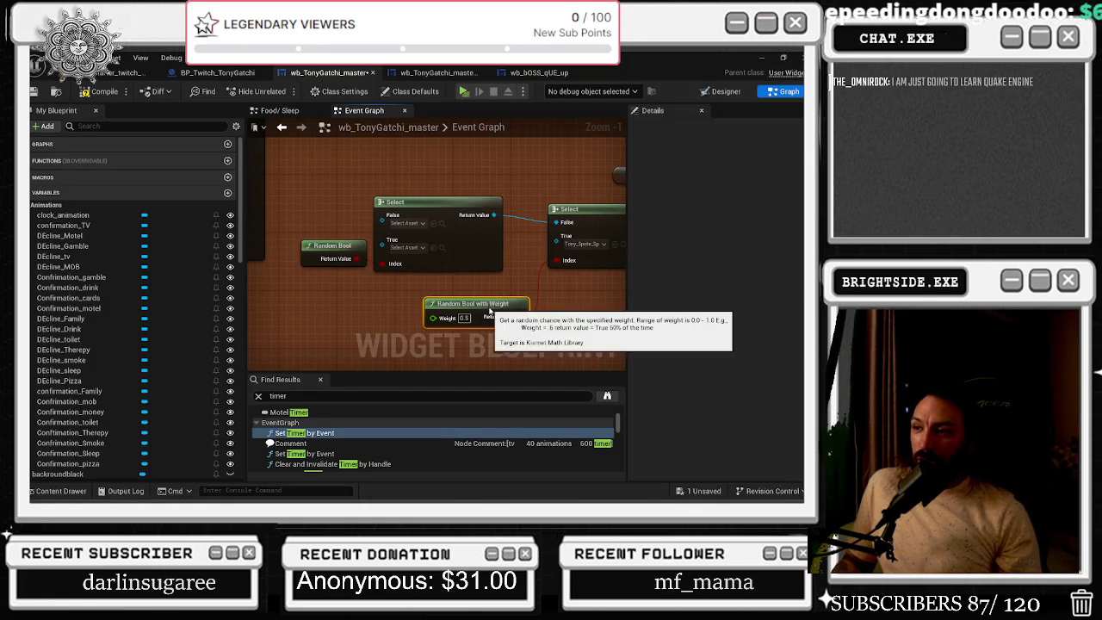
Move the Select and Random Bool nodes down and shift Random Bool further left
{"action": "left_click_drag", "start_coordinate": [491, 299], "coordinate": [499, 307]}
{"action": "mouse_move", "coordinate": [288, 185]}
{"action": "left_mouse_down"}
{"action": "mouse_move", "coordinate": [512, 274]}
{"action": "mouse_move", "coordinate": [460, 282]}
{"action": "mouse_move", "coordinate": [473, 276]}
{"action": "left_mouse_up"}
{"action": "left_click", "coordinate": [340, 277]}
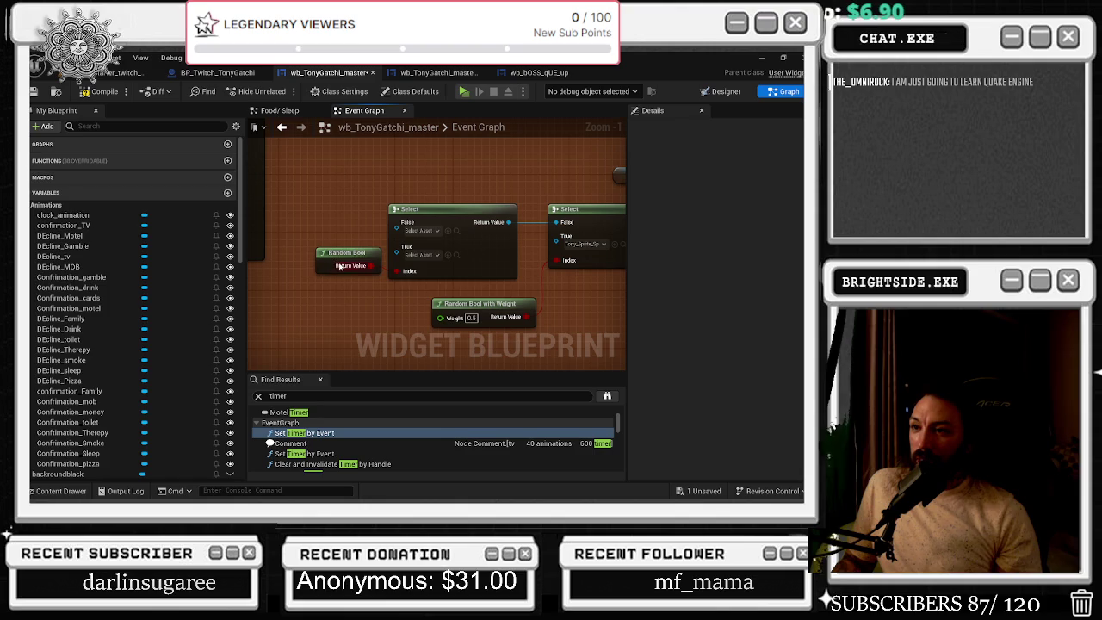
{"action": "left_click_drag", "start_coordinate": [336, 256], "coordinate": [305, 257]}
{"action": "left_click_drag", "start_coordinate": [341, 192], "coordinate": [309, 177]}
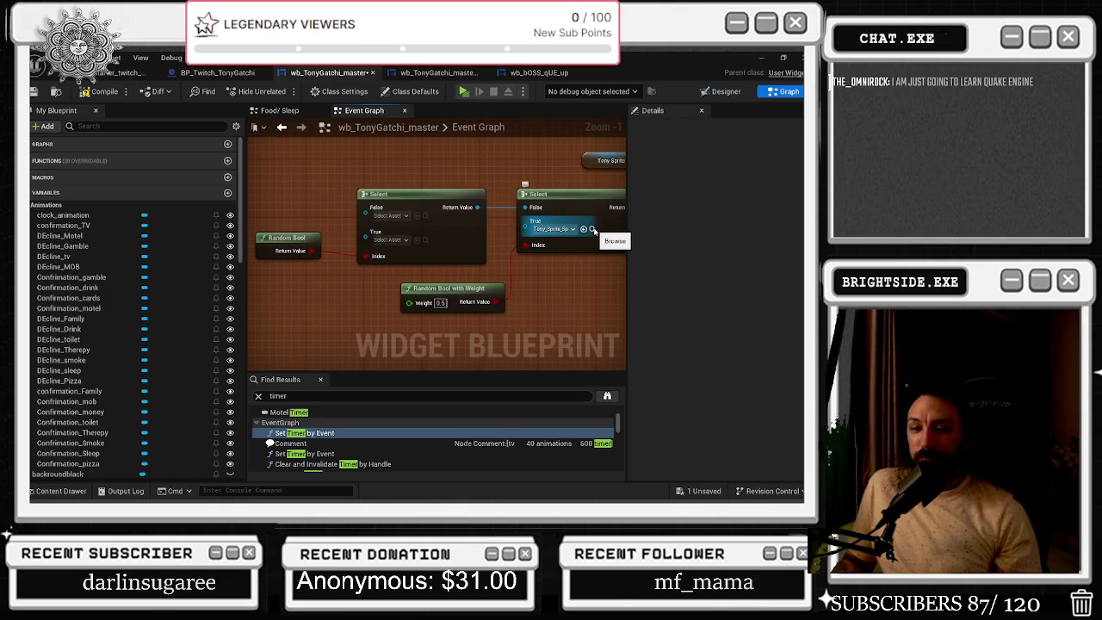
Look through the Tonygatchi sprite assets for the True option's sprite, then hide them
{"action": "left_click", "coordinate": [590, 230]}
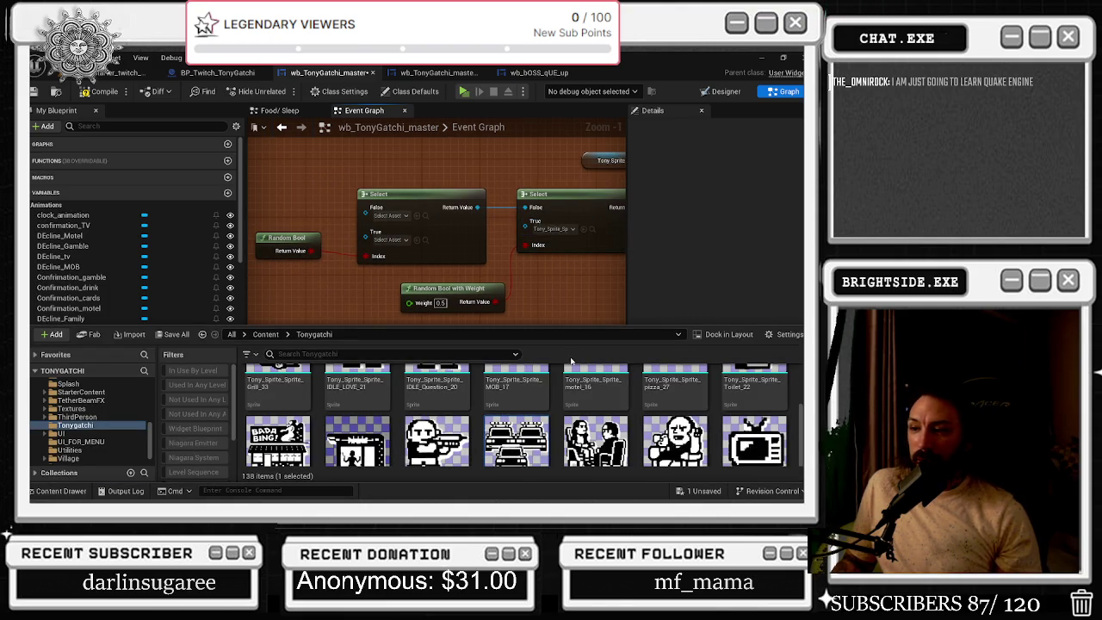
{"action": "scroll", "coordinate": [585, 405], "scroll_direction": "down", "scroll_amount": 1}
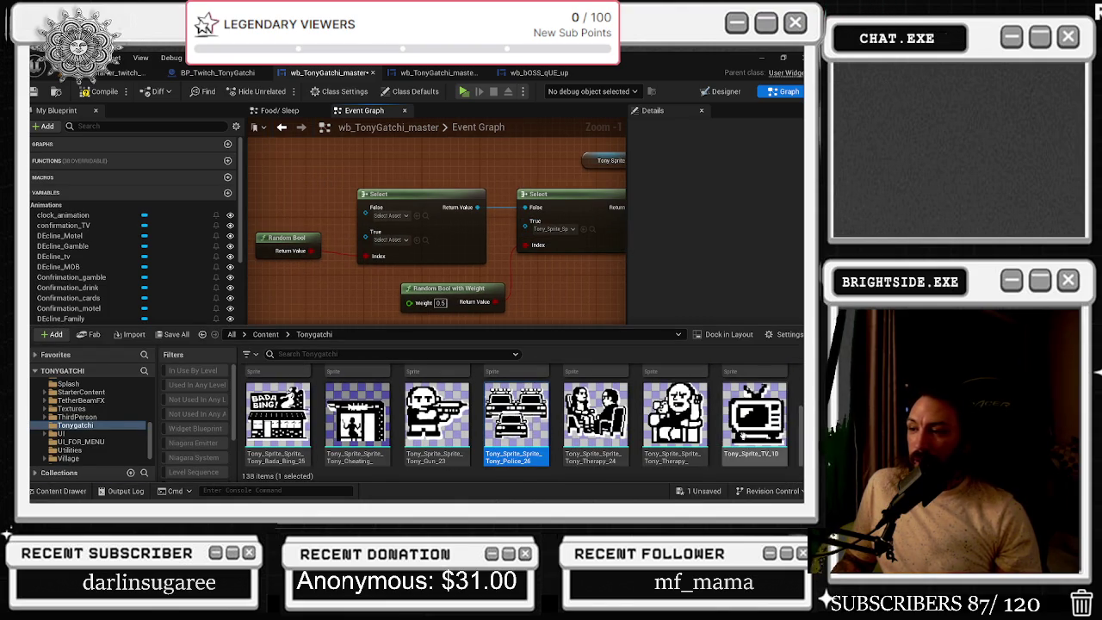
{"action": "scroll", "coordinate": [655, 422], "scroll_direction": "up", "scroll_amount": 5}
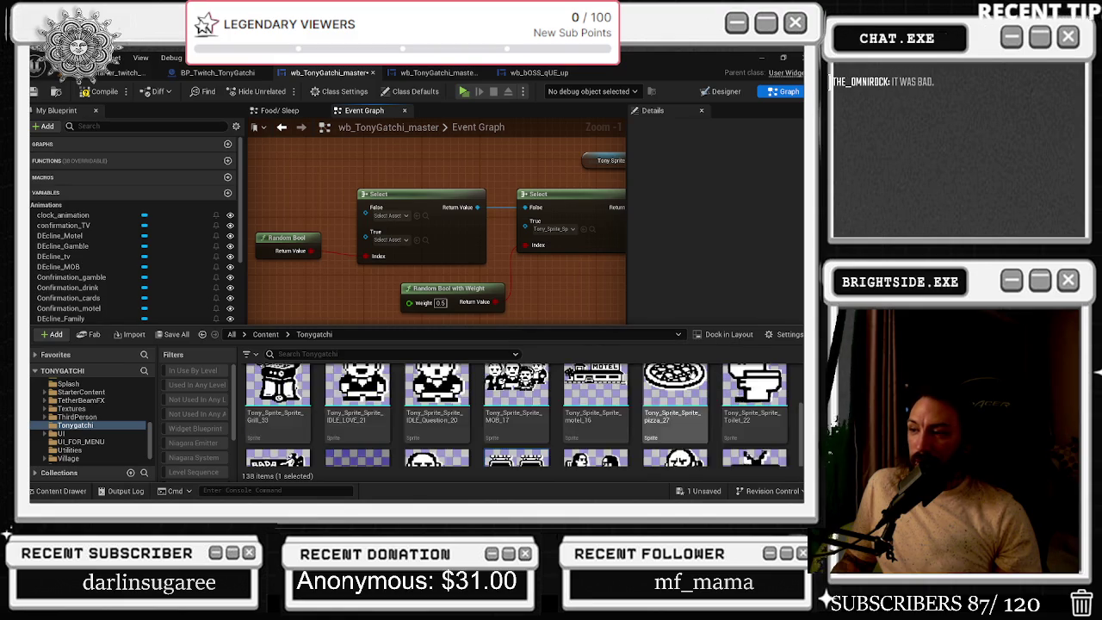
{"action": "scroll", "coordinate": [601, 434], "scroll_direction": "up", "scroll_amount": 5}
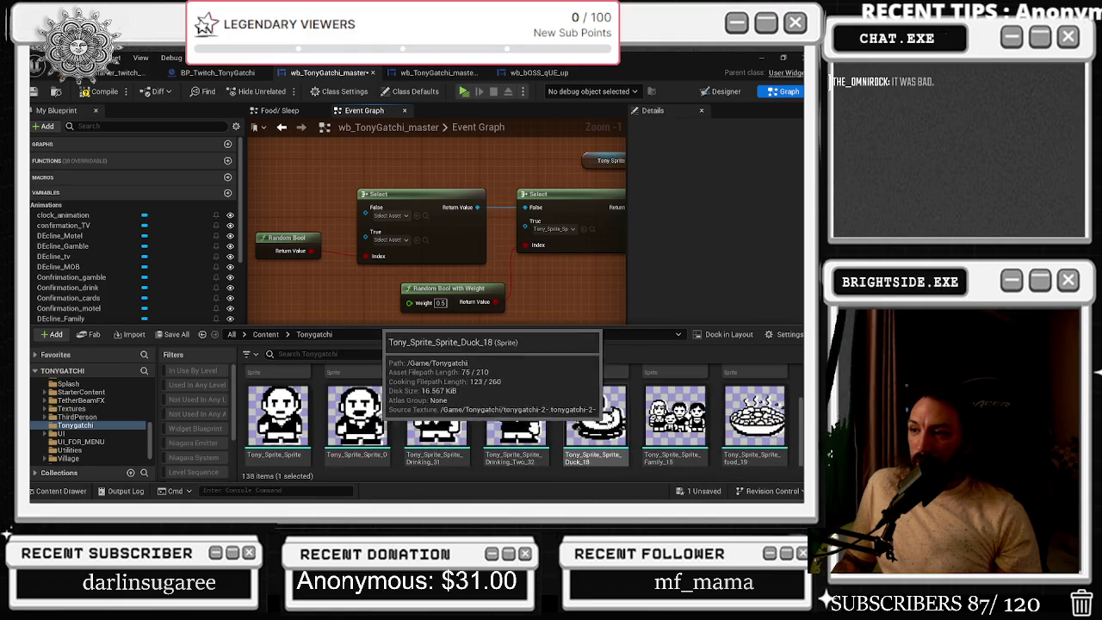
{"action": "scroll", "coordinate": [688, 401], "scroll_direction": "up", "scroll_amount": 5}
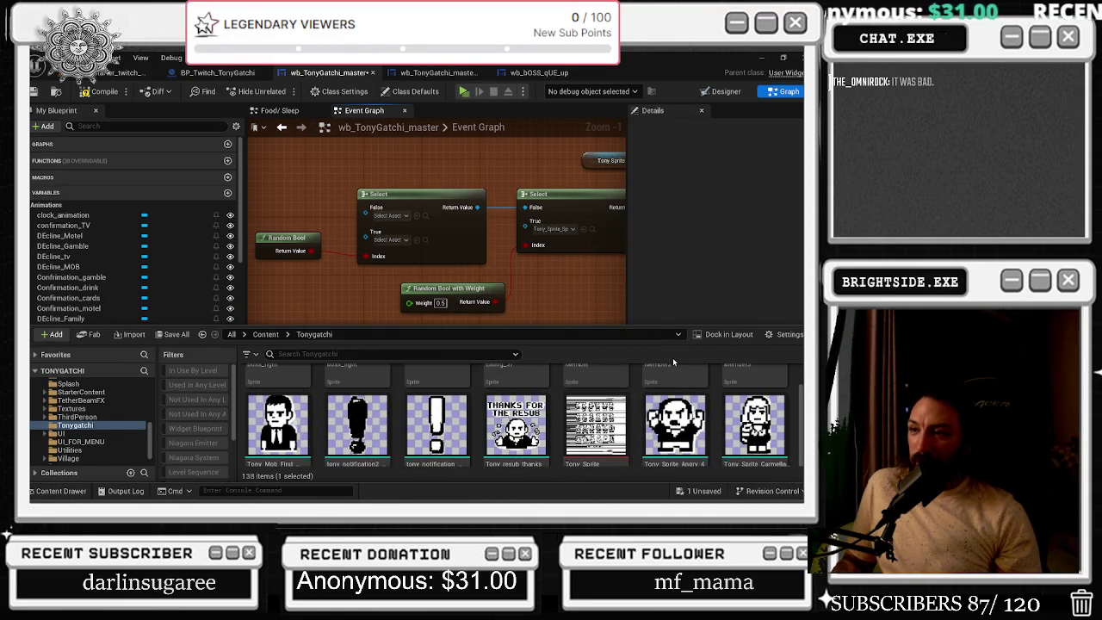
{"action": "scroll", "coordinate": [664, 364], "scroll_direction": "up", "scroll_amount": 2}
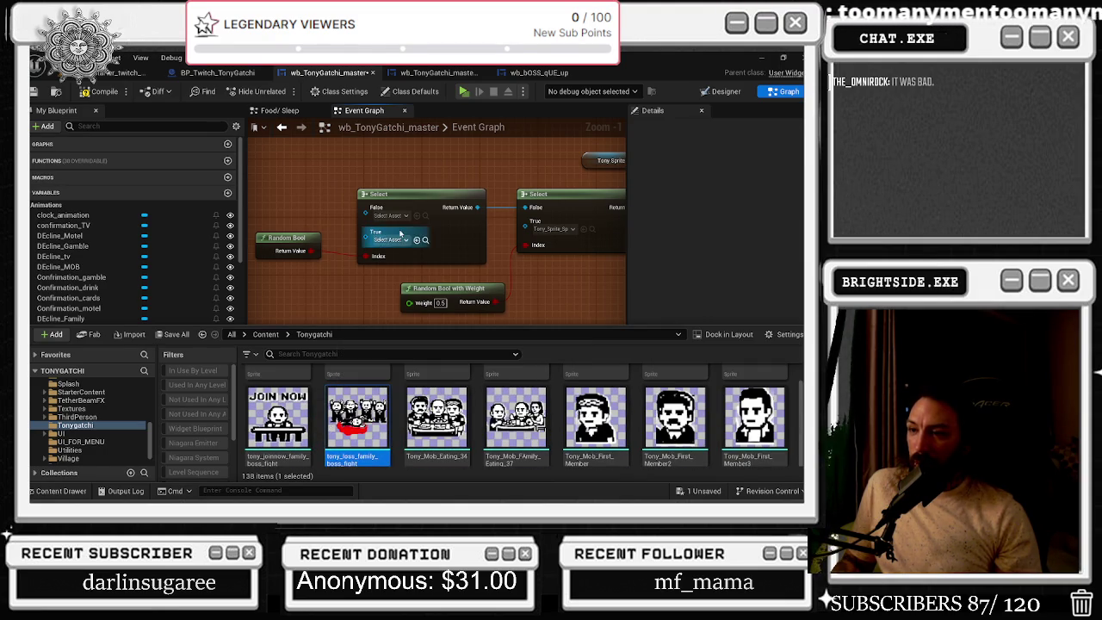
{"action": "left_click", "coordinate": [416, 216]}
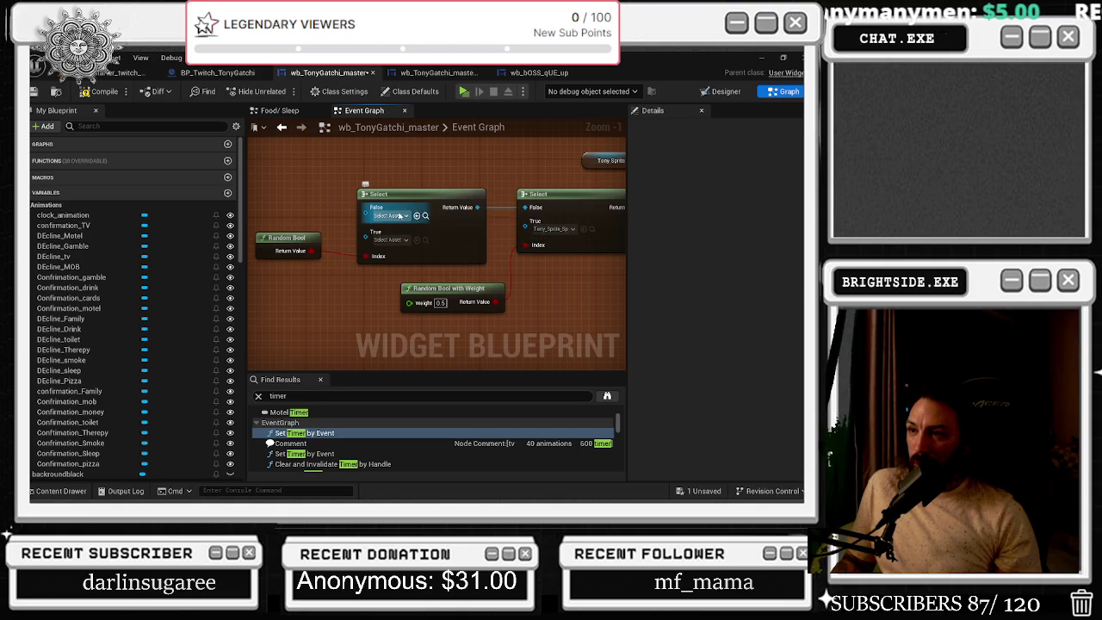
Paste a sprite-typed Select, wire it into the second Select's False input, and delete the old Select
{"action": "left_click", "coordinate": [51, 491]}
{"action": "mouse_move", "coordinate": [358, 418]}
{"action": "left_mouse_down"}
{"action": "mouse_move", "coordinate": [399, 170]}
{"action": "mouse_move", "coordinate": [337, 218]}
{"action": "left_mouse_up"}
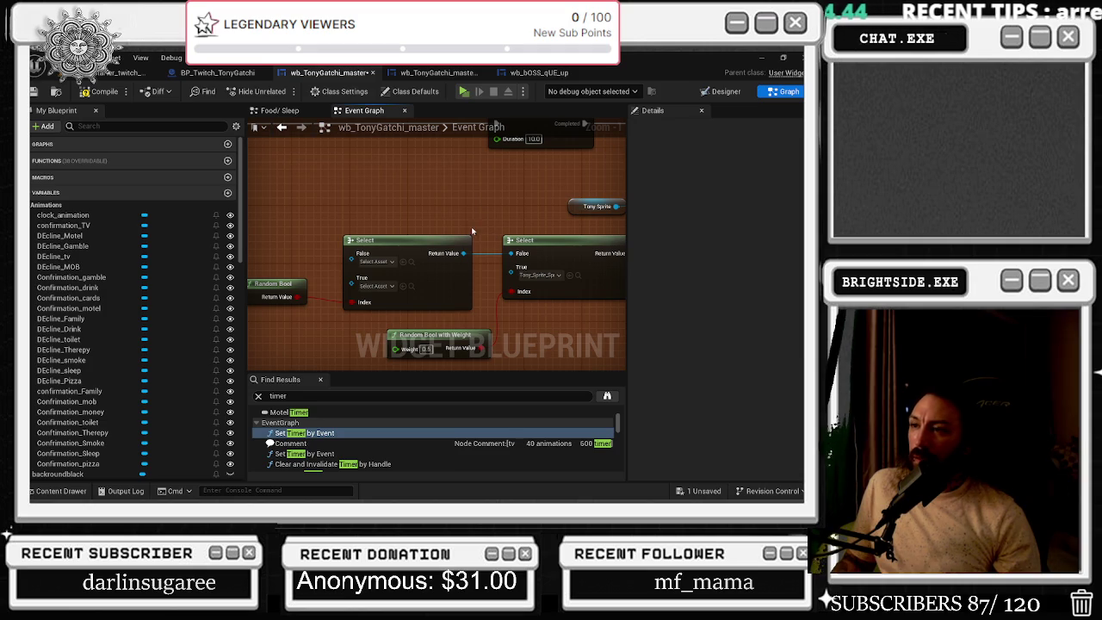
{"action": "key", "text": "ctrl+v"}
{"action": "left_click_drag", "start_coordinate": [448, 209], "coordinate": [511, 253]}
{"action": "left_click", "coordinate": [405, 297]}
{"action": "key", "text": "Delete"}
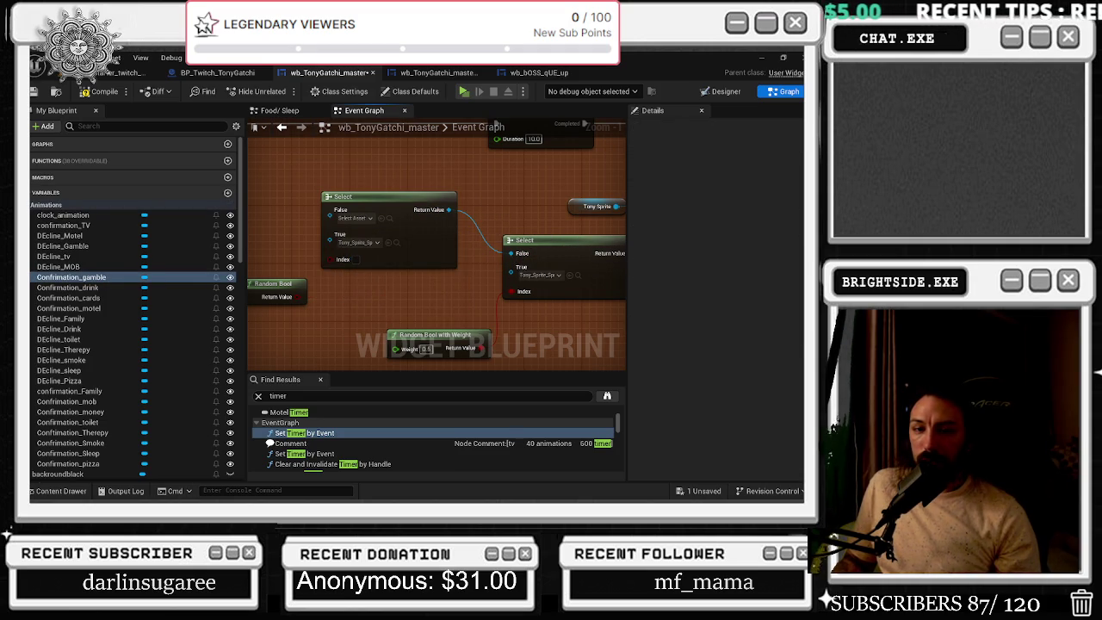
Set the new Select's False option to tony_loss_family_boss_fight and move Random Bool with Weight left
{"action": "left_click", "coordinate": [61, 490]}
{"action": "mouse_move", "coordinate": [357, 420]}
{"action": "left_mouse_down"}
{"action": "mouse_move", "coordinate": [379, 259]}
{"action": "mouse_move", "coordinate": [357, 218]}
{"action": "mouse_move", "coordinate": [364, 244]}
{"action": "left_mouse_up"}
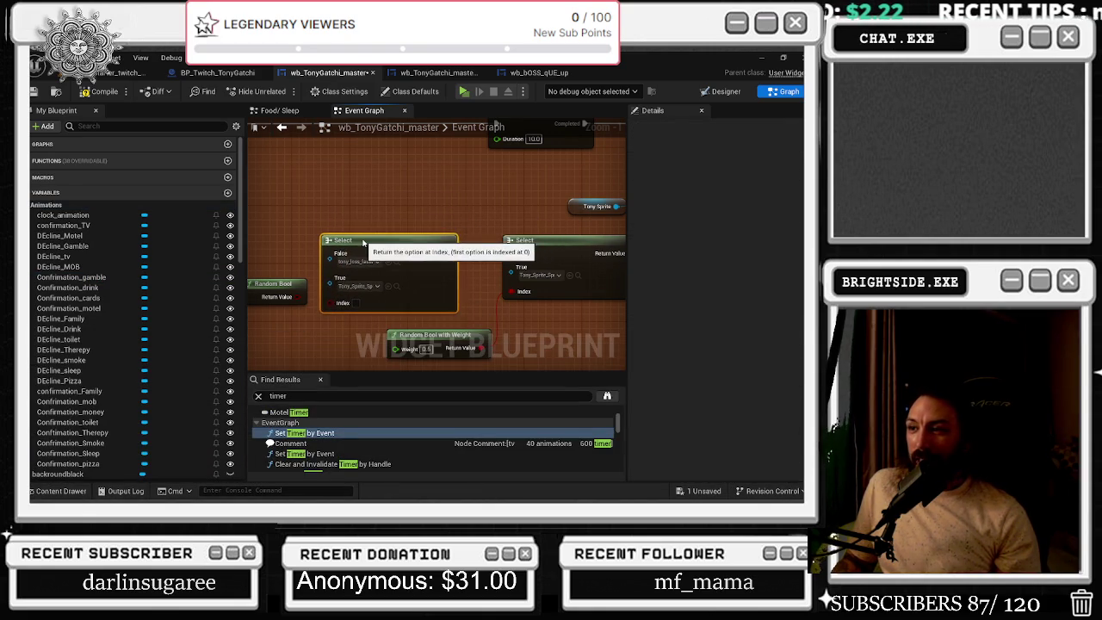
{"action": "mouse_move", "coordinate": [348, 303]}
{"action": "left_mouse_down"}
{"action": "mouse_move", "coordinate": [367, 316]}
{"action": "mouse_move", "coordinate": [313, 340]}
{"action": "left_mouse_up"}
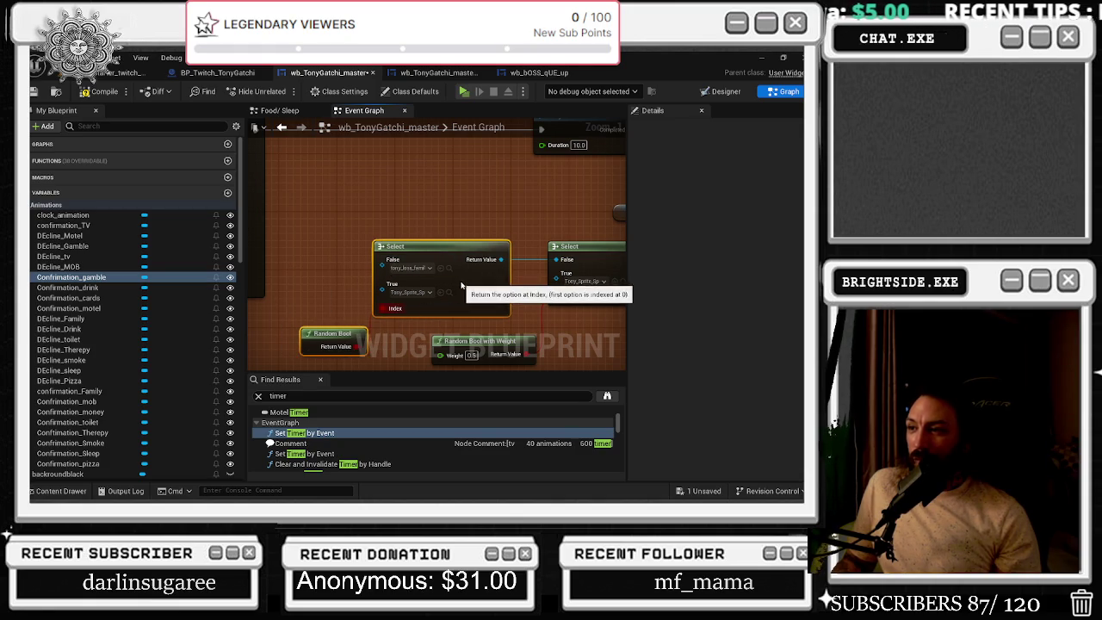
{"action": "mouse_move", "coordinate": [456, 329]}
{"action": "left_mouse_down"}
{"action": "mouse_move", "coordinate": [425, 327]}
{"action": "mouse_move", "coordinate": [410, 342]}
{"action": "left_mouse_up"}
{"action": "left_click_drag", "start_coordinate": [440, 308], "coordinate": [444, 275]}
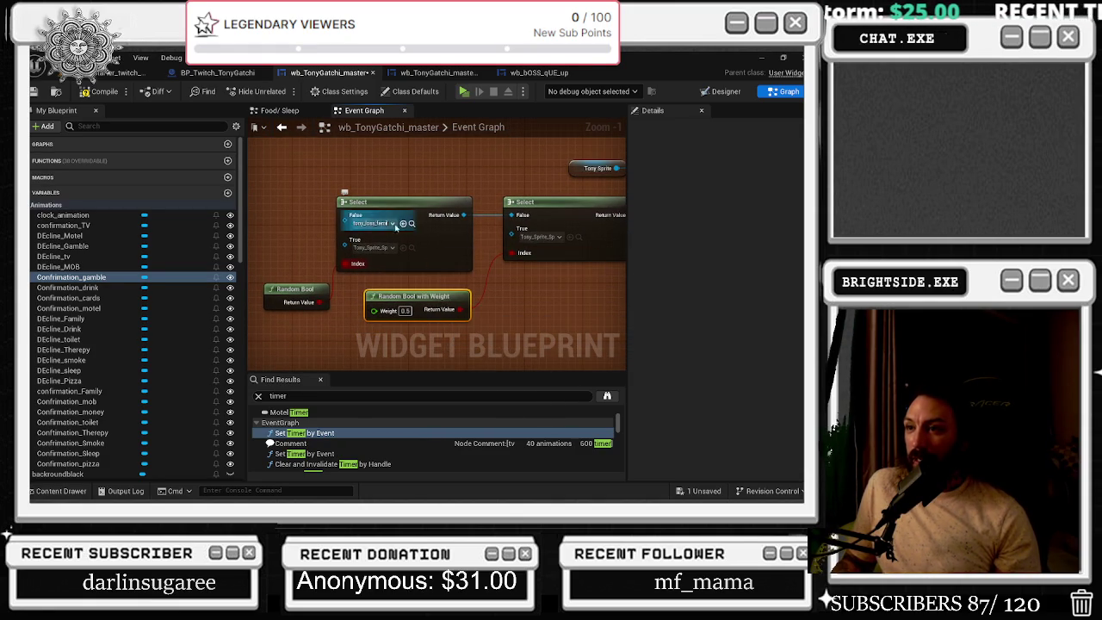
{"action": "left_click", "coordinate": [59, 490]}
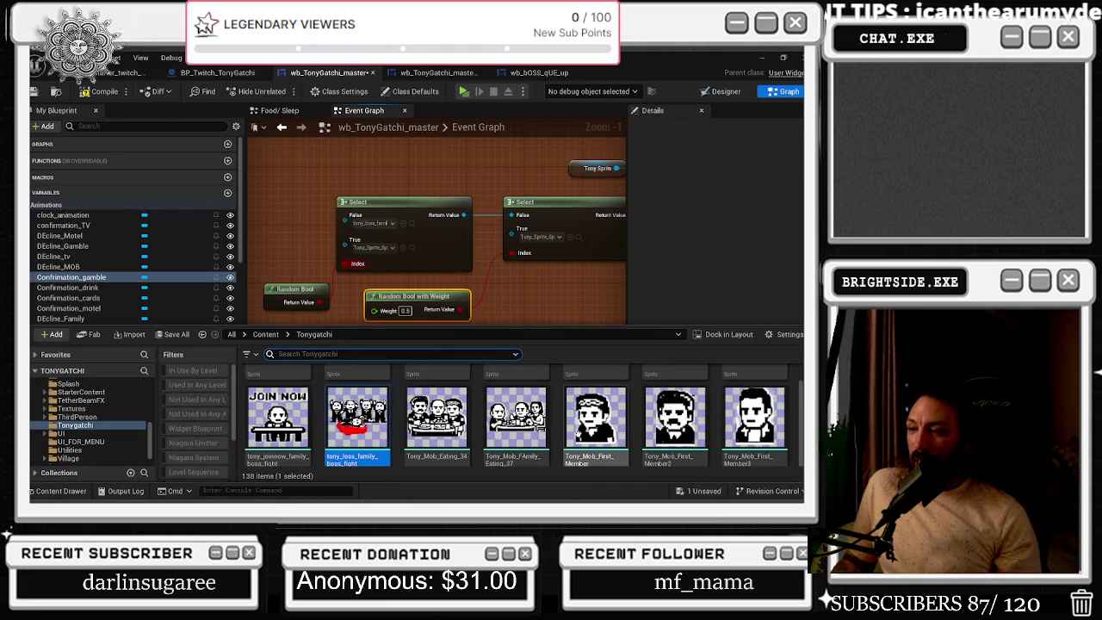
Reposition the Random Bool and Random Bool with Weight nodes while browsing the sprite assets
{"action": "scroll", "coordinate": [438, 405], "scroll_direction": "up", "scroll_amount": 2}
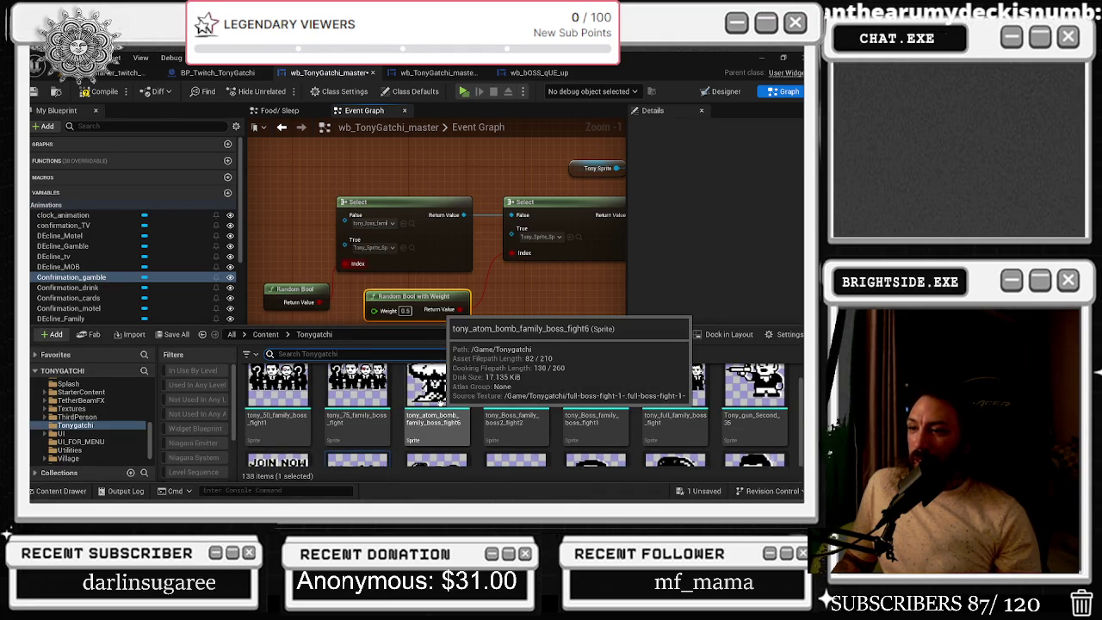
{"action": "scroll", "coordinate": [441, 401], "scroll_direction": "up", "scroll_amount": 1}
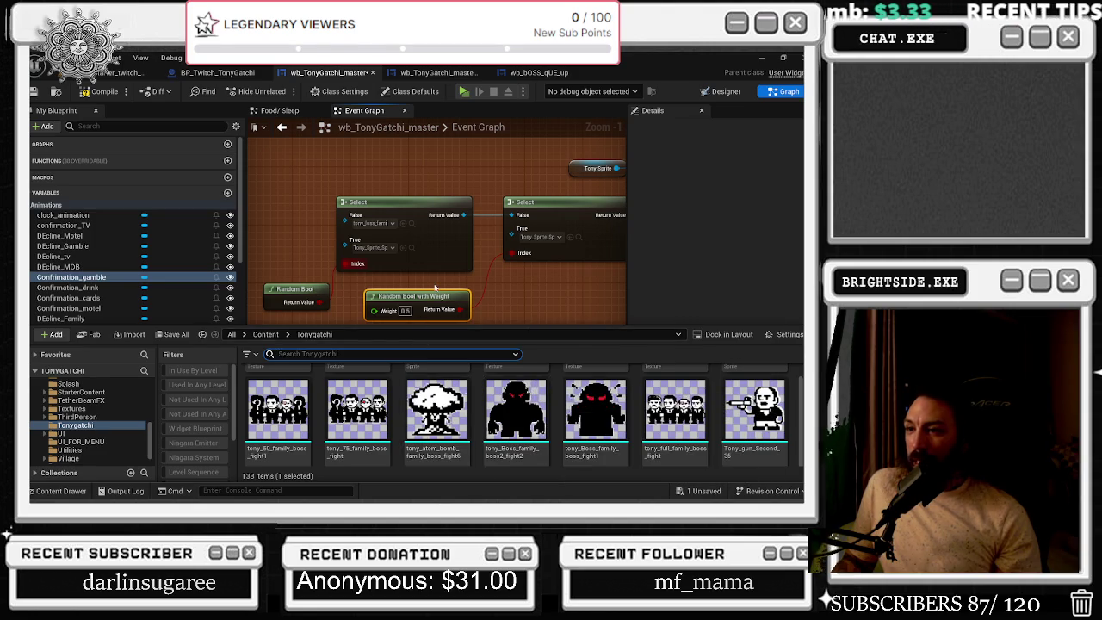
{"action": "left_click", "coordinate": [434, 290]}
{"action": "left_click_drag", "start_coordinate": [435, 297], "coordinate": [442, 297]}
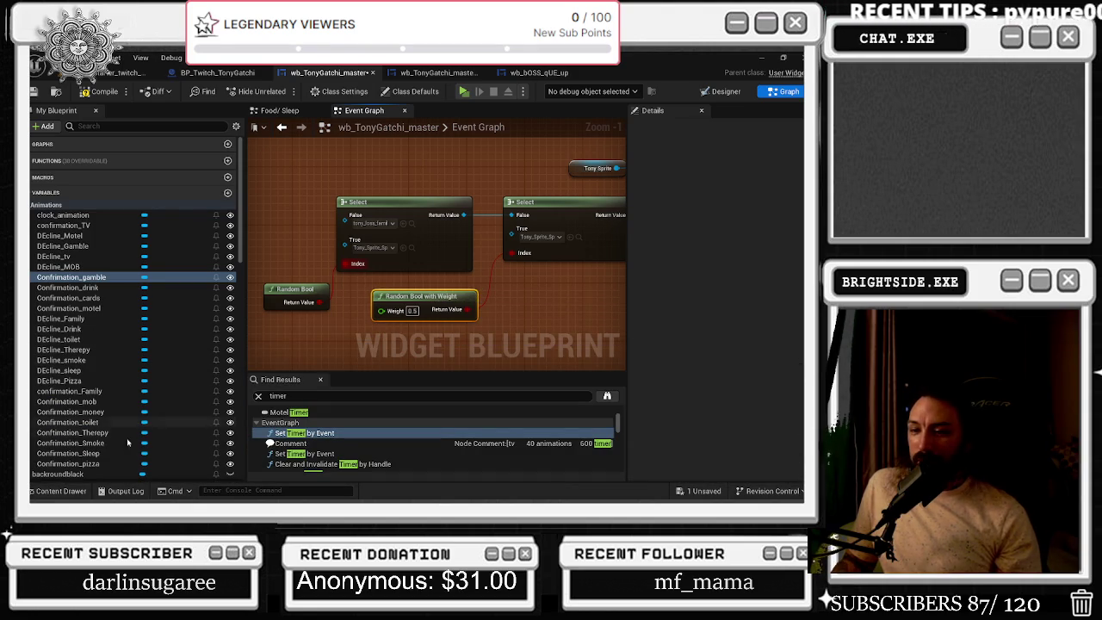
{"action": "left_click", "coordinate": [60, 492]}
{"action": "scroll", "coordinate": [517, 421], "scroll_direction": "down", "scroll_amount": 10}
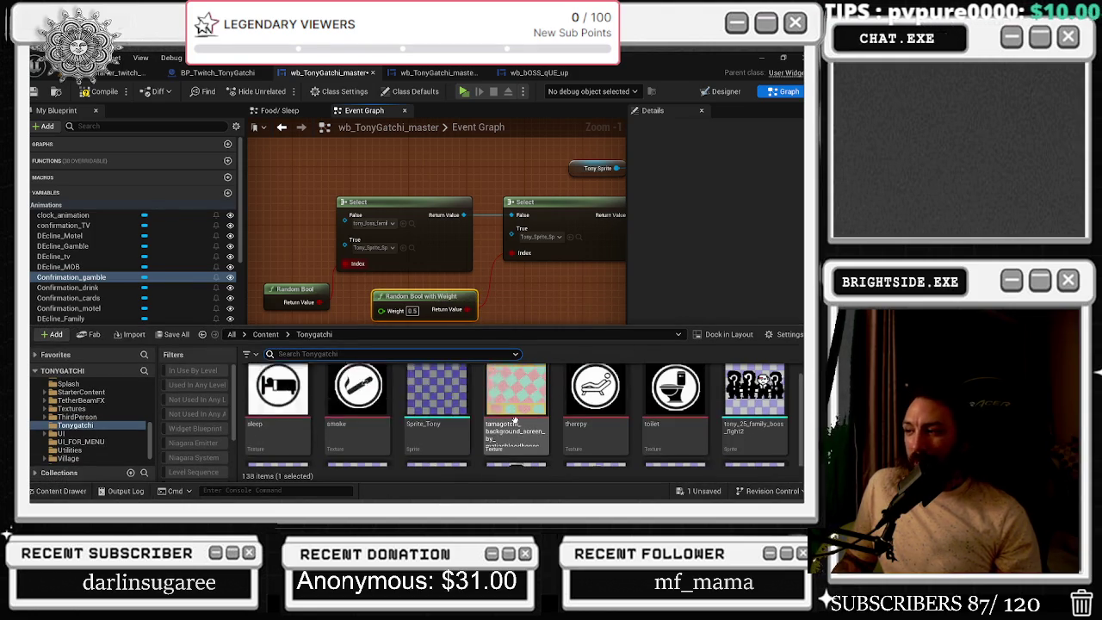
{"action": "scroll", "coordinate": [707, 440], "scroll_direction": "down", "scroll_amount": 15}
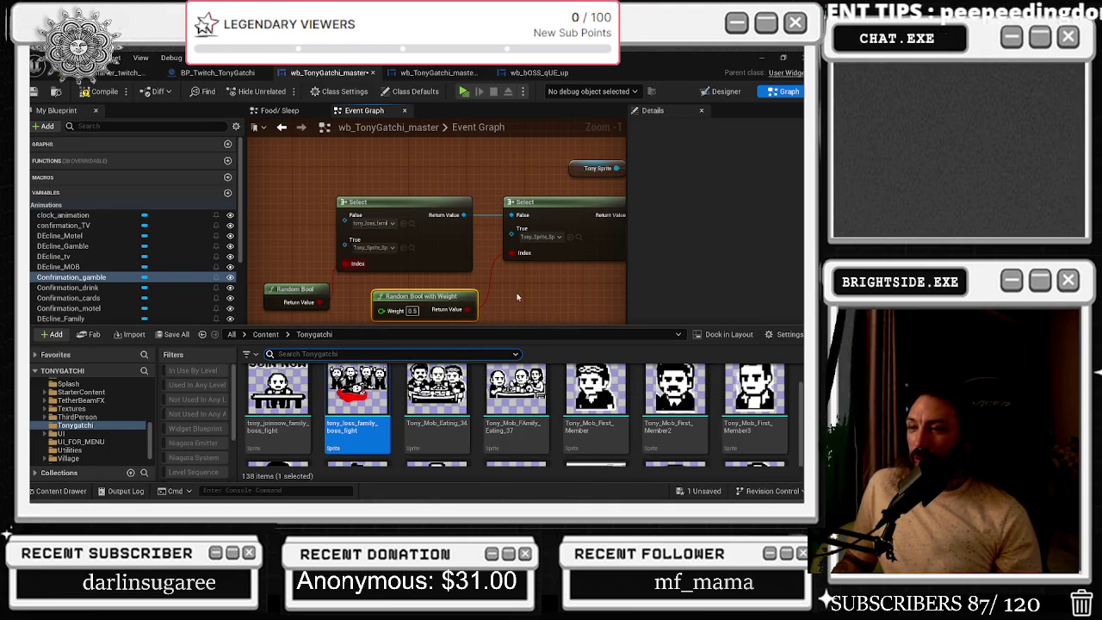
{"action": "left_click", "coordinate": [327, 305]}
{"action": "left_click_drag", "start_coordinate": [311, 300], "coordinate": [317, 307]}
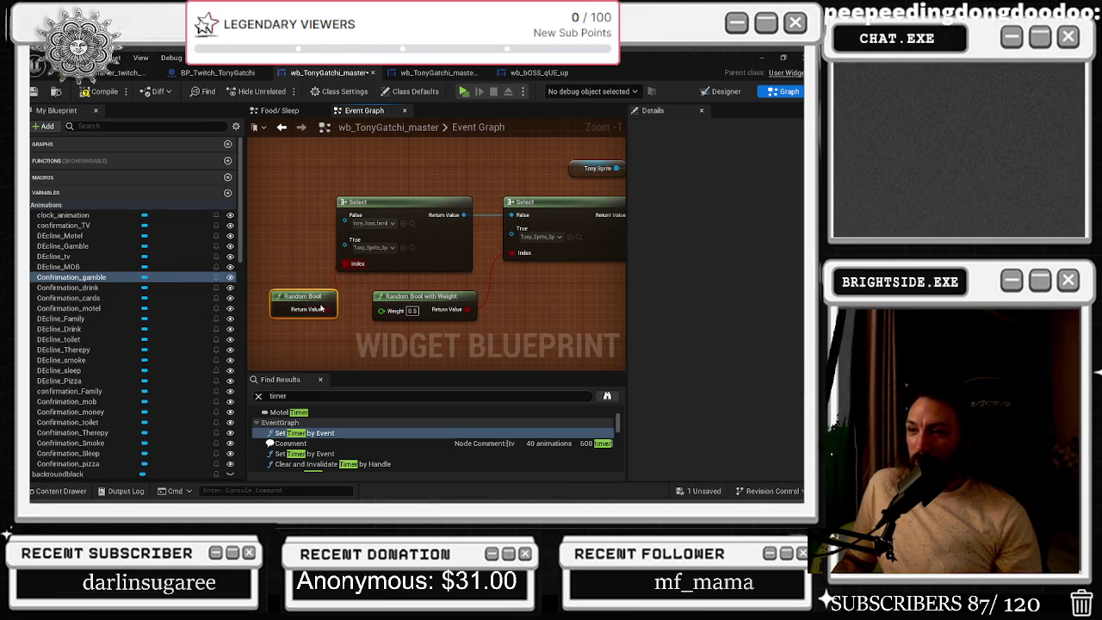
{"action": "left_click_drag", "start_coordinate": [400, 295], "coordinate": [523, 276]}
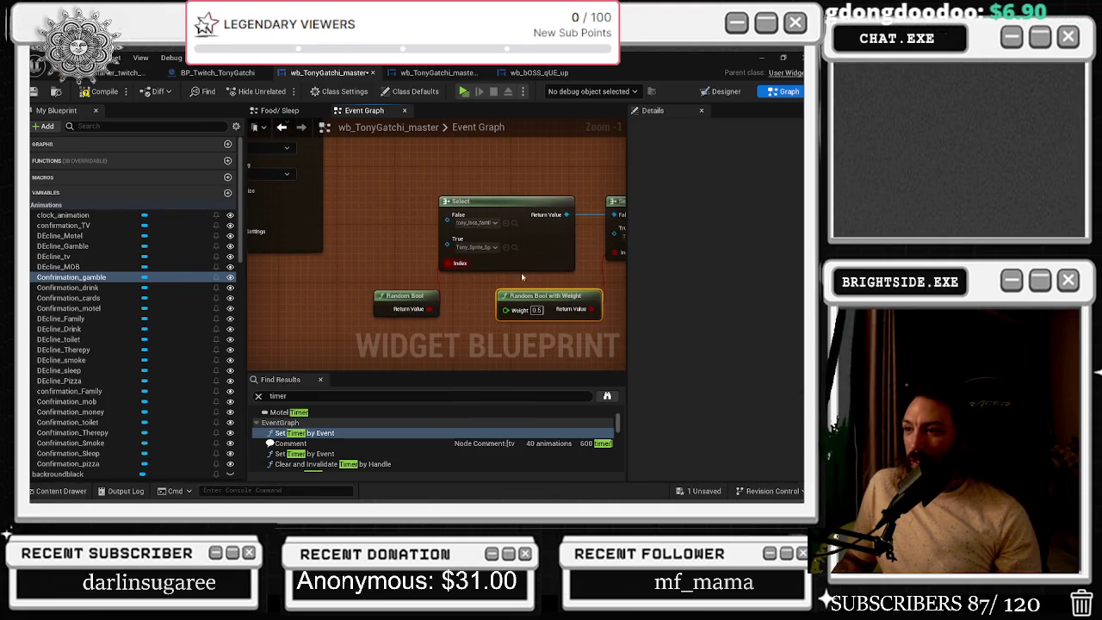
Look up the second Select's current True sprite and bring that Select into view
{"action": "left_click", "coordinate": [47, 493]}
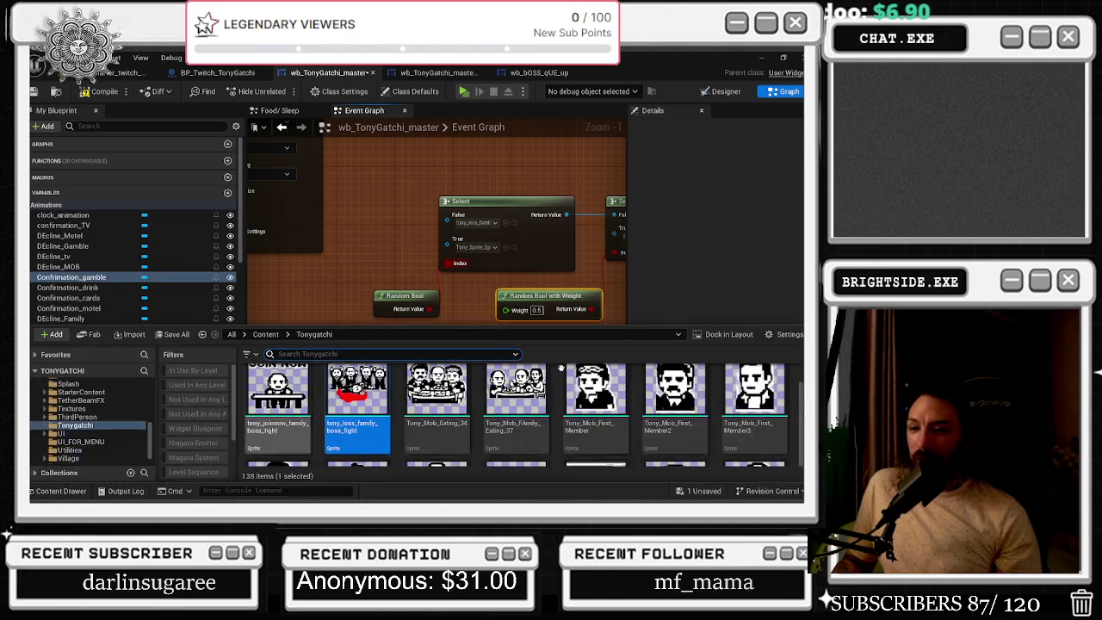
{"action": "scroll", "coordinate": [642, 405], "scroll_direction": "down", "scroll_amount": 3}
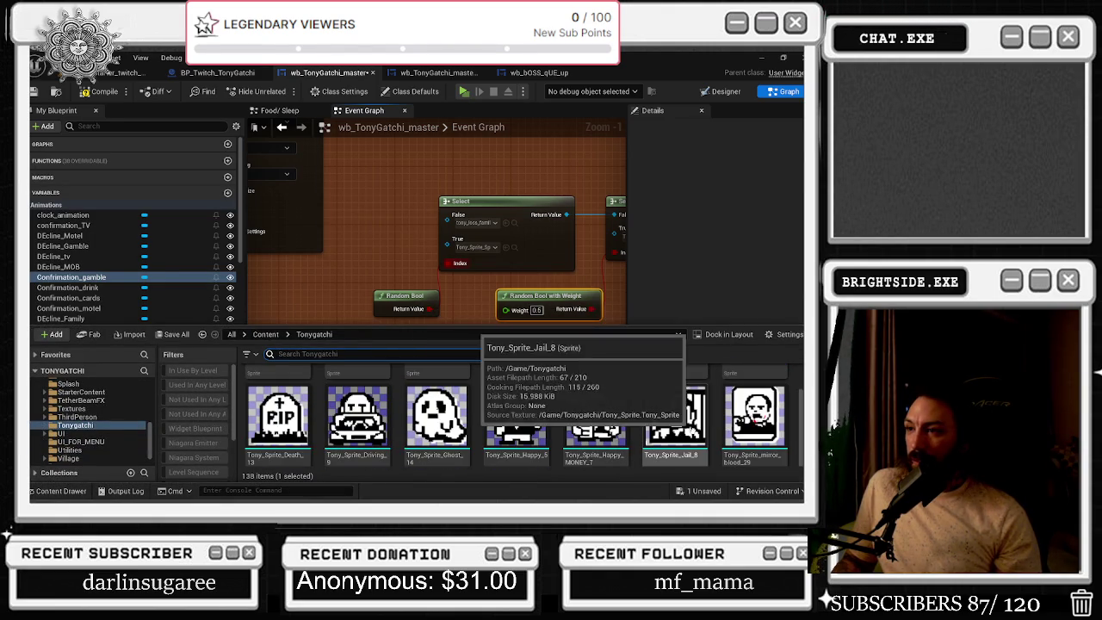
{"action": "left_click", "coordinate": [514, 249]}
{"action": "left_click", "coordinate": [514, 249]}
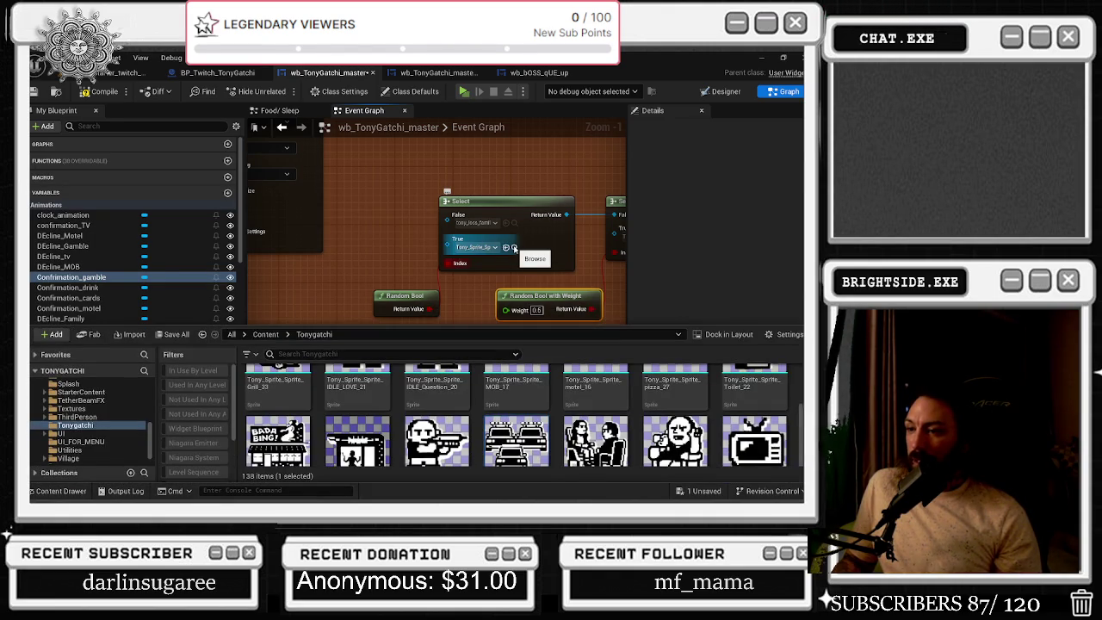
{"action": "scroll", "coordinate": [652, 421], "scroll_direction": "down", "scroll_amount": 2}
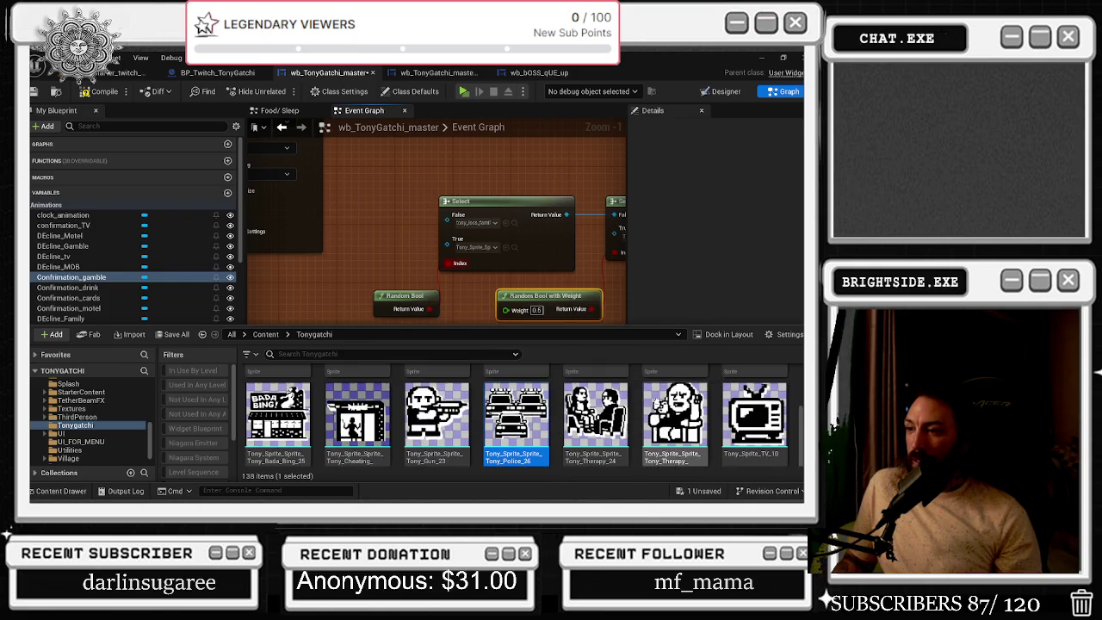
{"action": "left_click", "coordinate": [506, 232]}
{"action": "left_click", "coordinate": [514, 223]}
{"action": "scroll", "coordinate": [482, 422], "scroll_direction": "down", "scroll_amount": 2}
{"action": "left_click_drag", "start_coordinate": [394, 178], "coordinate": [218, 170]}
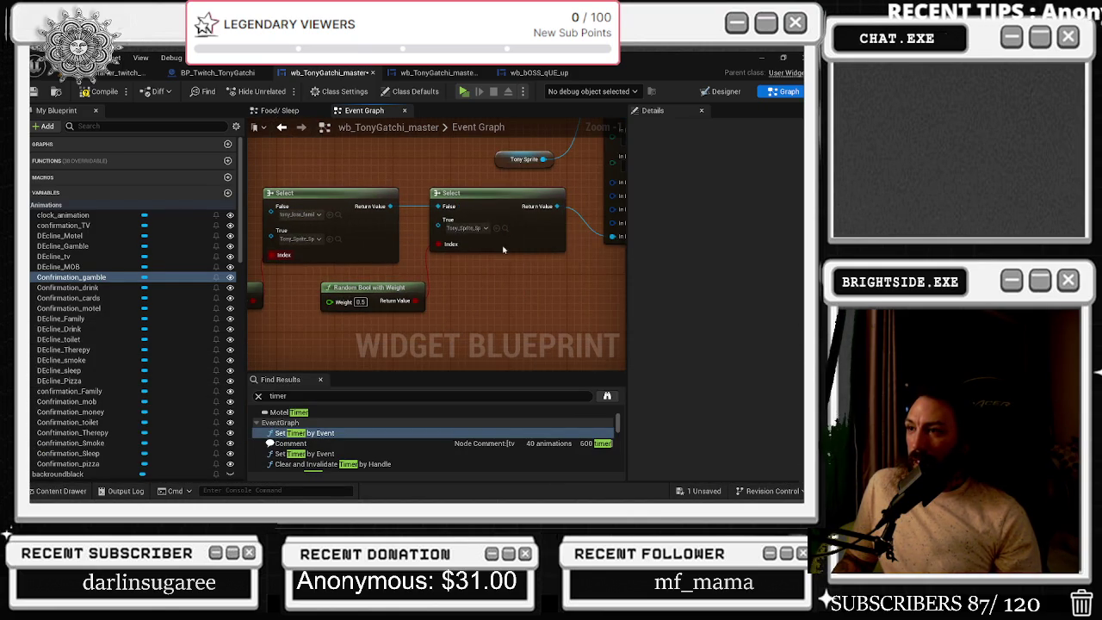
Drag the tony_win_family_boss_fight1 sprite onto the second Select's True pin
{"action": "left_click", "coordinate": [504, 228]}
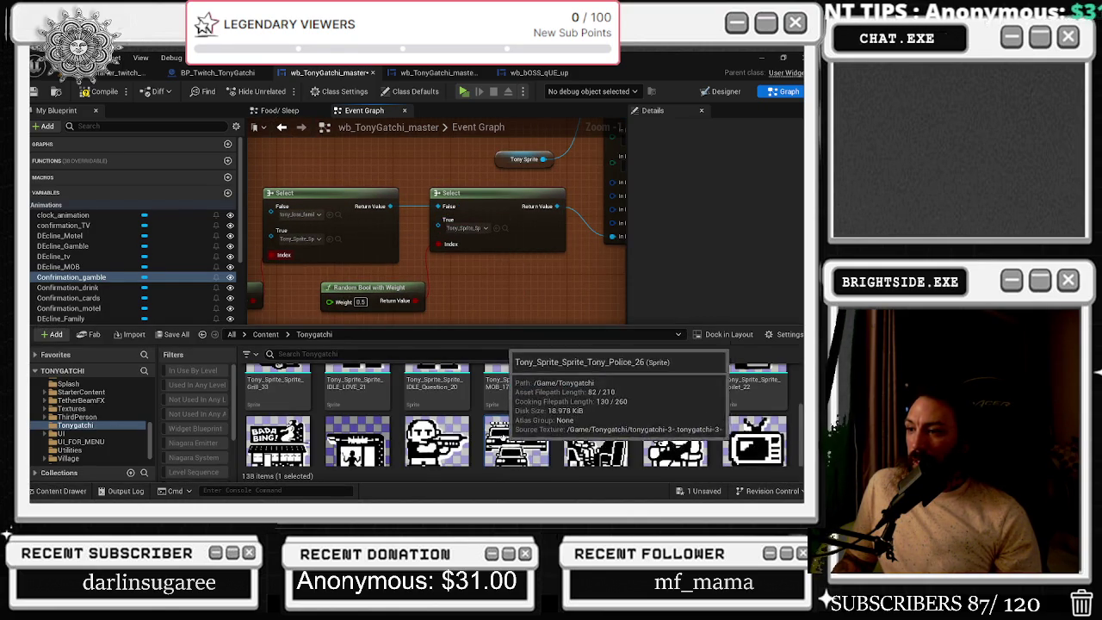
{"action": "scroll", "coordinate": [501, 423], "scroll_direction": "down", "scroll_amount": 2}
{"action": "left_click", "coordinate": [737, 430]}
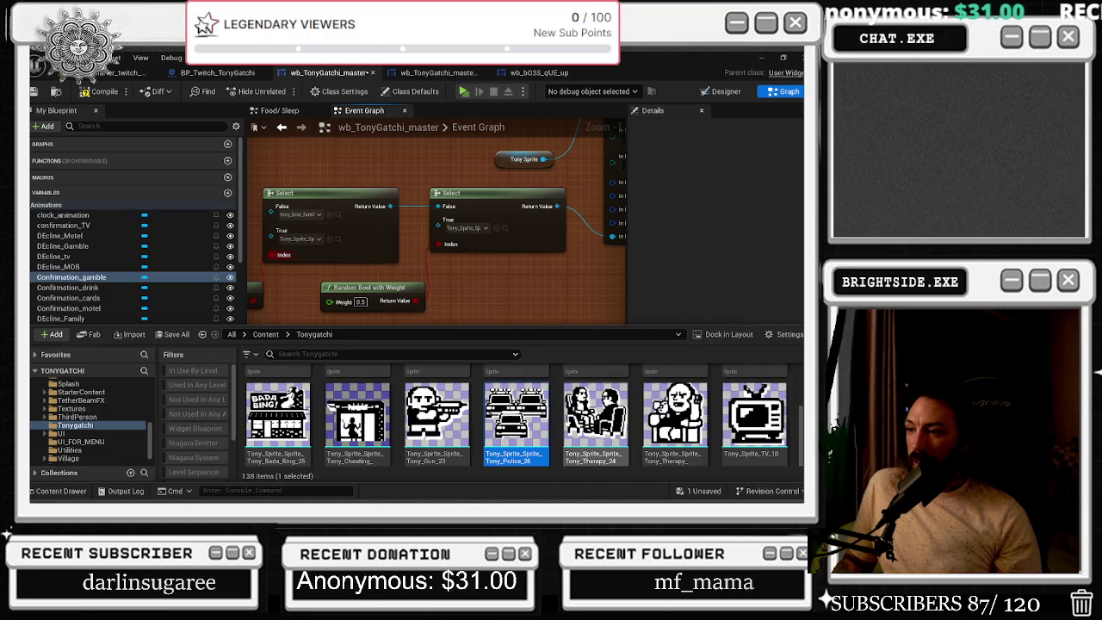
{"action": "left_click", "coordinate": [497, 228]}
{"action": "left_click", "coordinate": [506, 229]}
{"action": "scroll", "coordinate": [514, 430], "scroll_direction": "down", "scroll_amount": 5}
{"action": "scroll", "coordinate": [721, 434], "scroll_direction": "up", "scroll_amount": 1}
{"action": "mouse_move", "coordinate": [437, 424]}
{"action": "left_mouse_down"}
{"action": "mouse_move", "coordinate": [514, 308]}
{"action": "mouse_move", "coordinate": [472, 226]}
{"action": "left_mouse_up"}
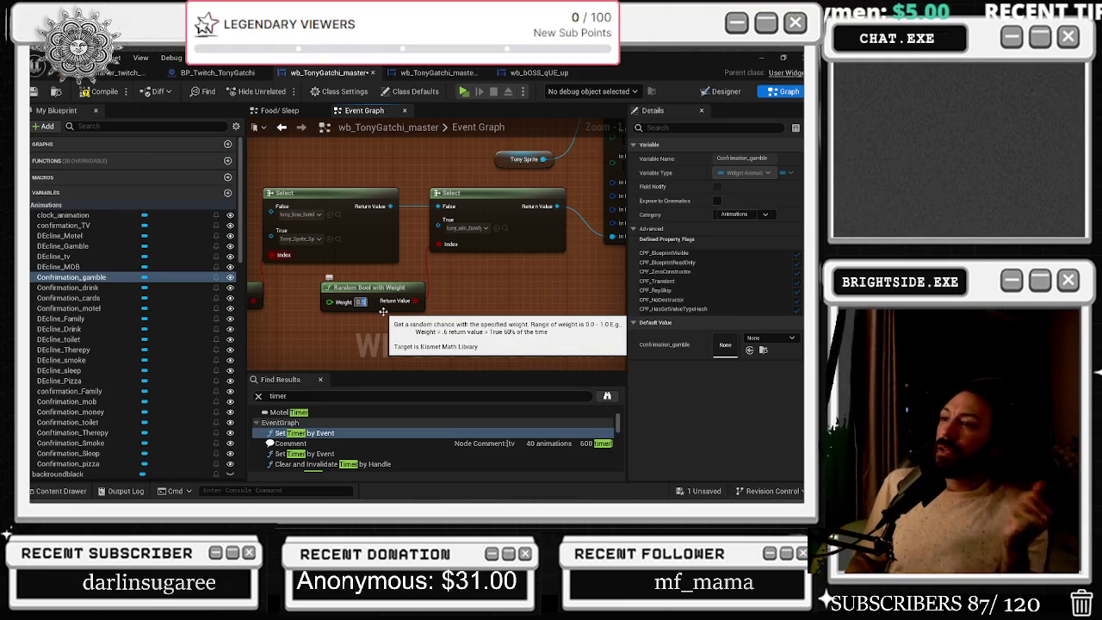
{"action": "left_click_drag", "start_coordinate": [365, 296], "coordinate": [364, 311]}
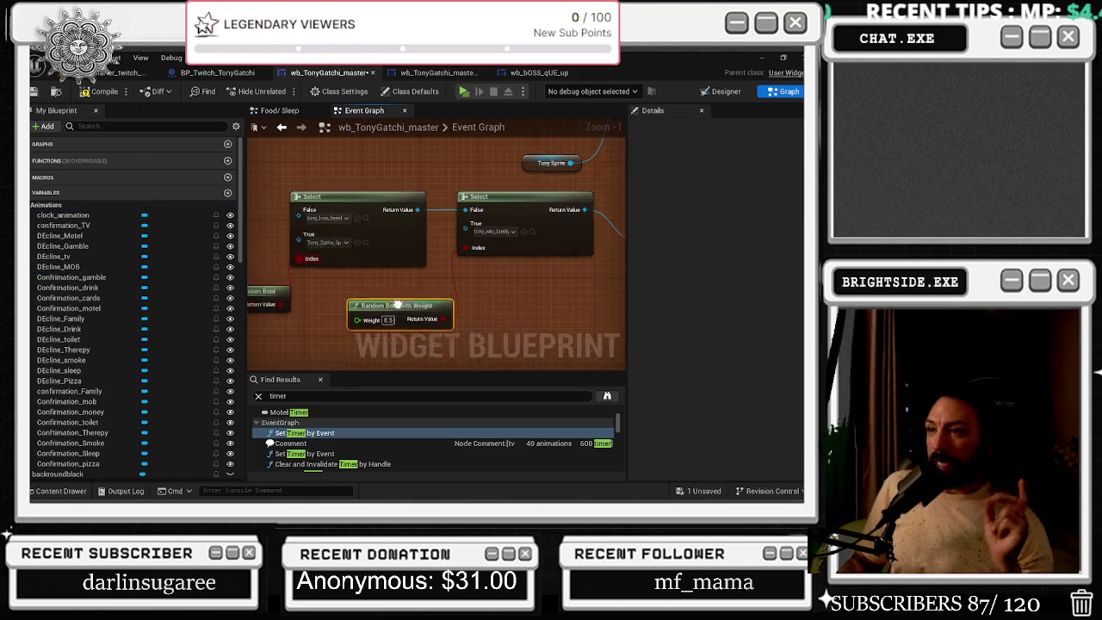
{"action": "left_click_drag", "start_coordinate": [325, 270], "coordinate": [411, 343]}
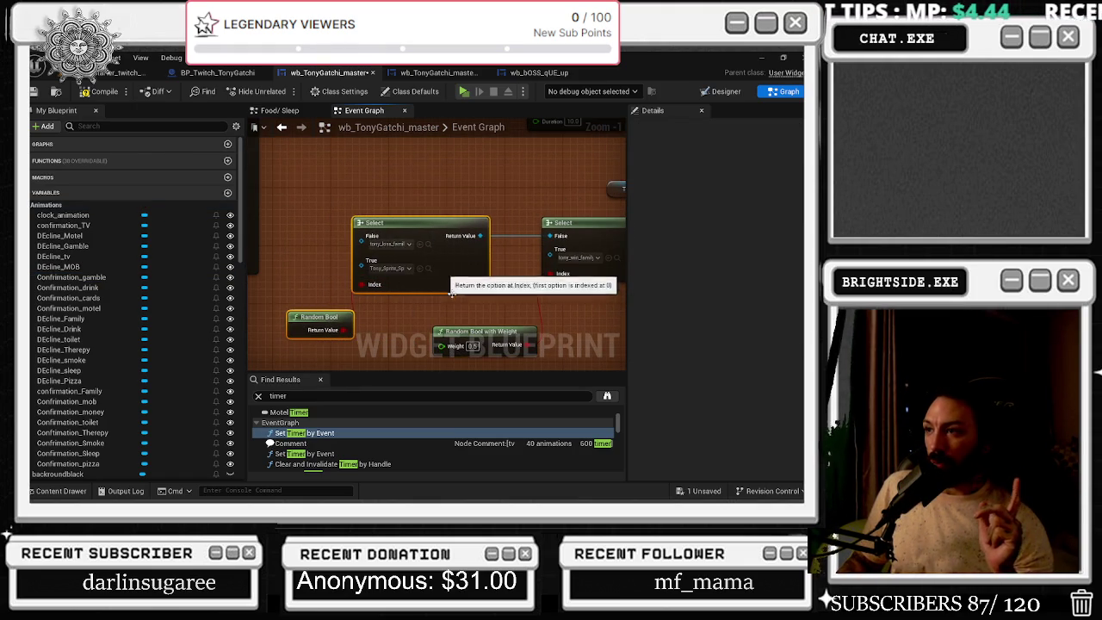
{"action": "scroll", "coordinate": [482, 293], "scroll_direction": "down", "scroll_amount": 2}
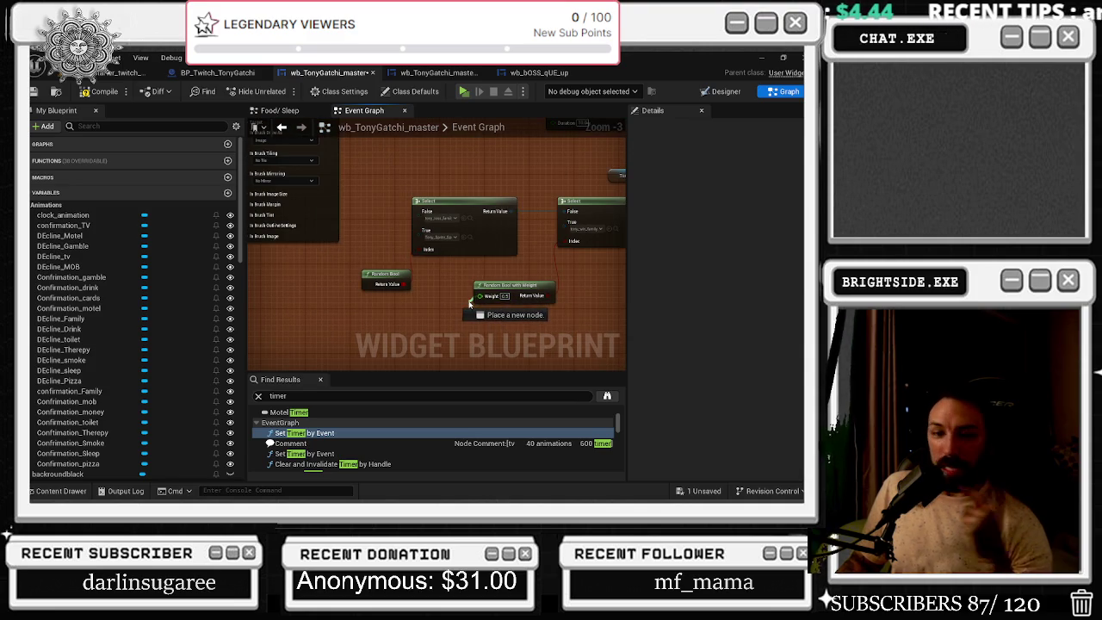
{"action": "mouse_move", "coordinate": [441, 317]}
{"action": "left_mouse_down"}
{"action": "mouse_move", "coordinate": [529, 370]}
{"action": "mouse_move", "coordinate": [618, 372]}
{"action": "mouse_move", "coordinate": [598, 302]}
{"action": "left_mouse_up"}
{"action": "mouse_move", "coordinate": [581, 250]}
{"action": "left_mouse_down"}
{"action": "mouse_move", "coordinate": [543, 216]}
{"action": "mouse_move", "coordinate": [618, 126]}
{"action": "left_mouse_up"}
{"action": "scroll", "coordinate": [549, 185], "scroll_direction": "down", "scroll_amount": 5}
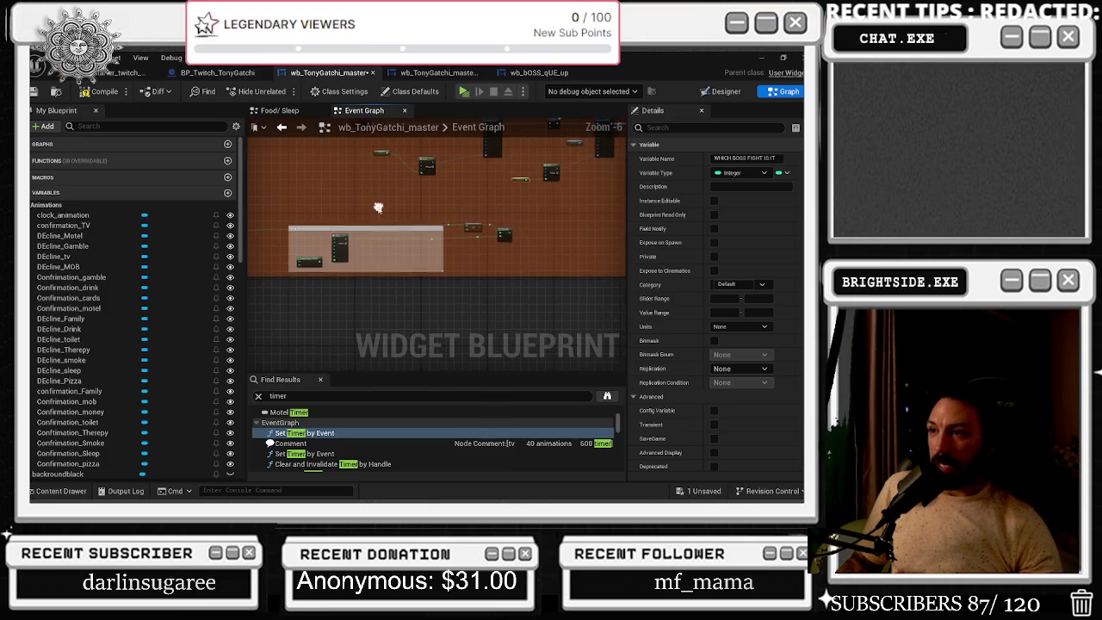
{"action": "left_click_drag", "start_coordinate": [568, 216], "coordinate": [254, 258]}
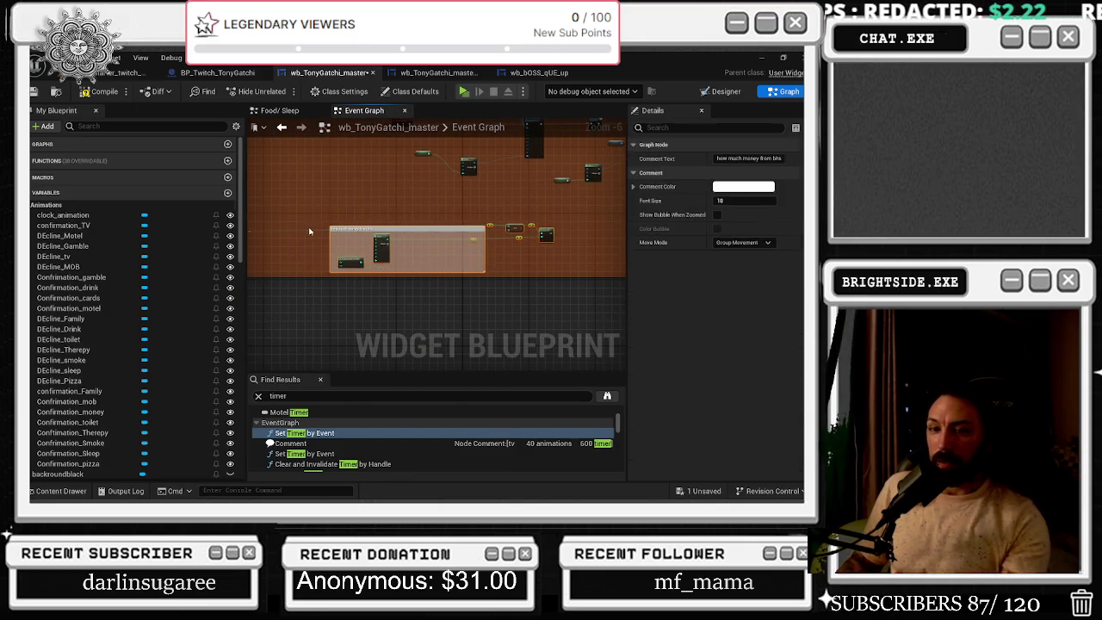
{"action": "left_click", "coordinate": [71, 277]}
{"action": "scroll", "coordinate": [371, 287], "scroll_direction": "up", "scroll_amount": 7}
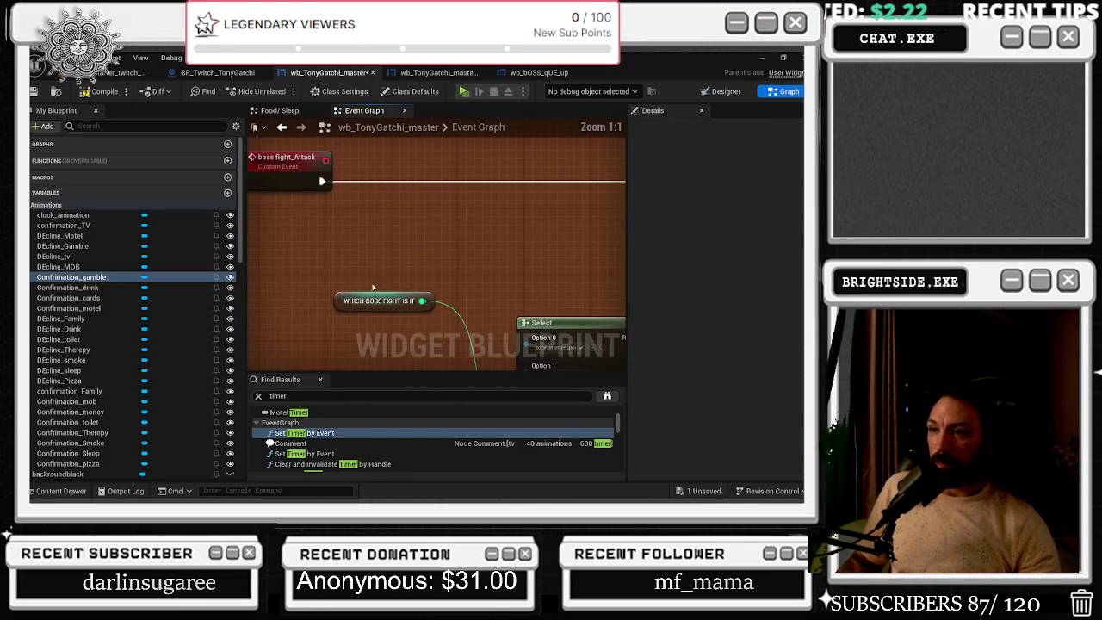
{"action": "scroll", "coordinate": [375, 272], "scroll_direction": "down", "scroll_amount": 9}
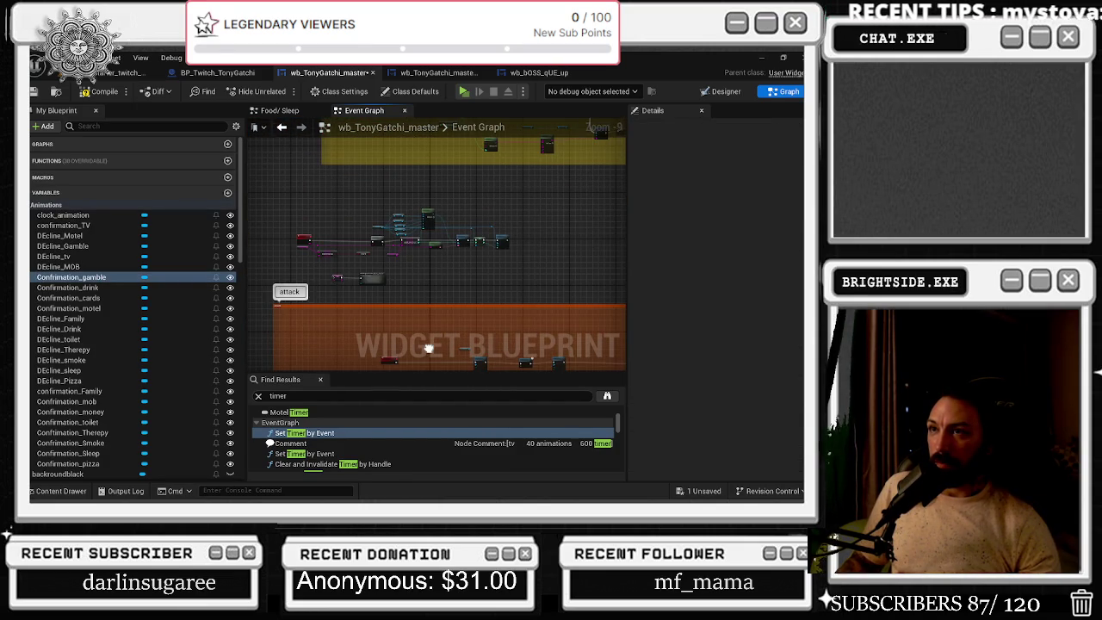
{"action": "left_click_drag", "start_coordinate": [428, 348], "coordinate": [319, 249]}
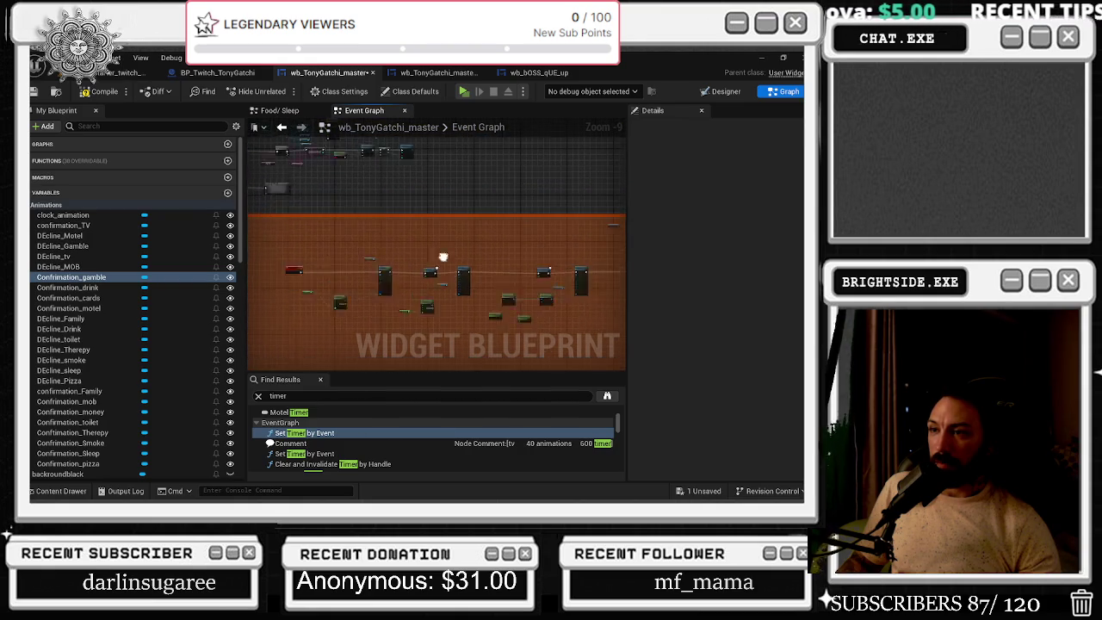
{"action": "scroll", "coordinate": [333, 230], "scroll_direction": "up", "scroll_amount": 7}
{"action": "scroll", "coordinate": [333, 230], "scroll_direction": "down", "scroll_amount": 4}
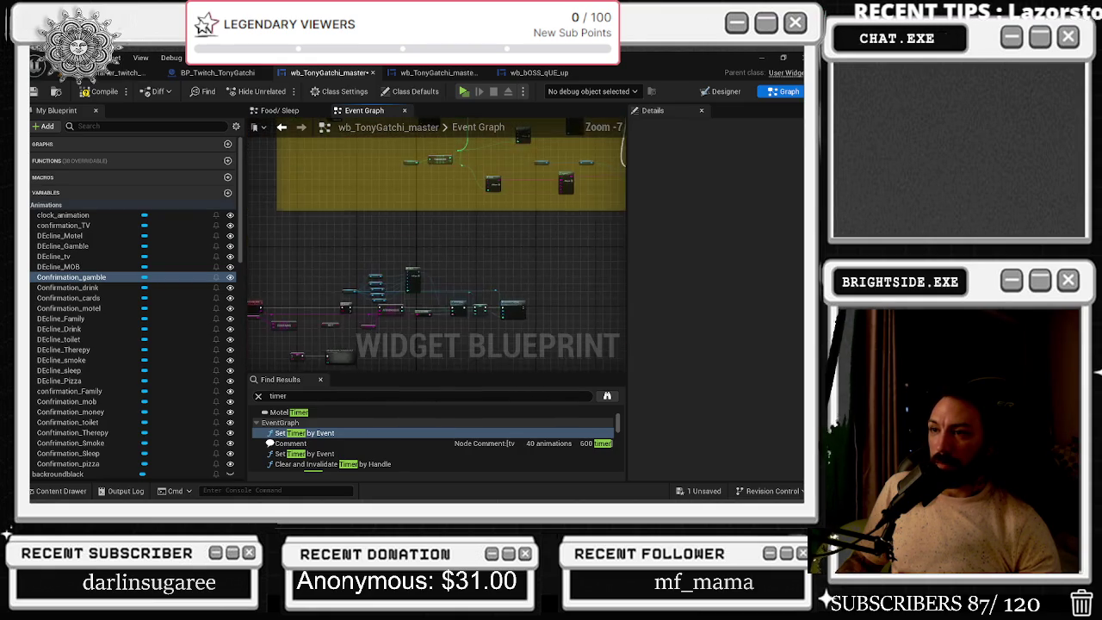
{"action": "scroll", "coordinate": [373, 312], "scroll_direction": "up", "scroll_amount": 4}
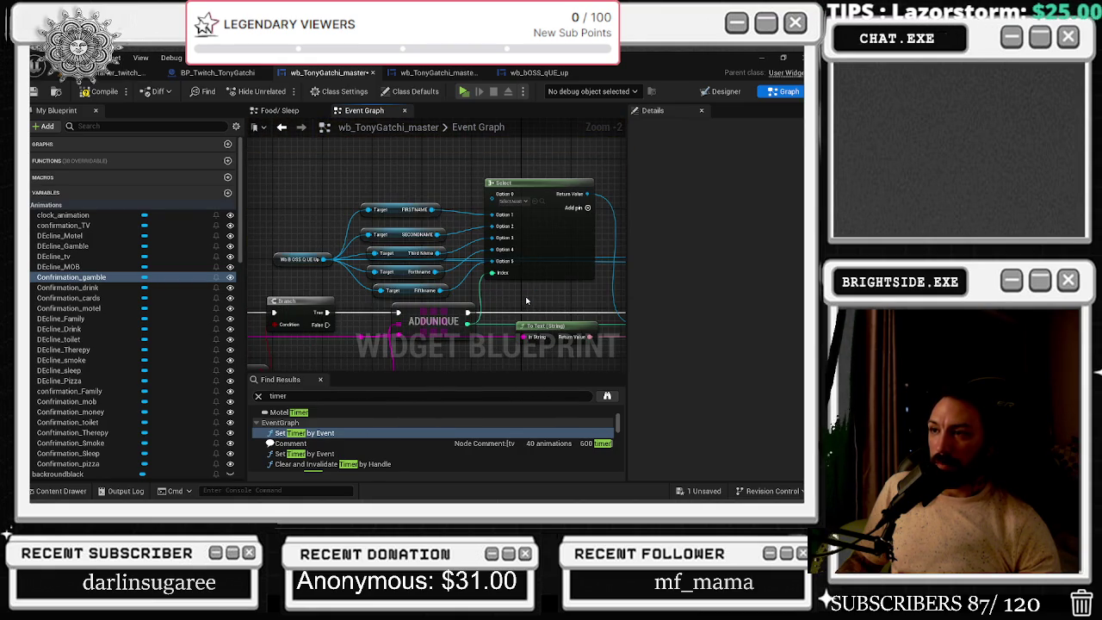
{"action": "scroll", "coordinate": [527, 300], "scroll_direction": "down", "scroll_amount": 2}
{"action": "scroll", "coordinate": [544, 271], "scroll_direction": "up", "scroll_amount": 2}
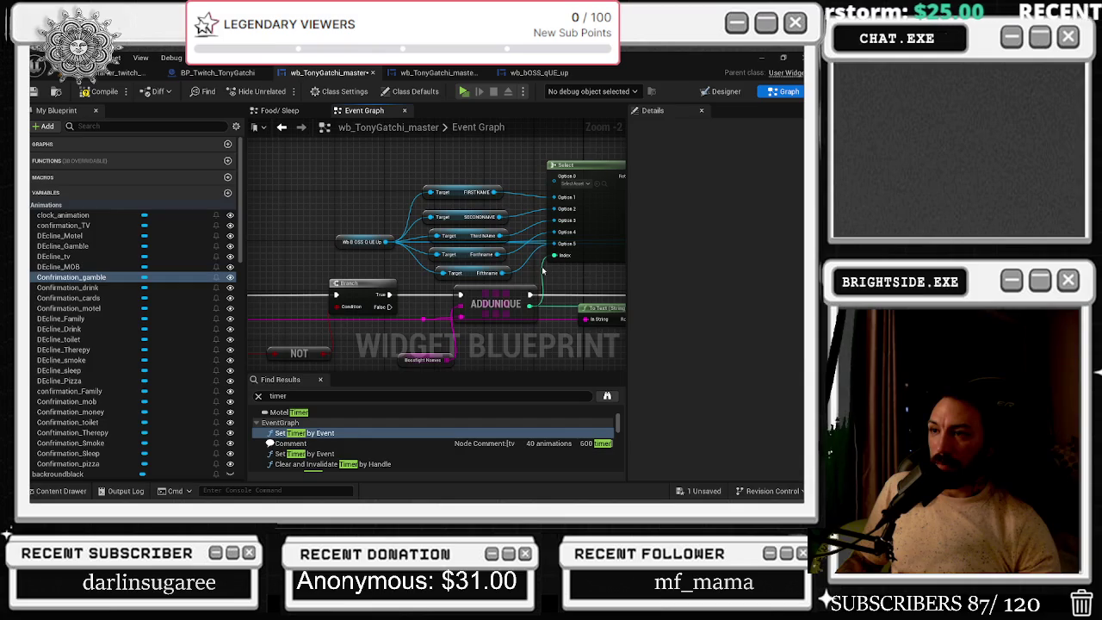
{"action": "left_click_drag", "start_coordinate": [375, 257], "coordinate": [82, 231]}
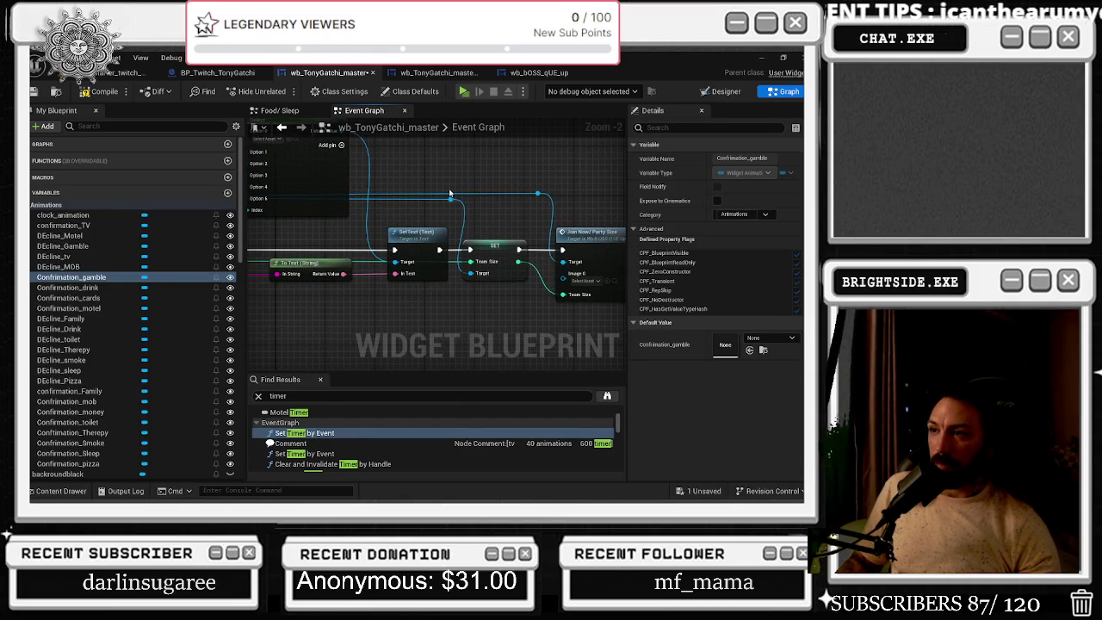
{"action": "mouse_move", "coordinate": [490, 242]}
{"action": "left_mouse_down"}
{"action": "mouse_move", "coordinate": [594, 284]}
{"action": "mouse_move", "coordinate": [620, 275]}
{"action": "mouse_move", "coordinate": [463, 277]}
{"action": "left_mouse_up"}
{"action": "left_click", "coordinate": [544, 249]}
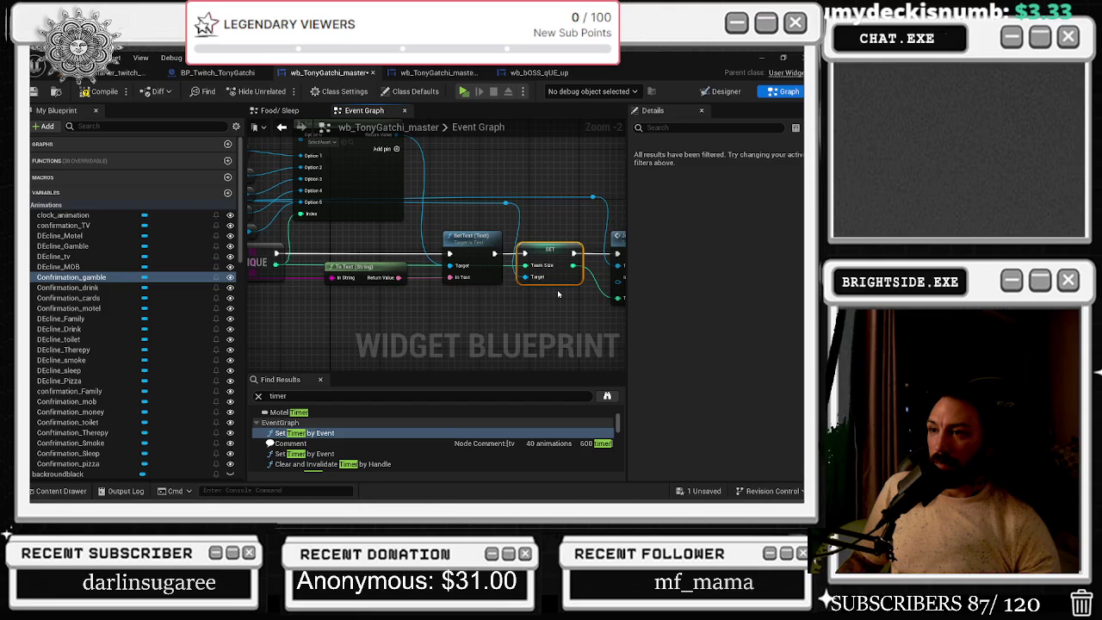
{"action": "scroll", "coordinate": [556, 294], "scroll_direction": "down", "scroll_amount": 6}
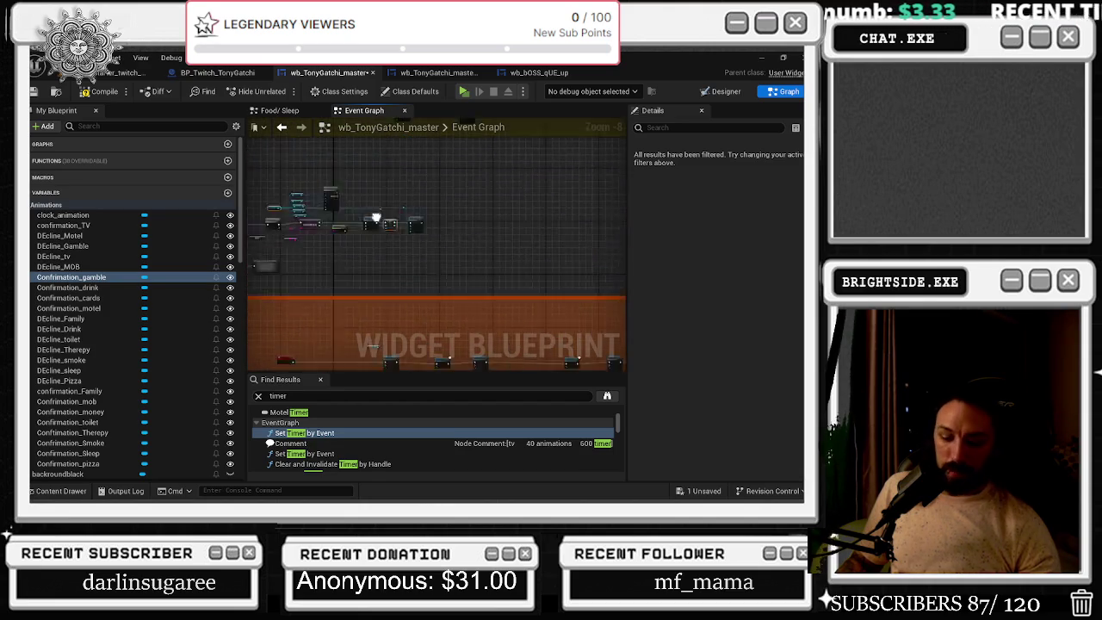
{"action": "left_click_drag", "start_coordinate": [358, 322], "coordinate": [408, 209]}
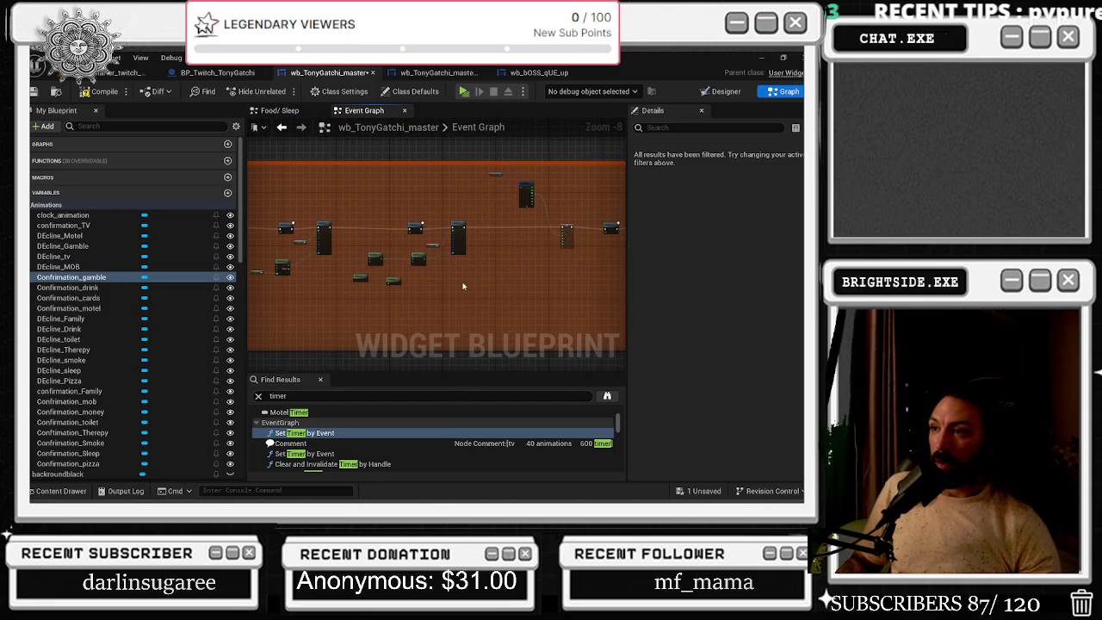
{"action": "left_click_drag", "start_coordinate": [464, 286], "coordinate": [626, 292]}
{"action": "scroll", "coordinate": [445, 203], "scroll_direction": "up", "scroll_amount": 4}
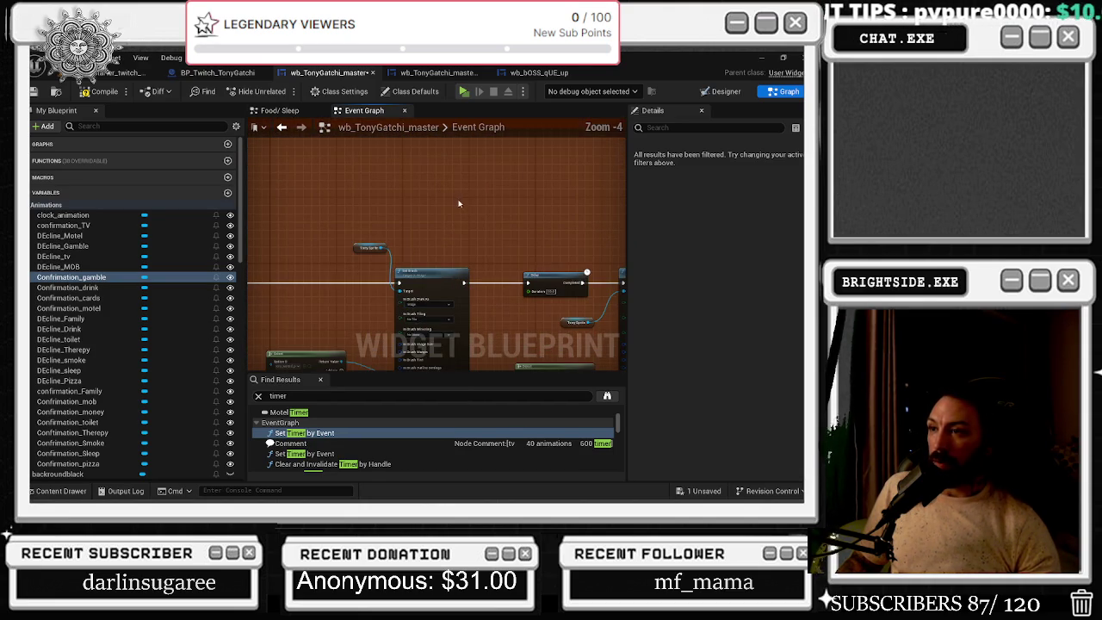
{"action": "left_click_drag", "start_coordinate": [441, 203], "coordinate": [330, 294]}
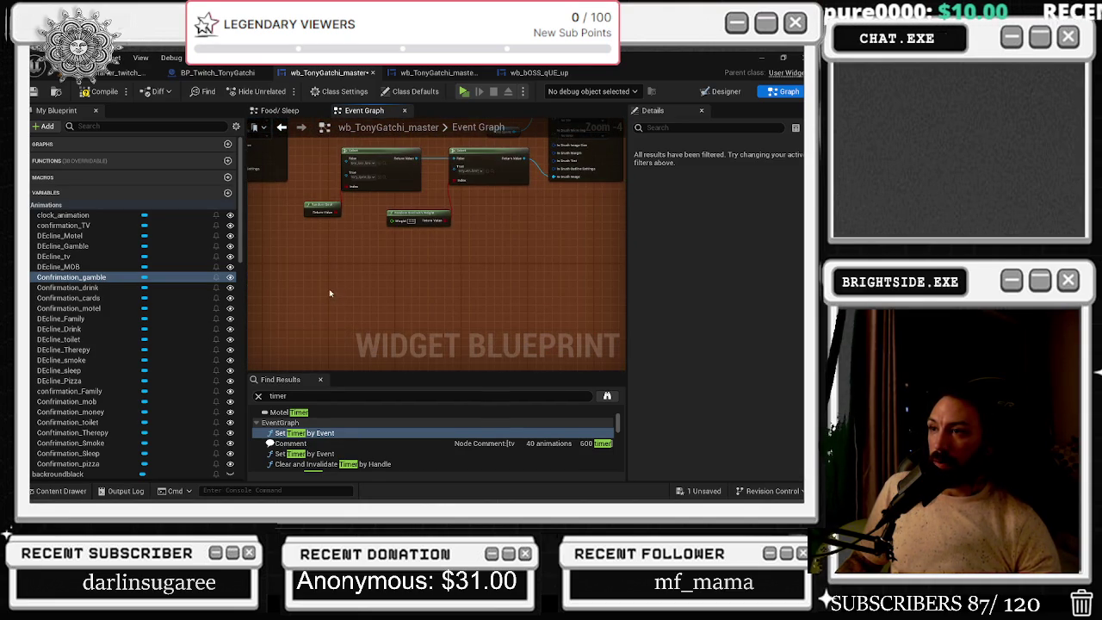
{"action": "left_click", "coordinate": [303, 283]}
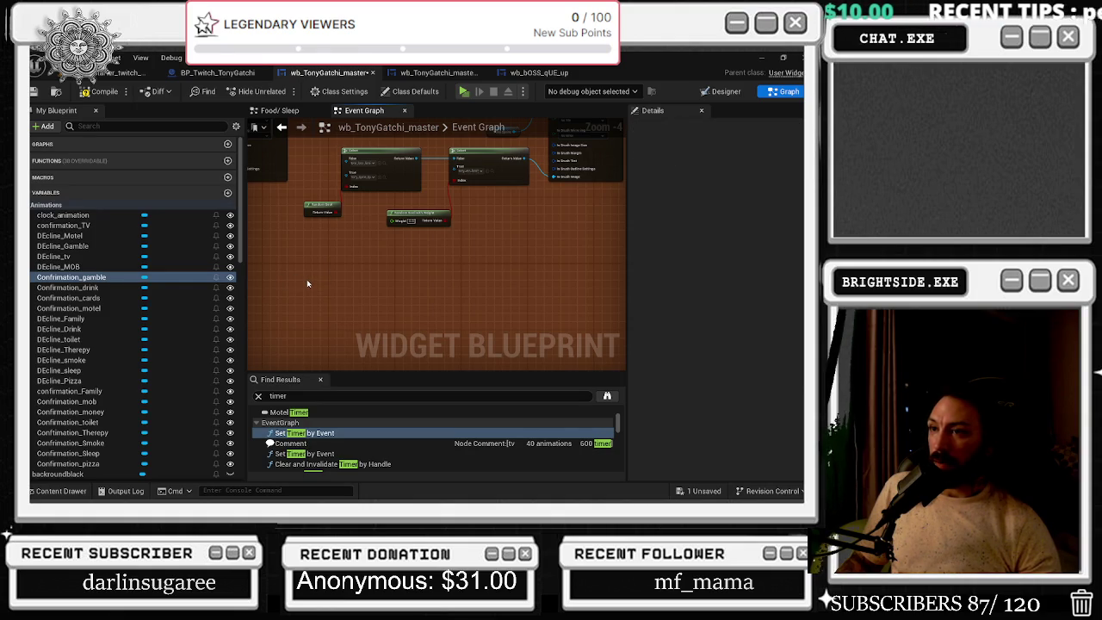
{"action": "scroll", "coordinate": [308, 283], "scroll_direction": "up", "scroll_amount": 1}
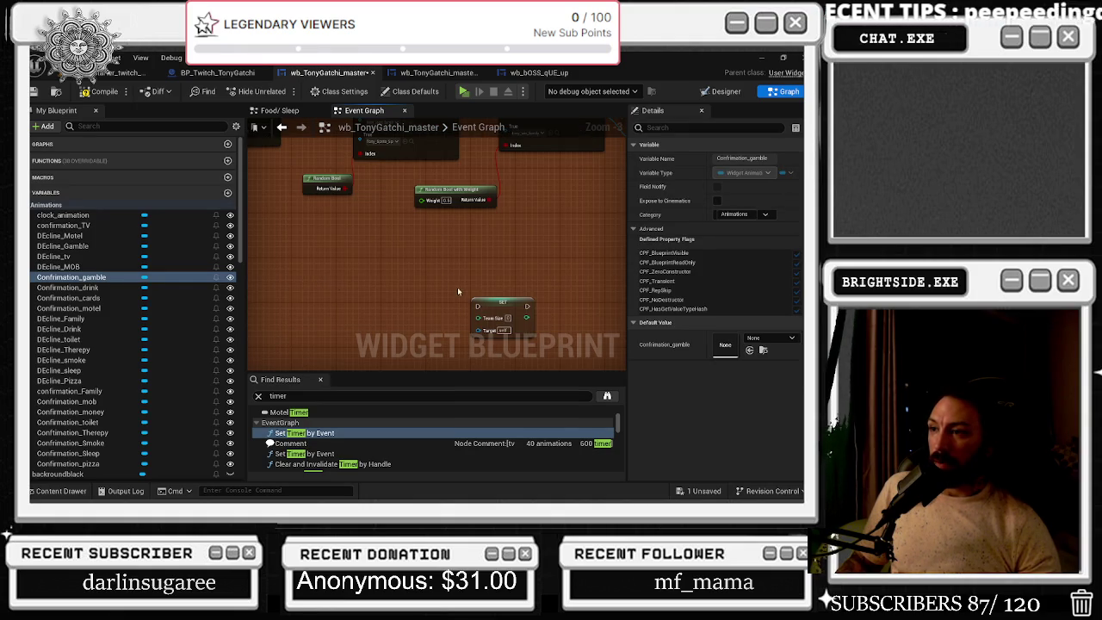
{"action": "scroll", "coordinate": [357, 264], "scroll_direction": "down", "scroll_amount": 3}
Add a Get Team Size node from the wb_BOSS_qUE_Up reference
{"action": "scroll", "coordinate": [356, 264], "scroll_direction": "up", "scroll_amount": 2}
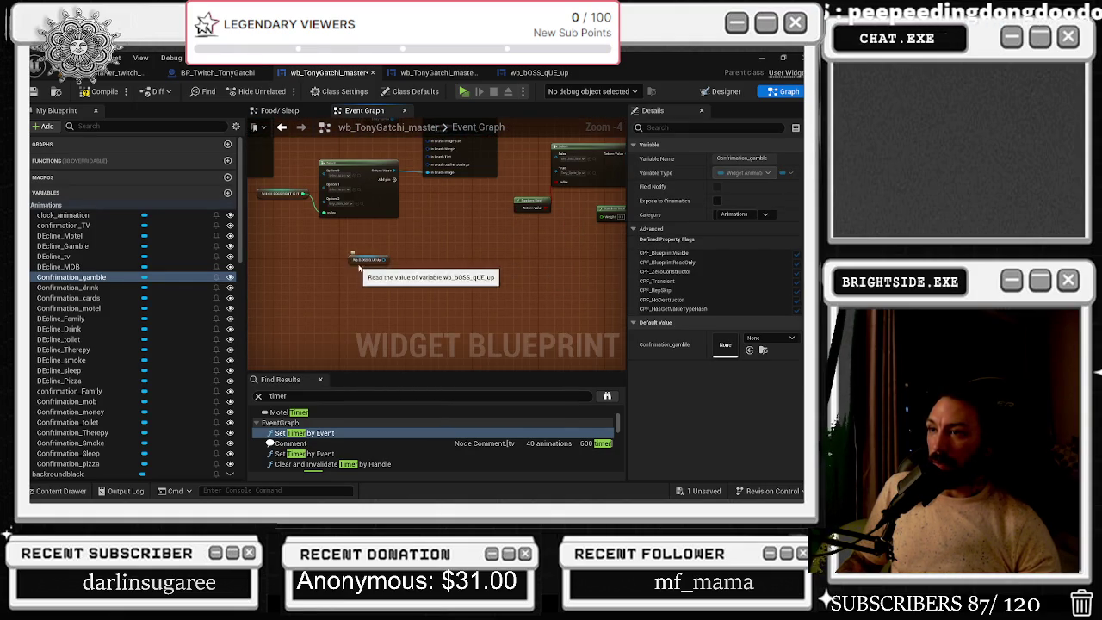
{"action": "scroll", "coordinate": [357, 265], "scroll_direction": "up", "scroll_amount": 3}
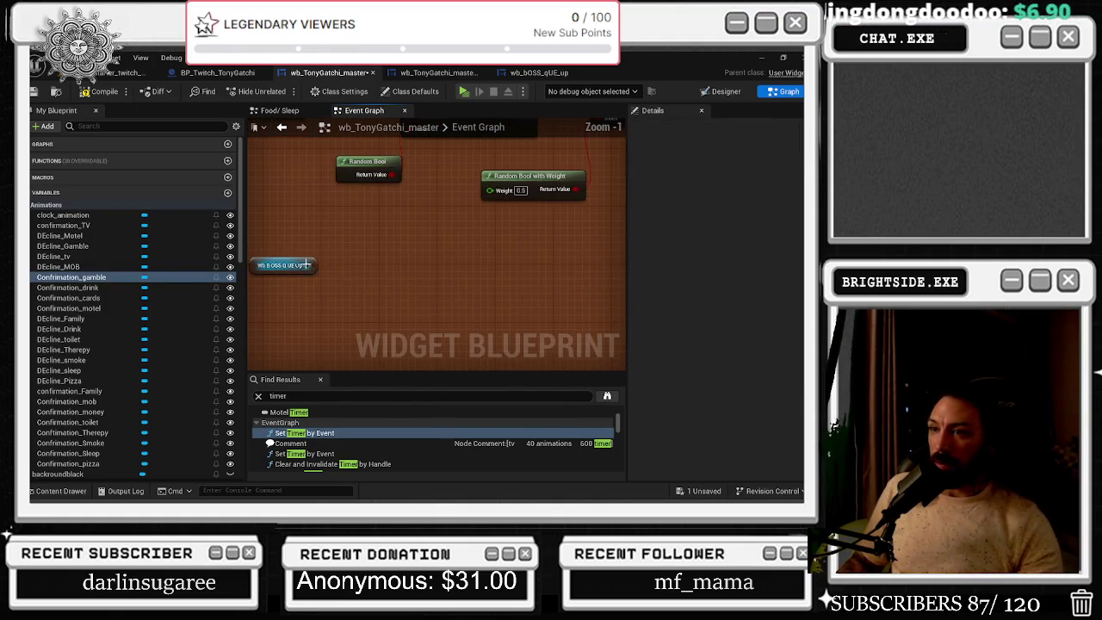
{"action": "left_click_drag", "start_coordinate": [308, 264], "coordinate": [352, 250]}
{"action": "type", "text": "GET TEAM SIZ"}
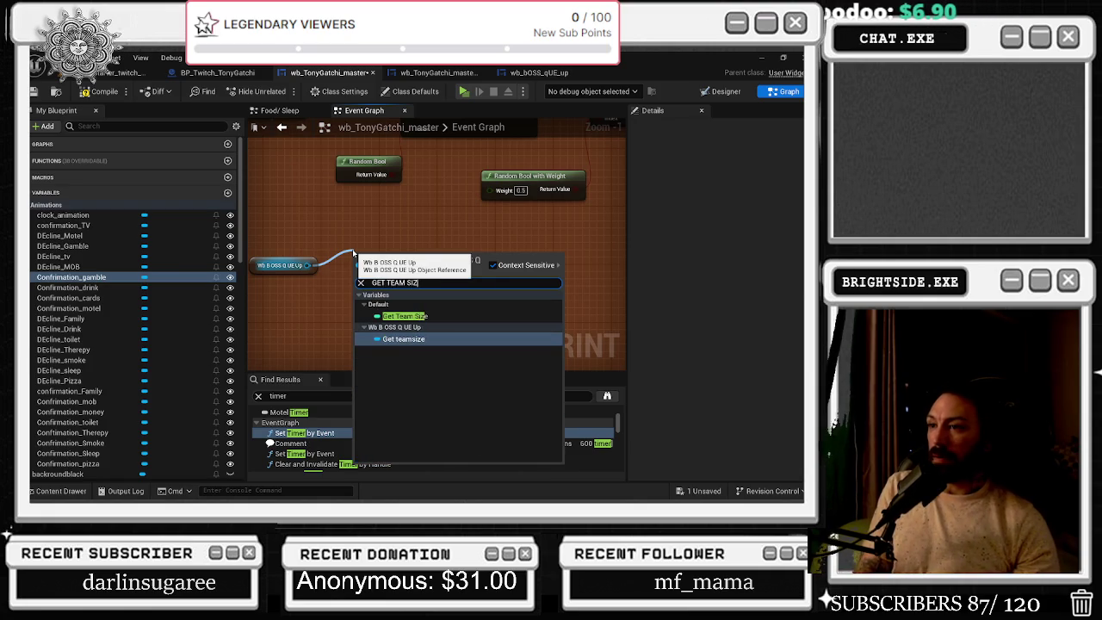
{"action": "key", "text": "Up"}
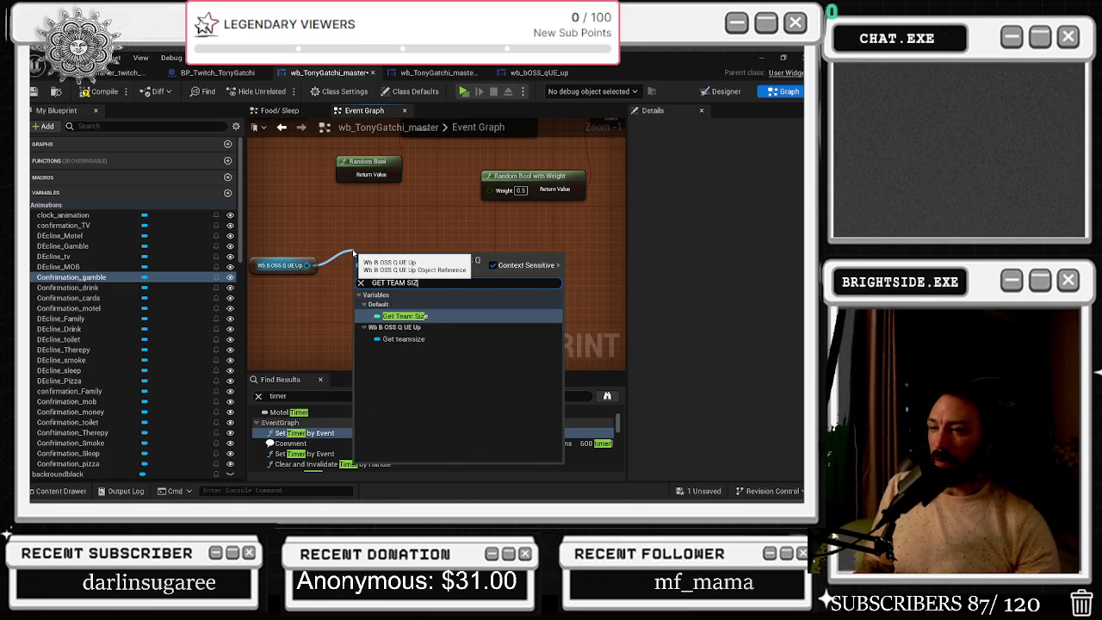
{"action": "key", "text": "Return"}
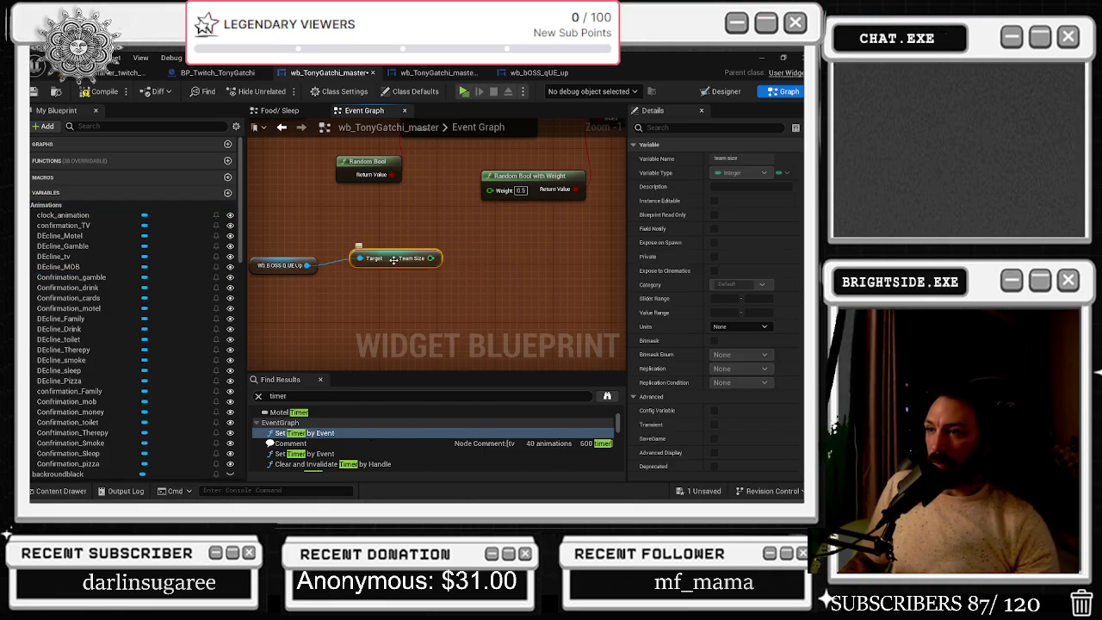
{"action": "left_click_drag", "start_coordinate": [393, 259], "coordinate": [423, 250]}
Try Team Percentage and Teamsize getters, delete them, and move Get Team Size up
{"action": "left_click_drag", "start_coordinate": [494, 198], "coordinate": [490, 190]}
{"action": "left_click", "coordinate": [71, 276]}
{"action": "left_click_drag", "start_coordinate": [317, 265], "coordinate": [372, 296]}
{"action": "type", "text": "GET TEAM"}
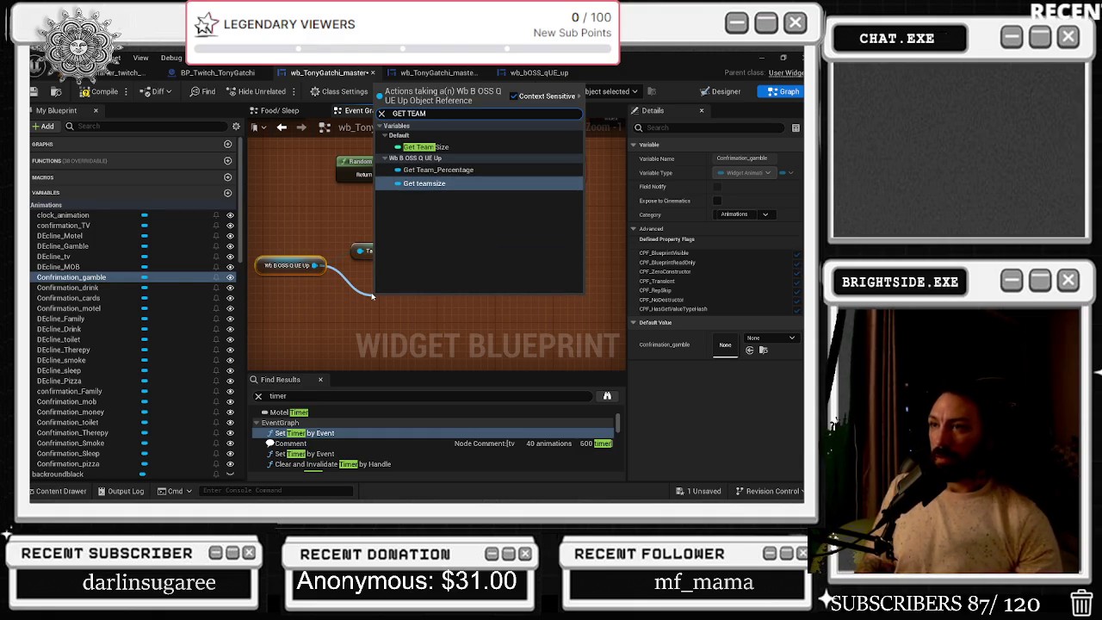
{"action": "key", "text": "Up"}
{"action": "key", "text": "Return"}
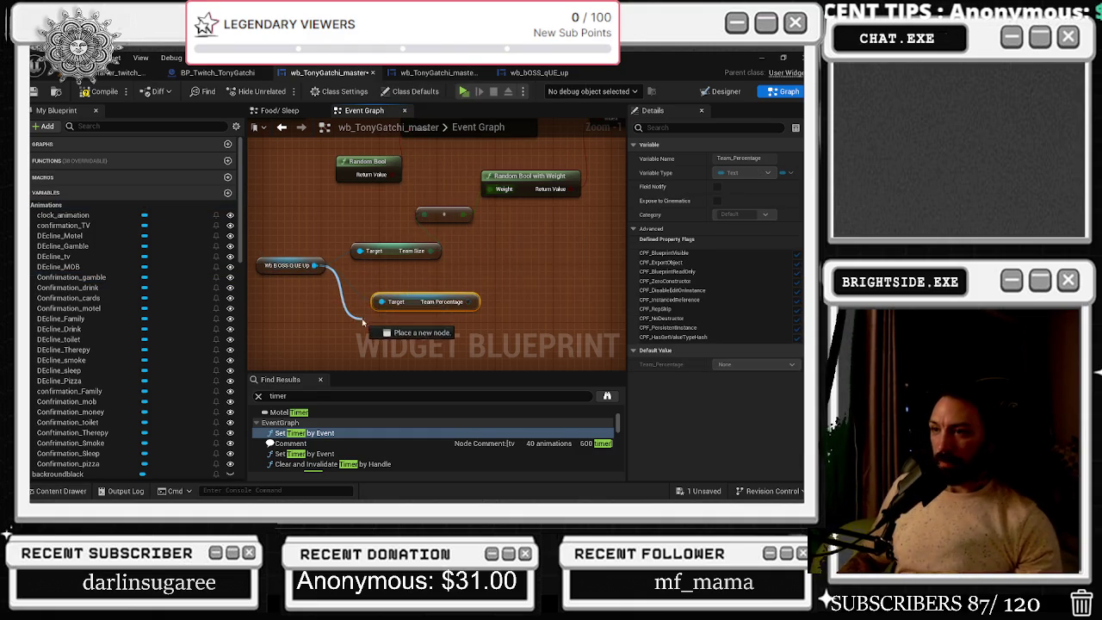
{"action": "left_click_drag", "start_coordinate": [362, 322], "coordinate": [362, 322]}
{"action": "type", "text": "teamsize"}
{"action": "key", "text": "Return"}
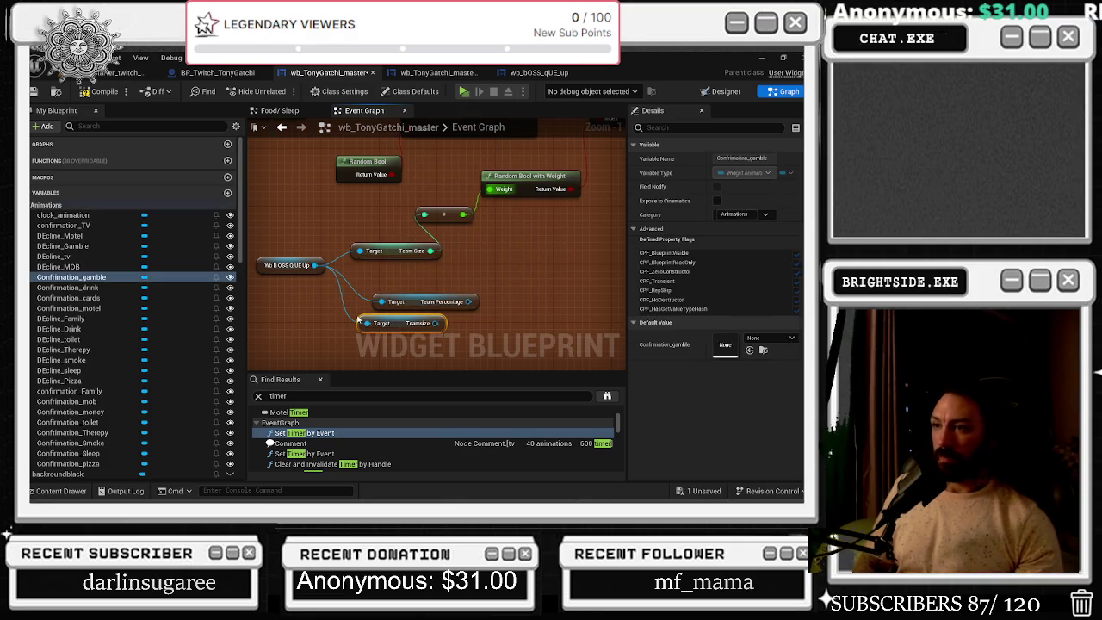
{"action": "key", "text": "Delete"}
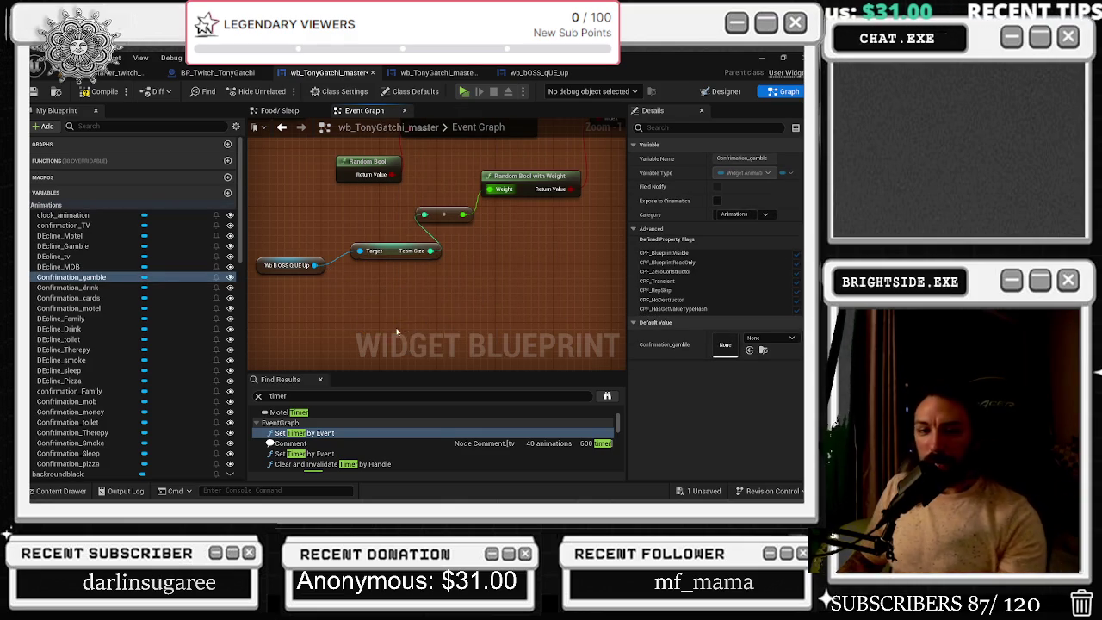
{"action": "left_click_drag", "start_coordinate": [447, 216], "coordinate": [516, 190]}
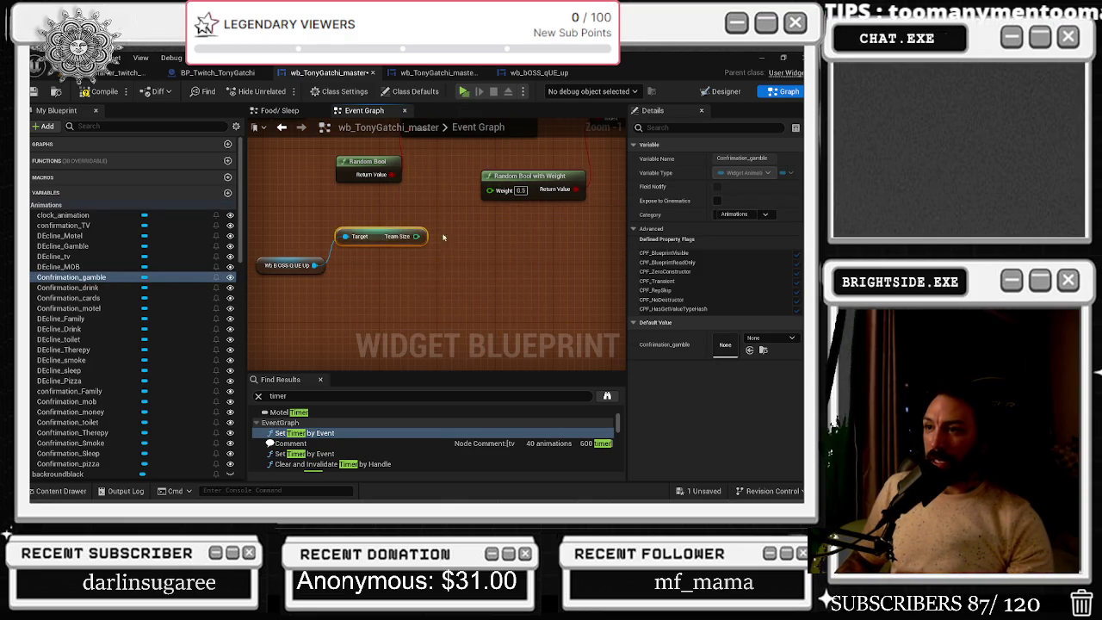
Add a Select indexed by Team Size and extend it to five options, Option 0–4
{"action": "left_click_drag", "start_coordinate": [447, 258], "coordinate": [447, 258]}
{"action": "type", "text": "select"}
{"action": "key", "text": "Down"}
{"action": "key", "text": "Return"}
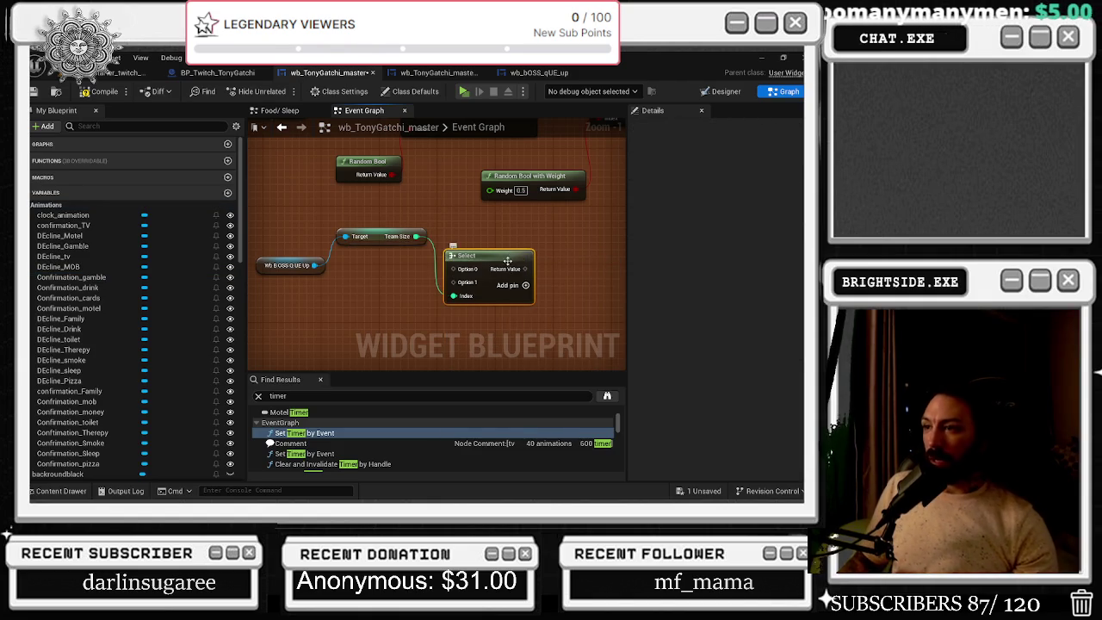
{"action": "left_click", "coordinate": [525, 285]}
{"action": "left_click", "coordinate": [526, 285]}
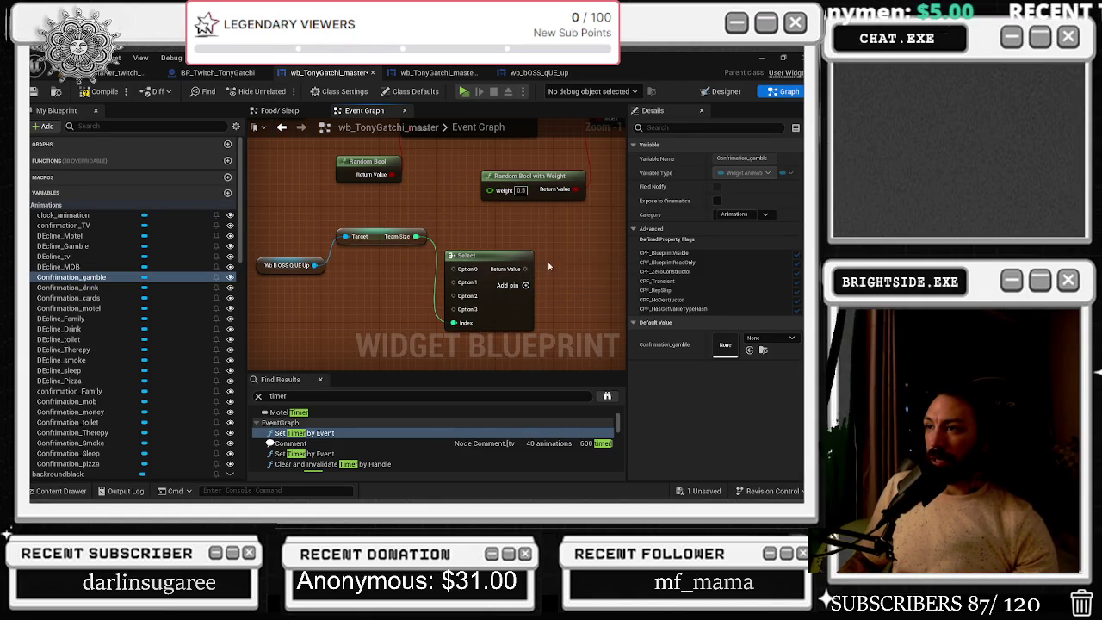
{"action": "left_click_drag", "start_coordinate": [336, 243], "coordinate": [314, 244]}
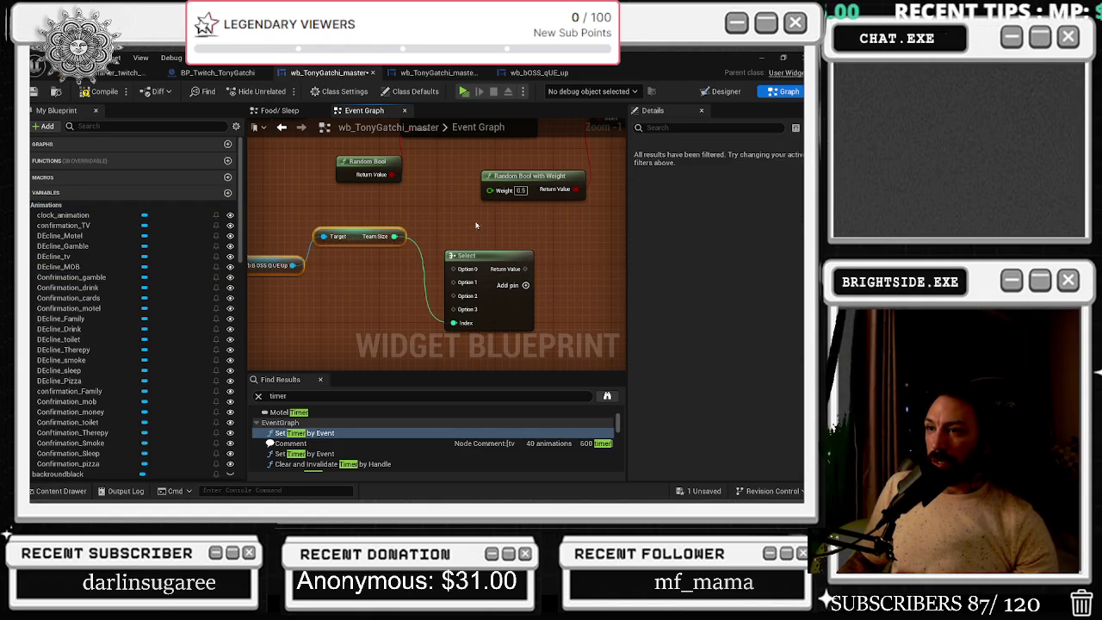
{"action": "left_click", "coordinate": [525, 286]}
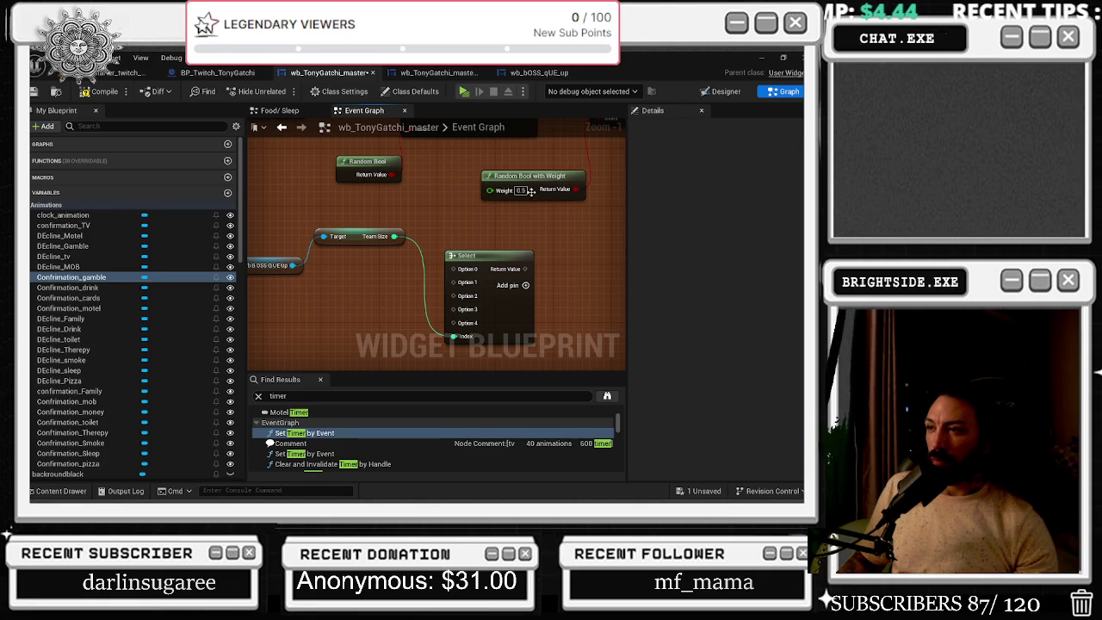
{"action": "scroll", "coordinate": [328, 243], "scroll_direction": "down", "scroll_amount": 1}
{"action": "left_click_drag", "start_coordinate": [529, 312], "coordinate": [449, 281]}
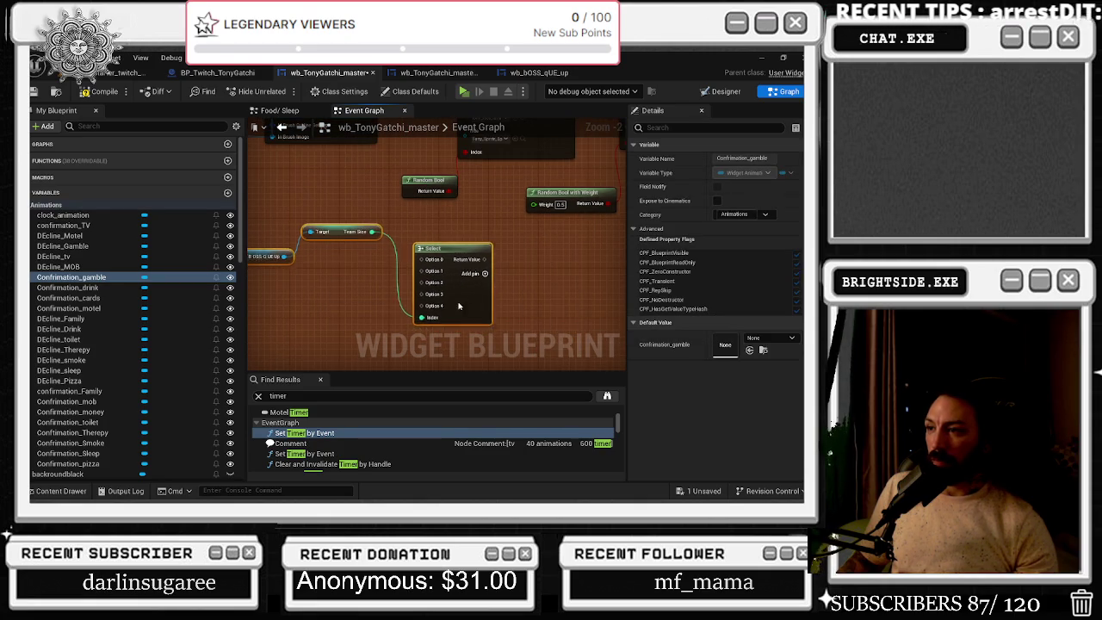
{"action": "left_click", "coordinate": [532, 265]}
Create a float Select feeding the Random Bool with Weight's Weight input
{"action": "left_click_drag", "start_coordinate": [534, 204], "coordinate": [525, 231]}
{"action": "type", "text": "SELEC"}
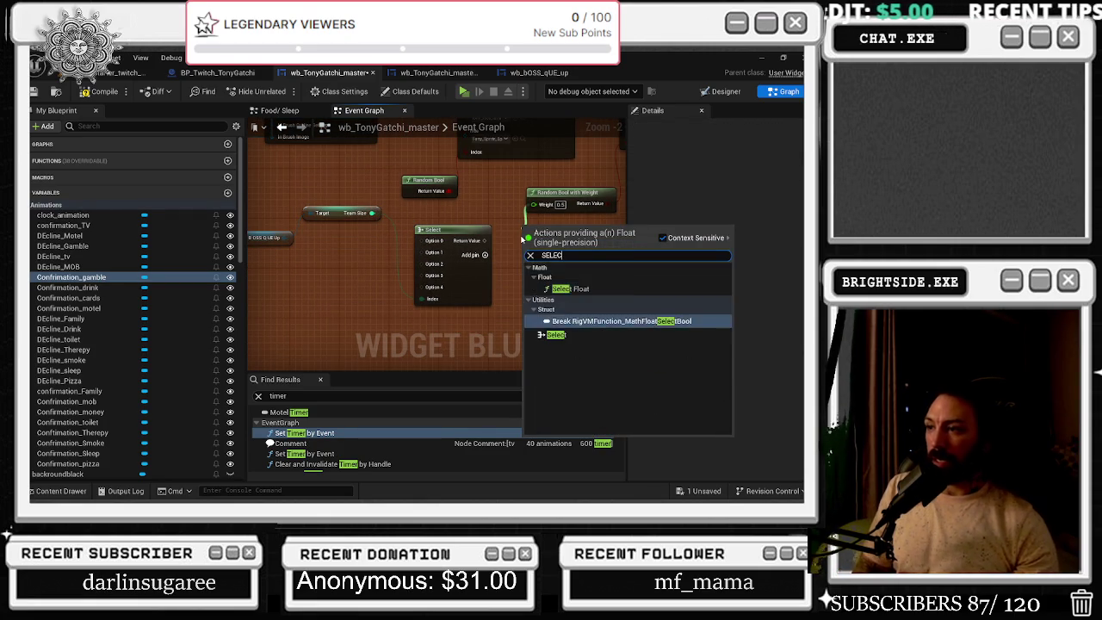
{"action": "left_click", "coordinate": [556, 334]}
{"action": "scroll", "coordinate": [478, 229], "scroll_direction": "up", "scroll_amount": 2}
Add a Team Size >= 4 comparison, arrange the nodes, and set the weight Select's True to 0.97
{"action": "left_click_drag", "start_coordinate": [325, 201], "coordinate": [301, 299]}
{"action": "type", "text": "GREATER"}
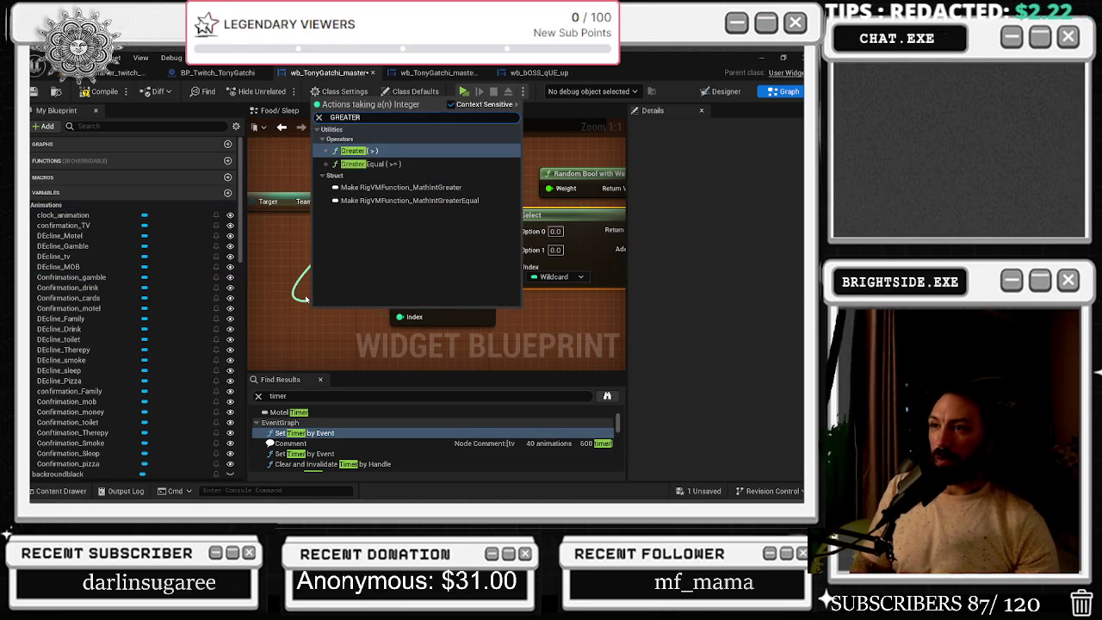
{"action": "key", "text": "Down"}
{"action": "key", "text": "Return"}
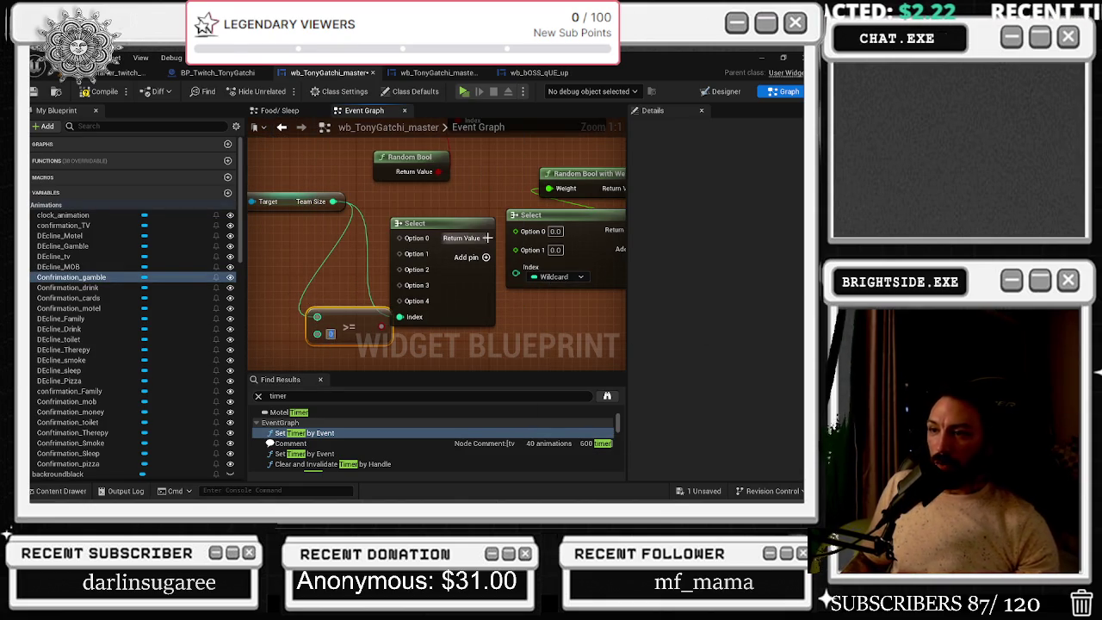
{"action": "type", "text": "4"}
{"action": "key", "text": "Return"}
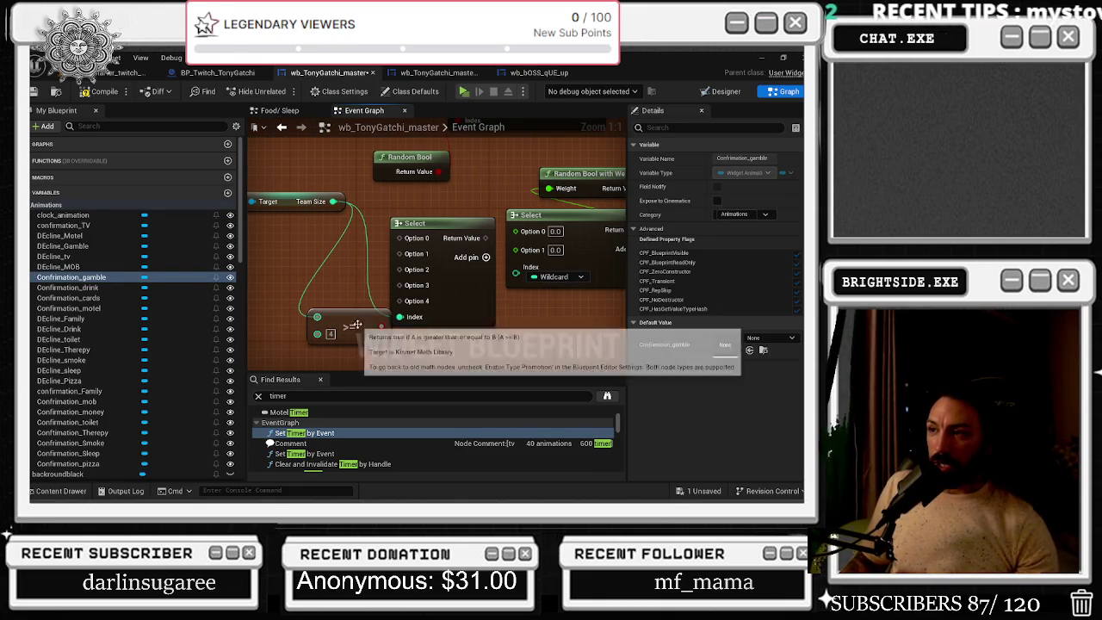
{"action": "left_click_drag", "start_coordinate": [356, 324], "coordinate": [365, 343]}
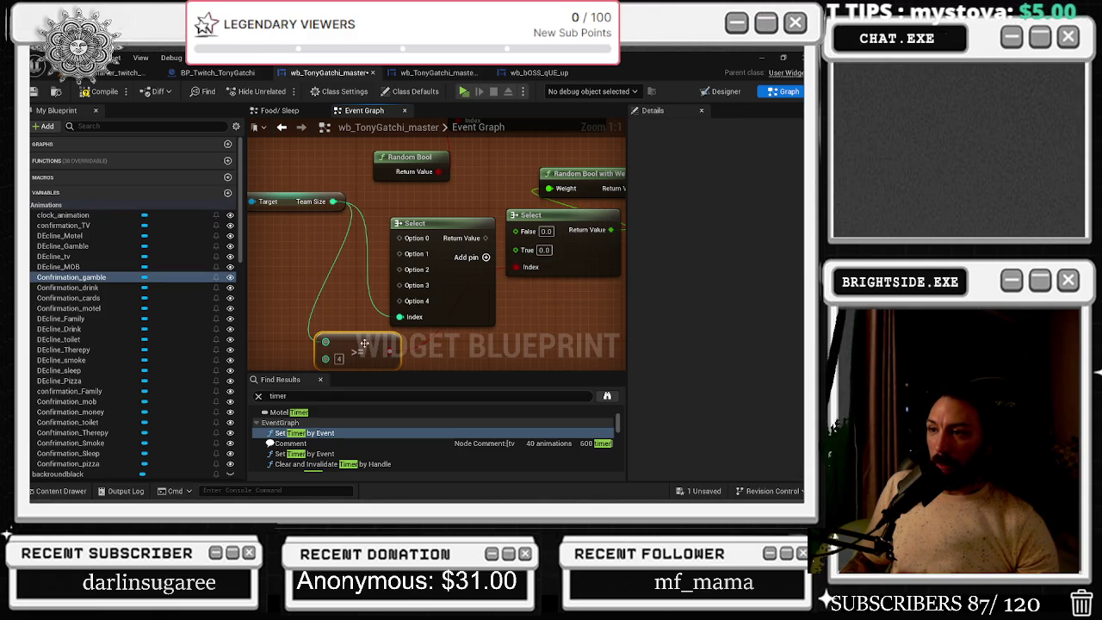
{"action": "mouse_move", "coordinate": [430, 224]}
{"action": "left_mouse_down"}
{"action": "mouse_move", "coordinate": [375, 247]}
{"action": "mouse_move", "coordinate": [260, 249]}
{"action": "left_mouse_up"}
{"action": "left_click_drag", "start_coordinate": [370, 353], "coordinate": [437, 309]}
{"action": "left_click_drag", "start_coordinate": [553, 226], "coordinate": [479, 226]}
{"action": "left_click_drag", "start_coordinate": [426, 293], "coordinate": [392, 303]}
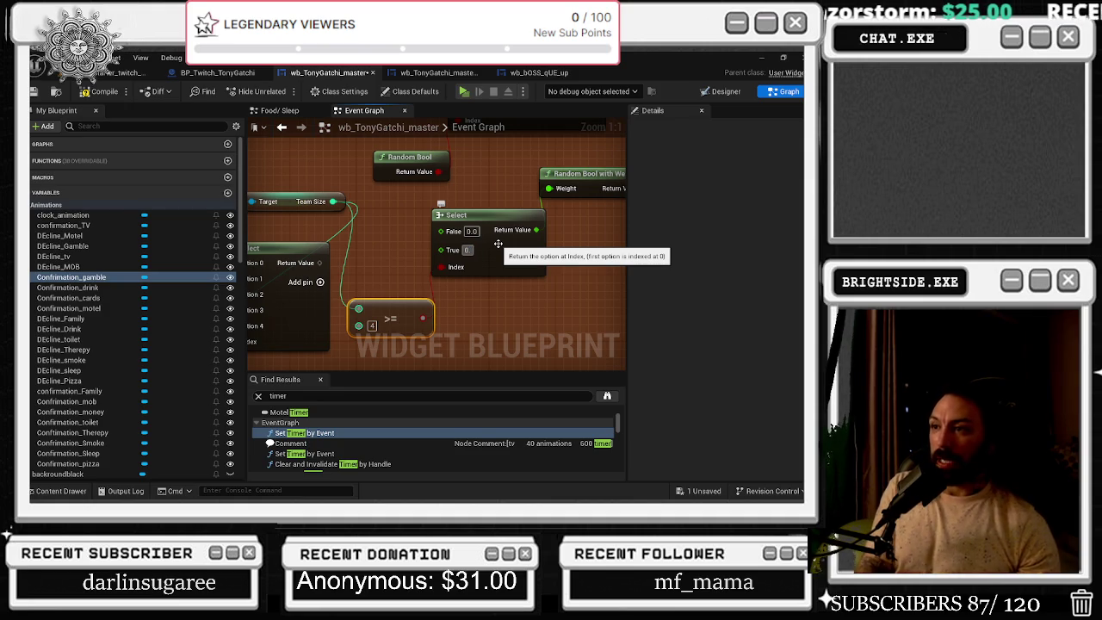
{"action": "type", "text": "97"}
{"action": "left_click", "coordinate": [492, 313]}
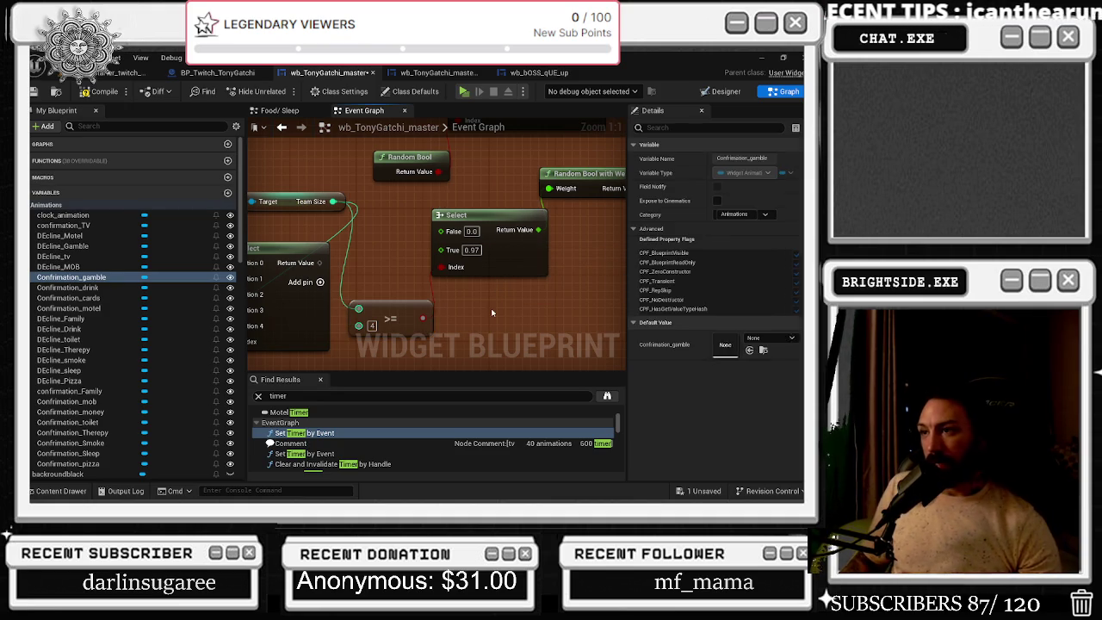
Connect the team-size weight Select's Return Value to the bool Select's False input
{"action": "left_click_drag", "start_coordinate": [377, 271], "coordinate": [498, 296]}
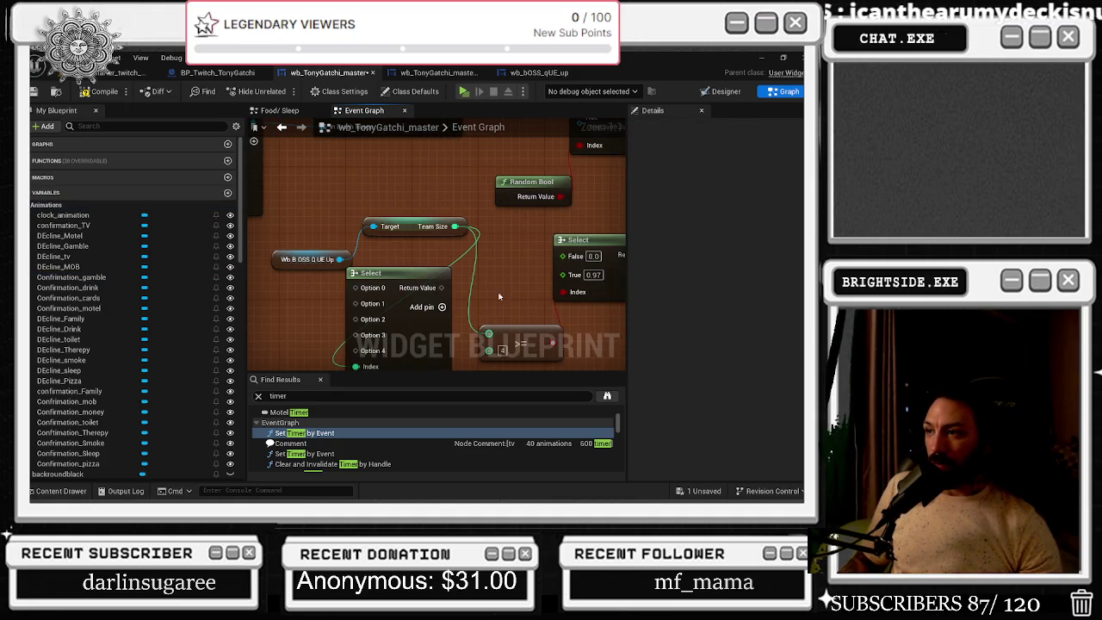
{"action": "mouse_move", "coordinate": [565, 258]}
{"action": "left_mouse_down"}
{"action": "mouse_move", "coordinate": [442, 287]}
{"action": "mouse_move", "coordinate": [461, 252]}
{"action": "mouse_move", "coordinate": [446, 260]}
{"action": "mouse_move", "coordinate": [446, 240]}
{"action": "mouse_move", "coordinate": [379, 239]}
{"action": "left_mouse_up"}
{"action": "left_click", "coordinate": [475, 239]}
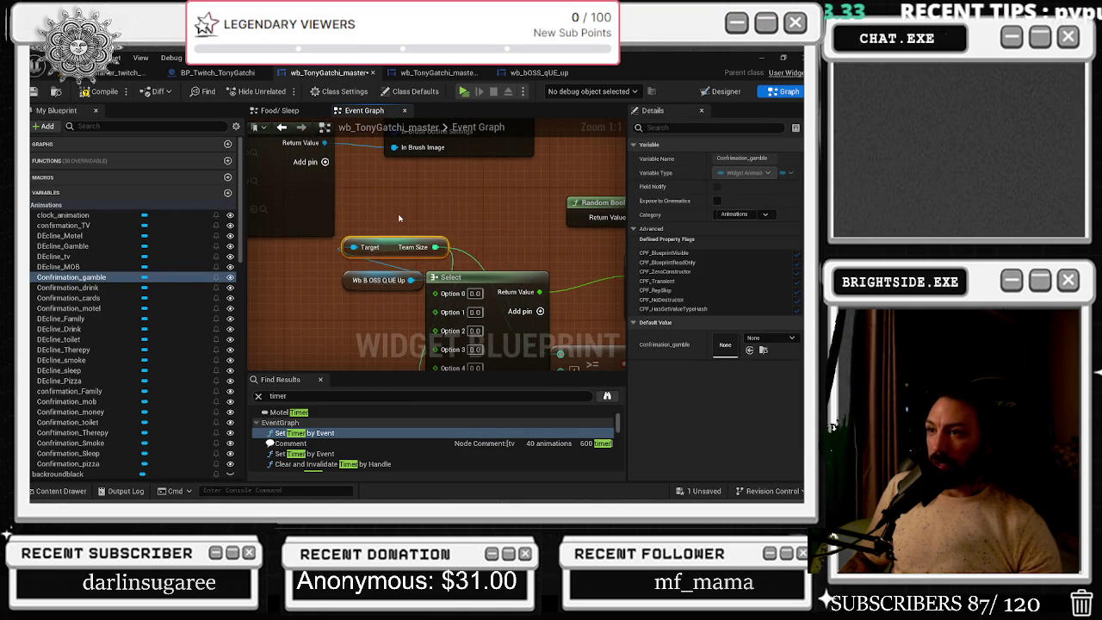
{"action": "left_click", "coordinate": [360, 286]}
Rearrange the wb_BOSS_qUE_Up, Team Size, weight Select, >= and True/False Select nodes
{"action": "left_click_drag", "start_coordinate": [422, 272], "coordinate": [315, 272]}
{"action": "left_click_drag", "start_coordinate": [532, 310], "coordinate": [422, 259]}
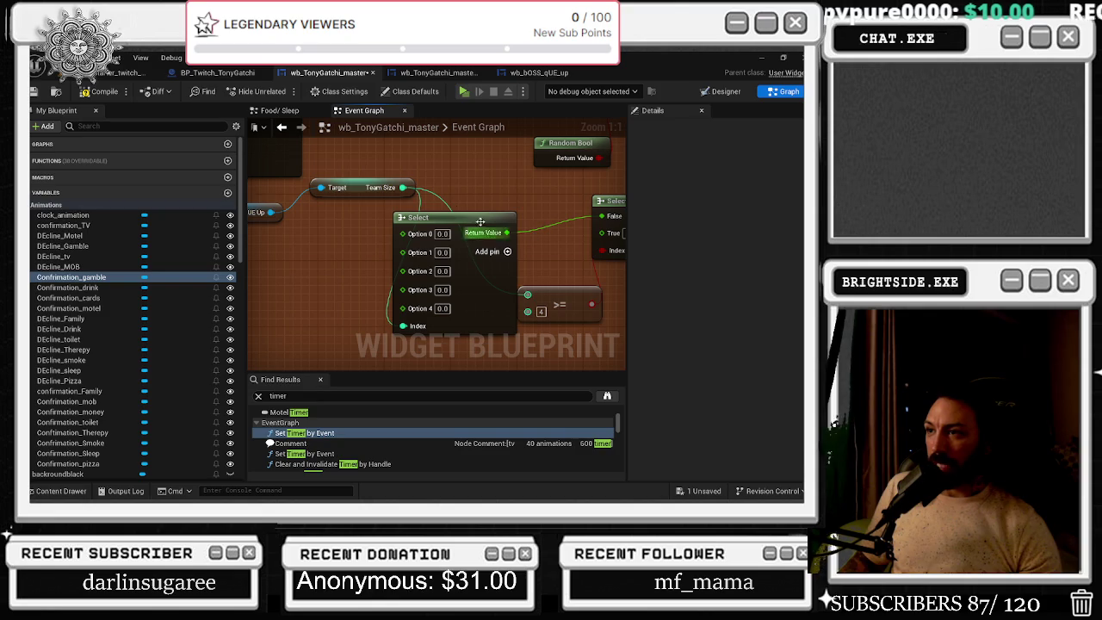
{"action": "left_click_drag", "start_coordinate": [365, 192], "coordinate": [324, 197]}
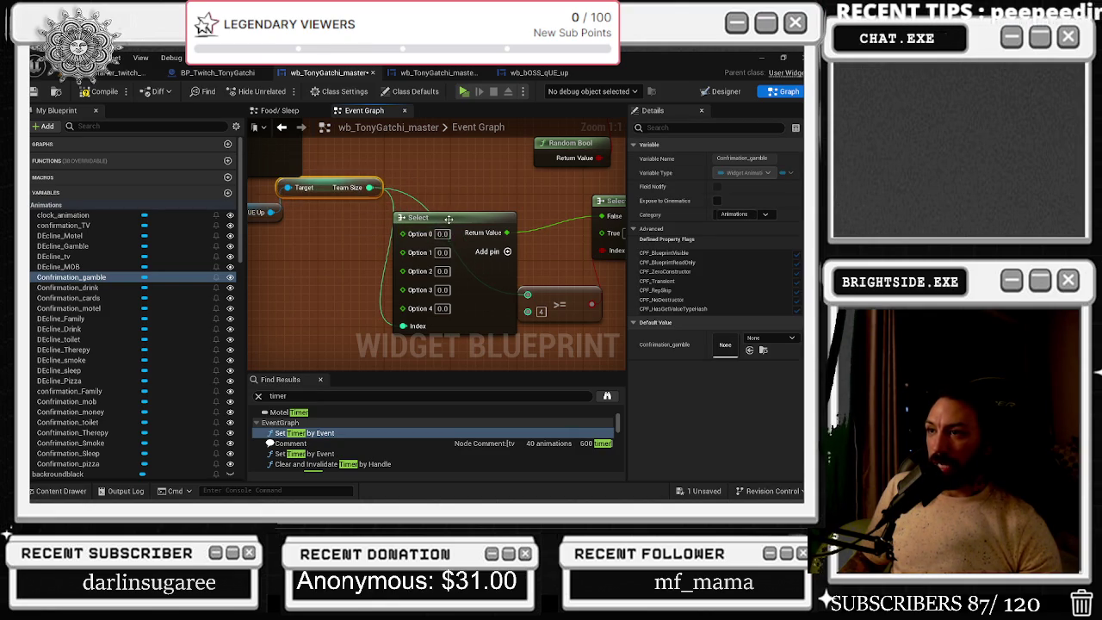
{"action": "left_click_drag", "start_coordinate": [455, 217], "coordinate": [462, 209]}
{"action": "left_click_drag", "start_coordinate": [560, 303], "coordinate": [574, 302]}
{"action": "mouse_move", "coordinate": [614, 223]}
{"action": "left_mouse_down"}
{"action": "mouse_move", "coordinate": [423, 229]}
{"action": "mouse_move", "coordinate": [446, 237]}
{"action": "left_mouse_up"}
{"action": "left_click_drag", "start_coordinate": [284, 242], "coordinate": [331, 258]}
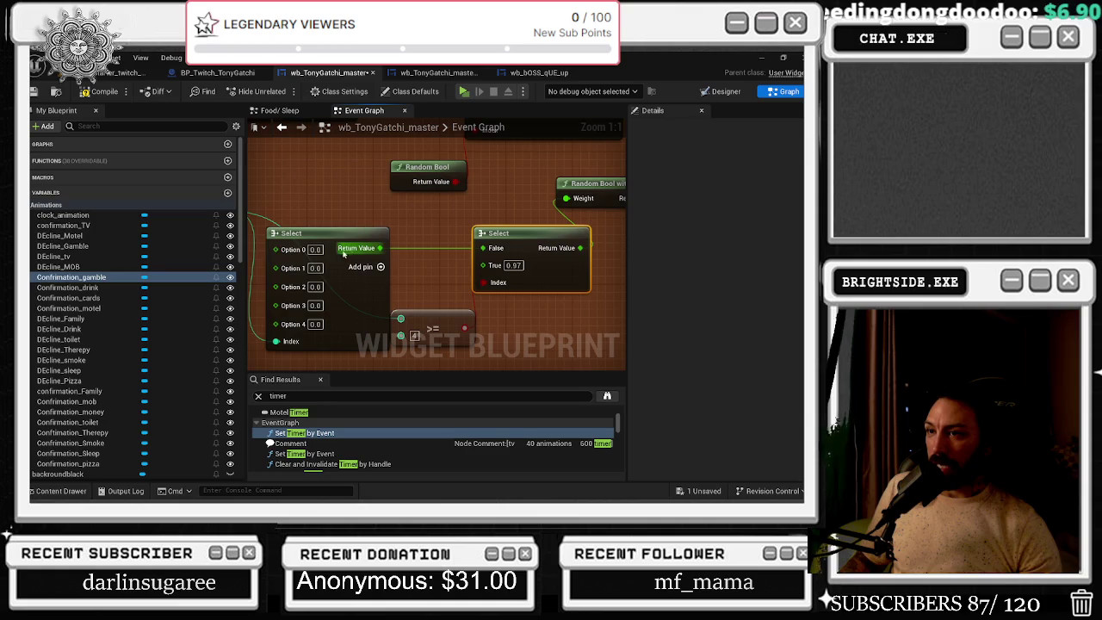
{"action": "left_click", "coordinate": [315, 249]}
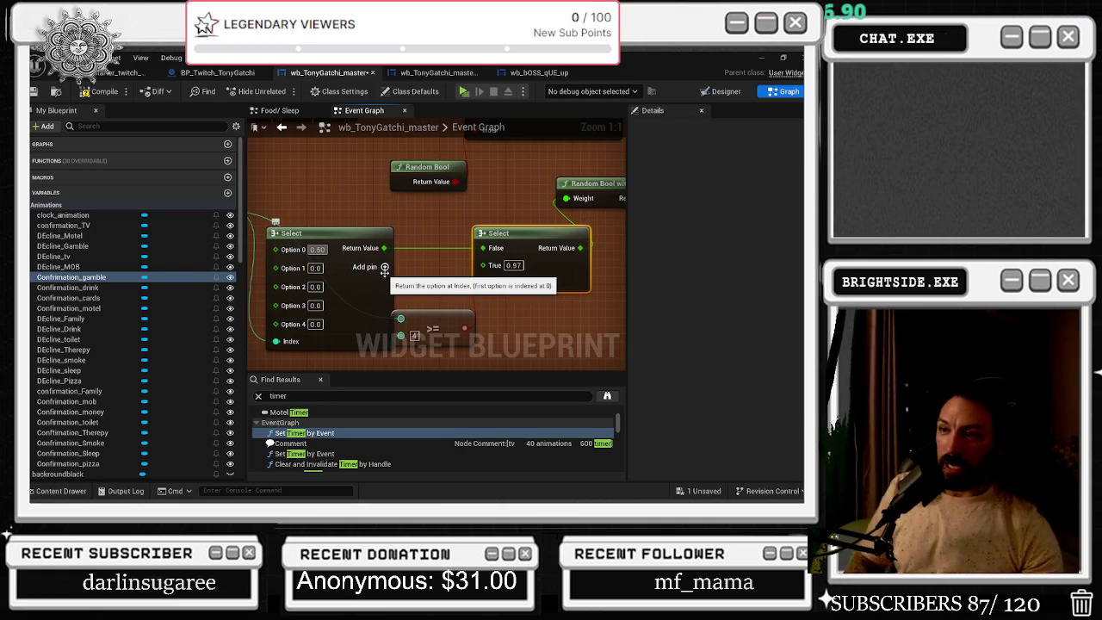
Enter weights 0.5, 0.6, 0.7, 0.8 and 0.97 into Options 0–4 of the team-size Select
{"action": "type", "text": "50"}
{"action": "key", "text": "Return"}
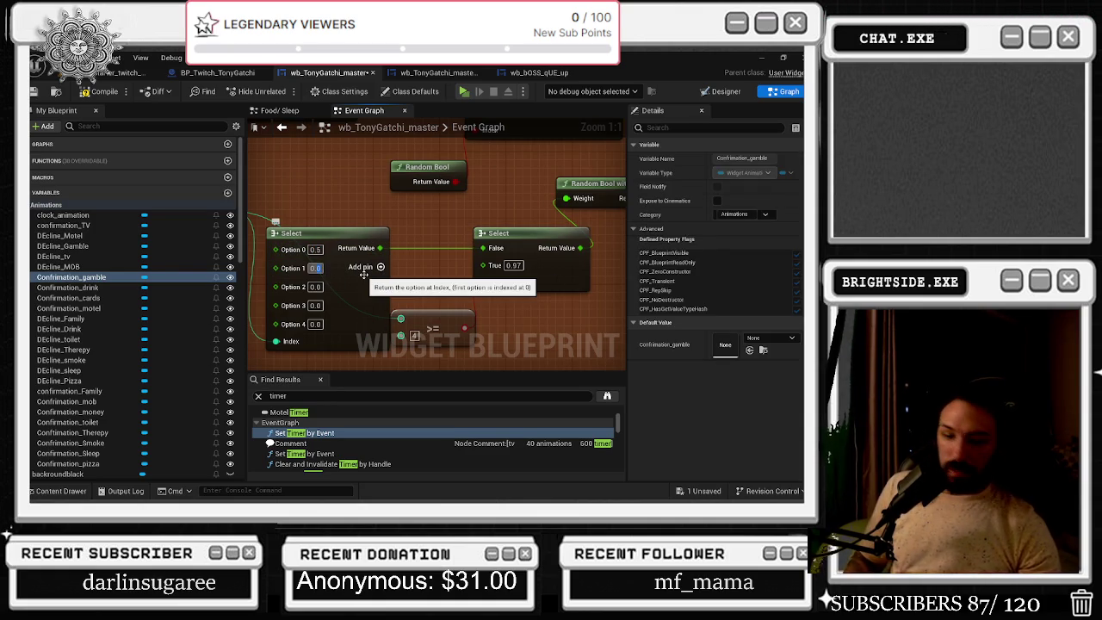
{"action": "type", "text": "0.6"}
{"action": "left_click", "coordinate": [317, 288]}
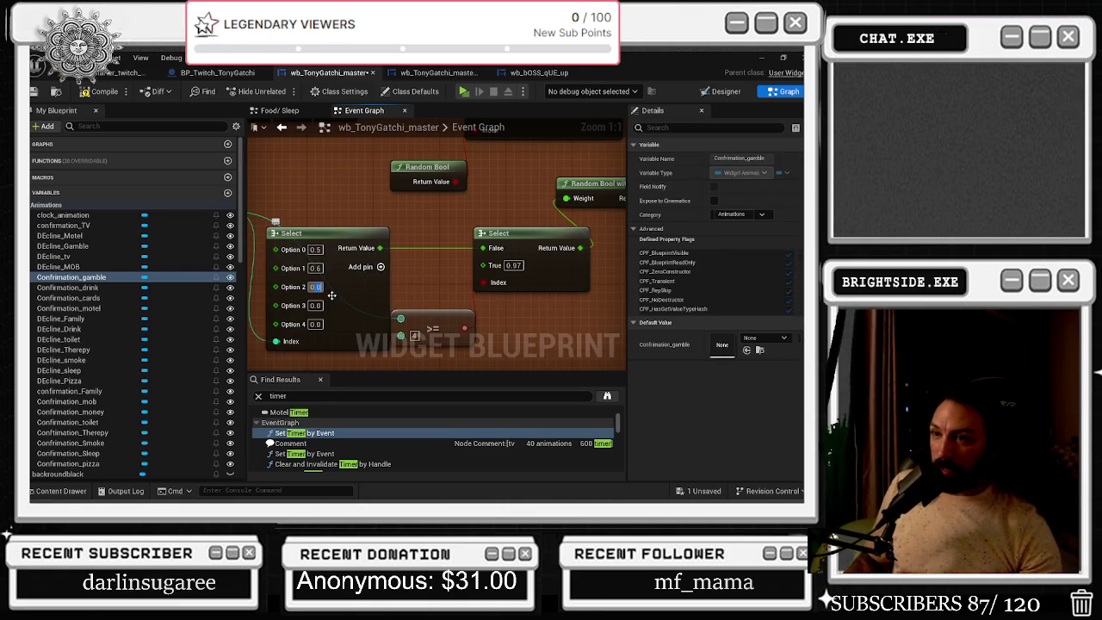
{"action": "type", "text": "7"}
{"action": "left_click", "coordinate": [315, 306]}
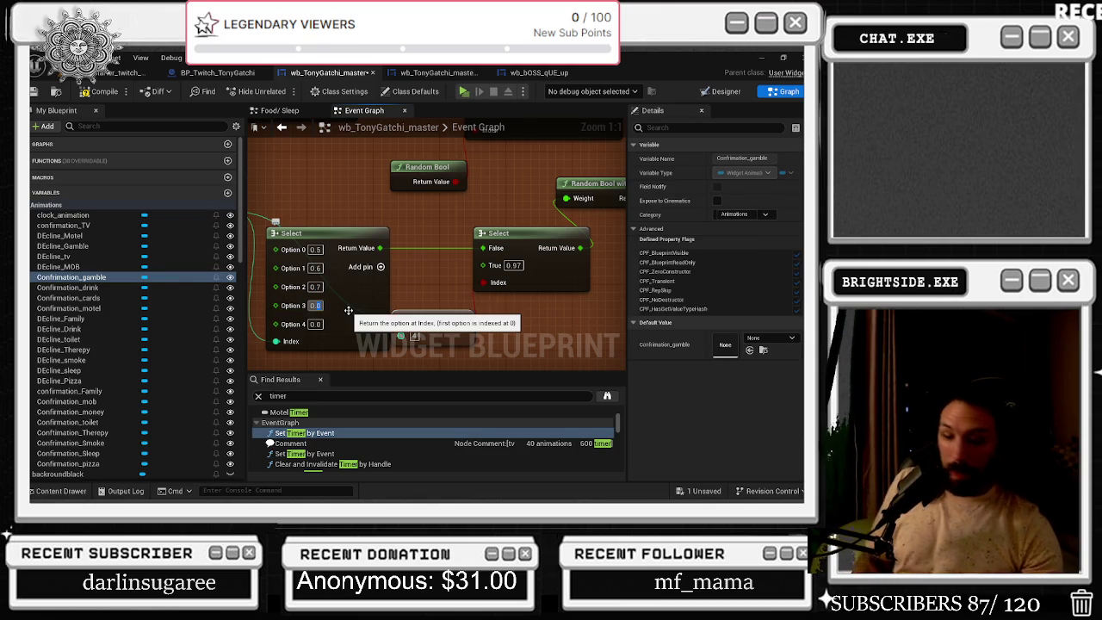
{"action": "type", "text": "8"}
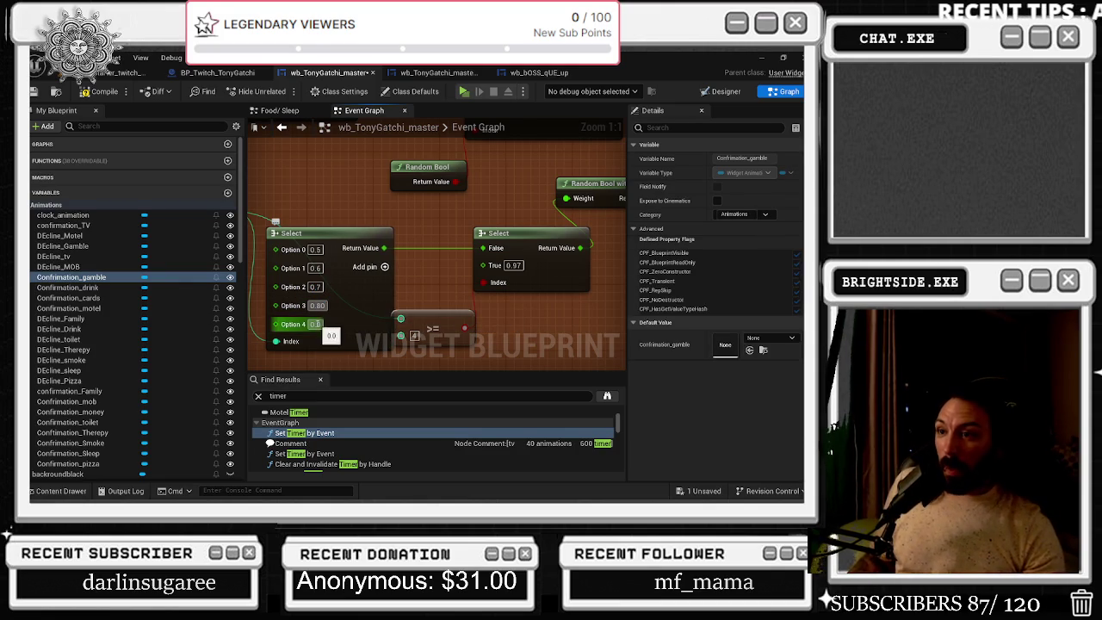
{"action": "left_click", "coordinate": [315, 324]}
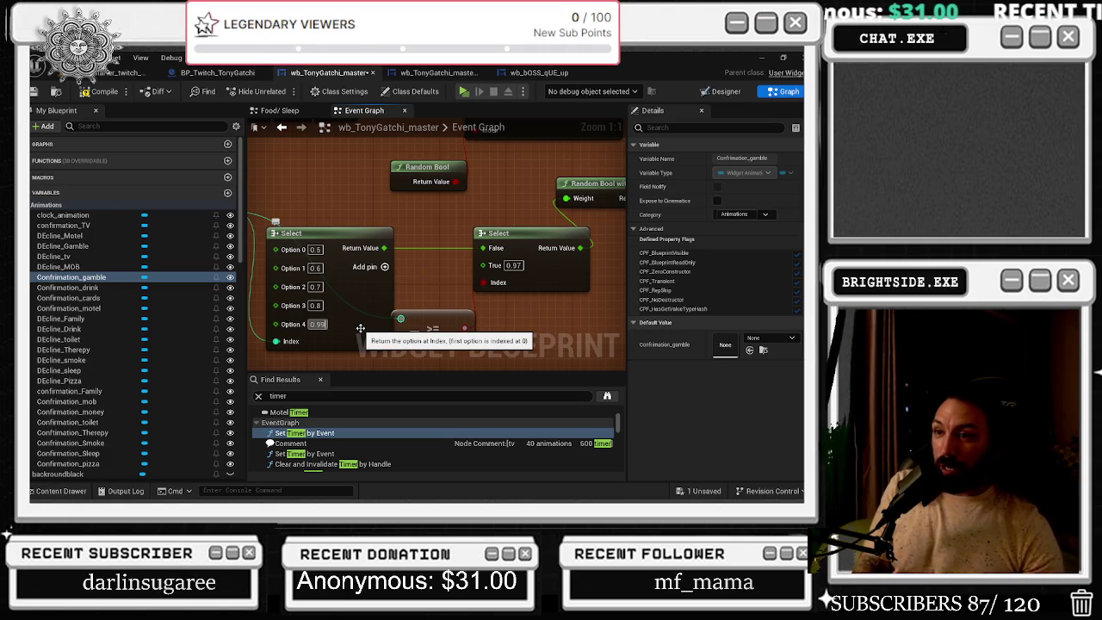
{"action": "type", "text": "0.9"}
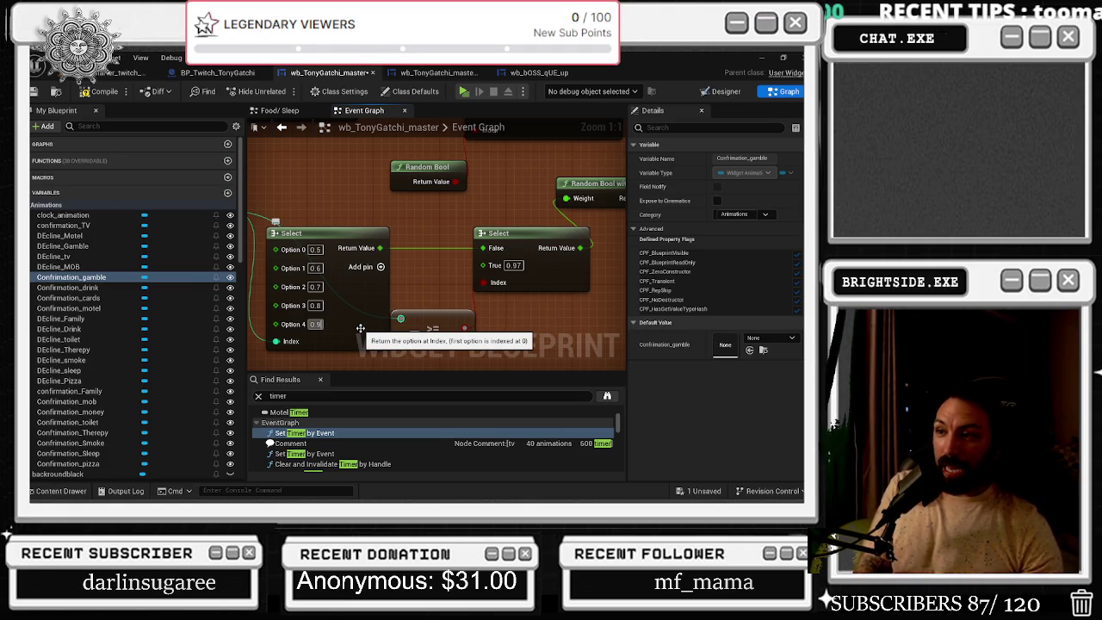
{"action": "type", "text": "7"}
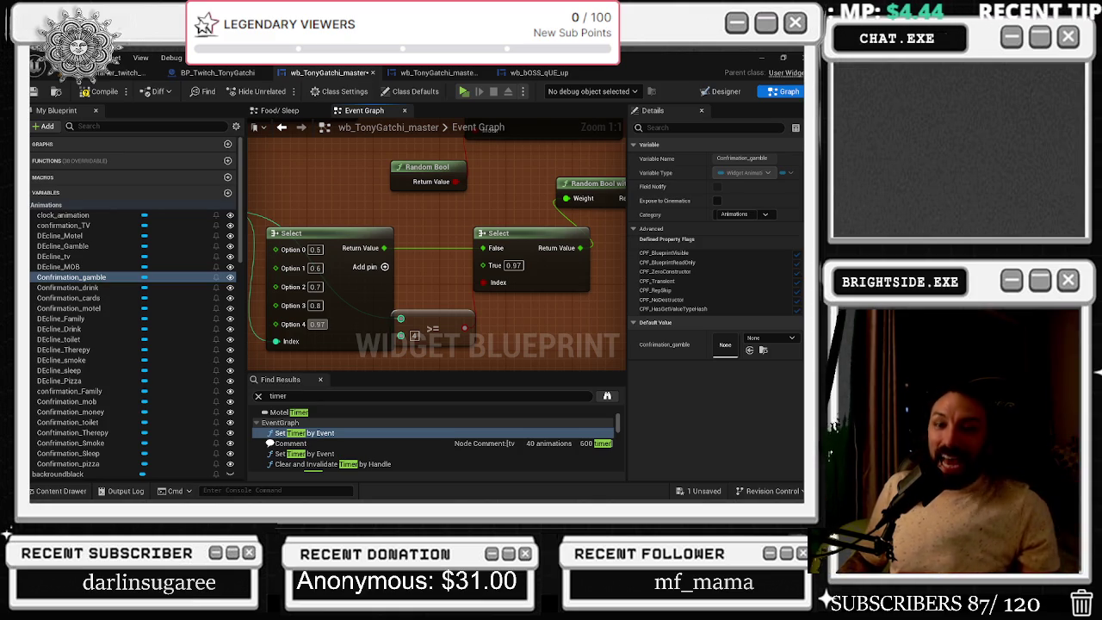
{"action": "mouse_move", "coordinate": [339, 202]}
{"action": "left_mouse_down"}
{"action": "mouse_move", "coordinate": [490, 222]}
{"action": "mouse_move", "coordinate": [431, 253]}
{"action": "left_mouse_up"}
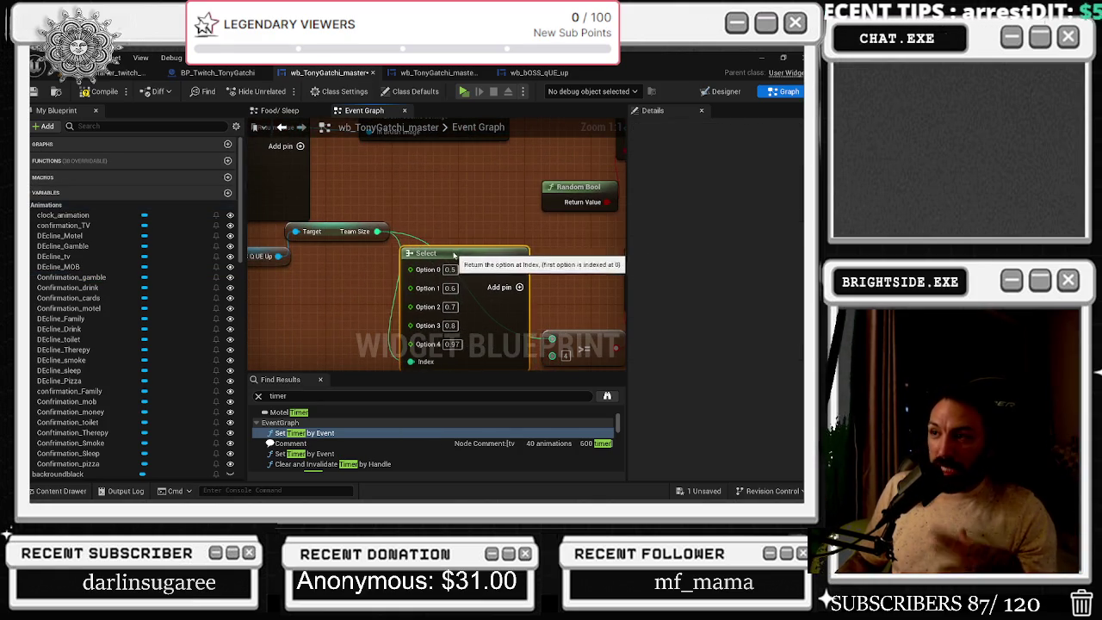
Add a reroute point on the weight Select's output wire and tidy the >= and Select nodes
{"action": "left_click", "coordinate": [346, 238]}
{"action": "mouse_move", "coordinate": [346, 249]}
{"action": "left_mouse_down"}
{"action": "mouse_move", "coordinate": [457, 255]}
{"action": "mouse_move", "coordinate": [376, 256]}
{"action": "left_mouse_up"}
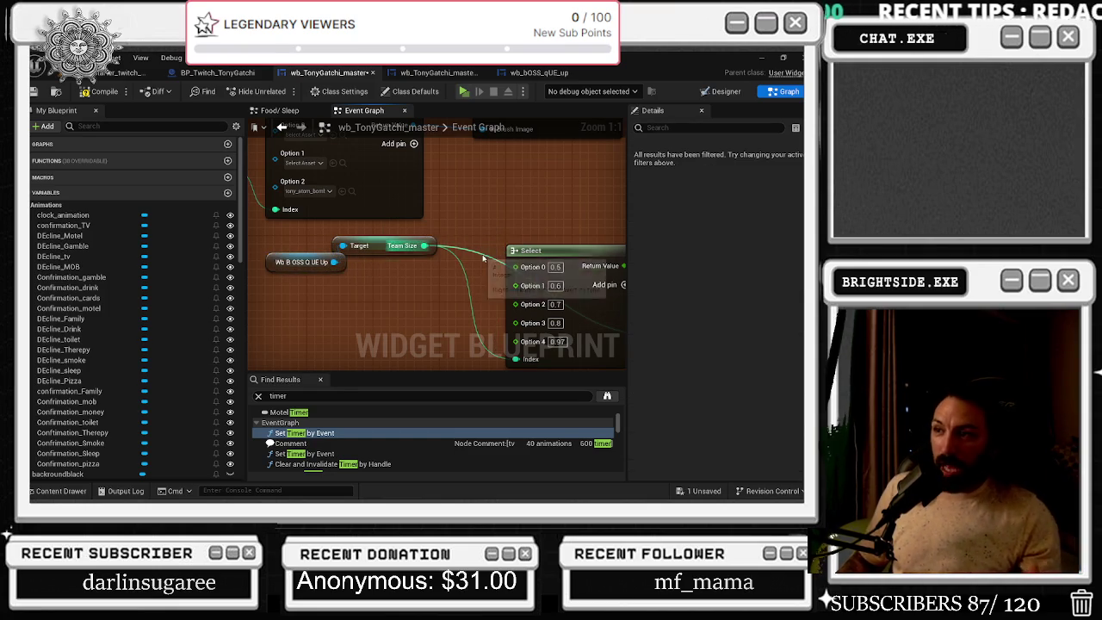
{"action": "left_click", "coordinate": [475, 255]}
{"action": "left_click_drag", "start_coordinate": [641, 249], "coordinate": [487, 246]}
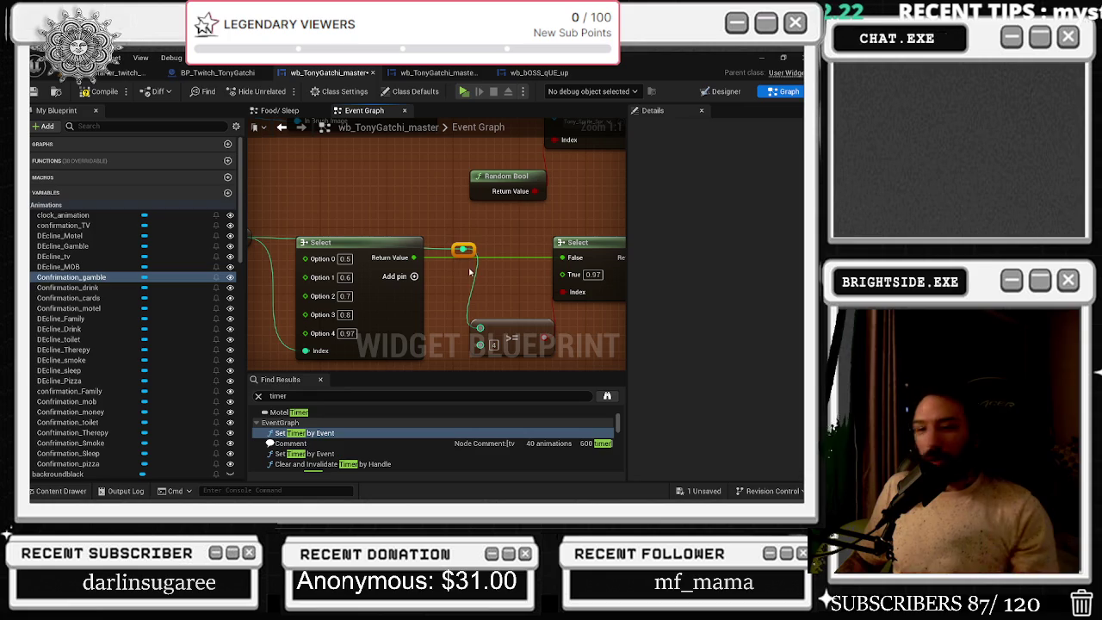
{"action": "left_click_drag", "start_coordinate": [462, 249], "coordinate": [446, 242]}
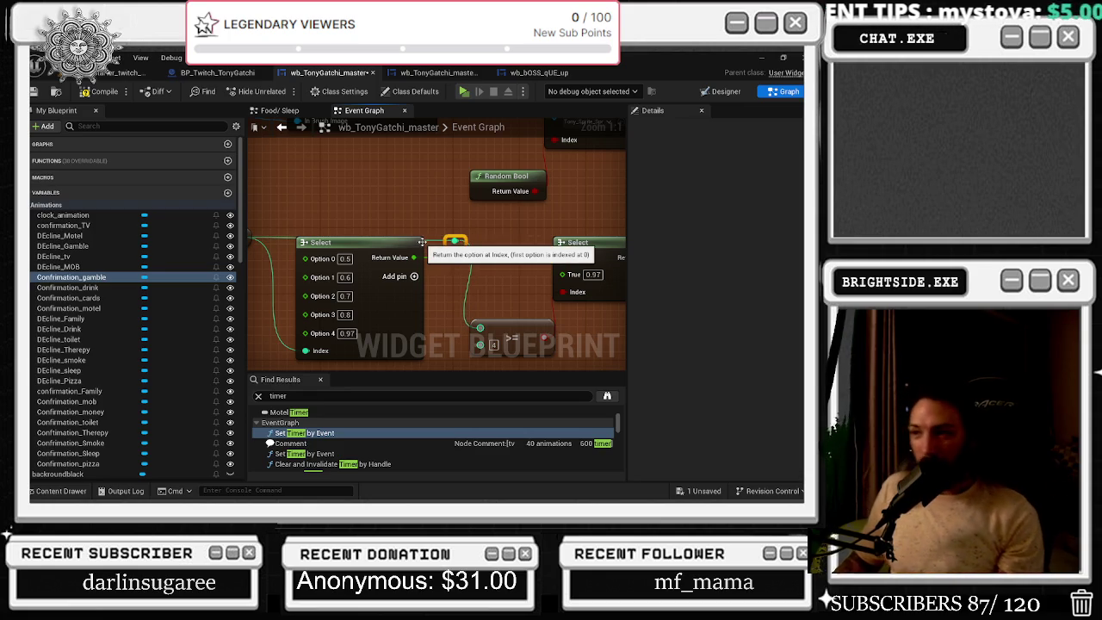
{"action": "left_click_drag", "start_coordinate": [526, 334], "coordinate": [517, 335]}
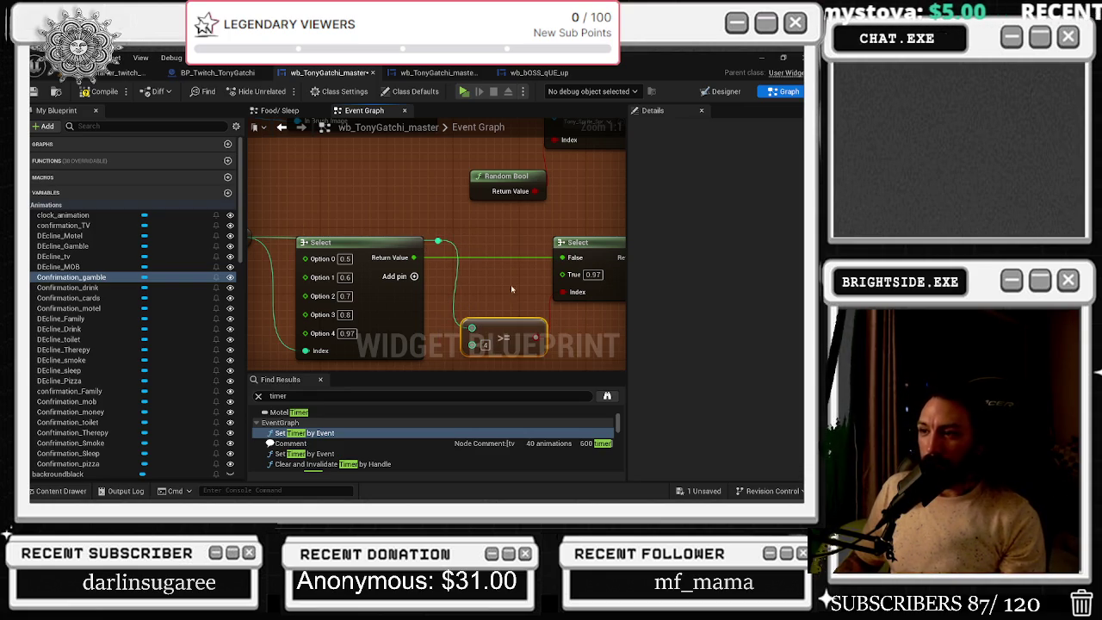
{"action": "left_click_drag", "start_coordinate": [379, 243], "coordinate": [400, 259]}
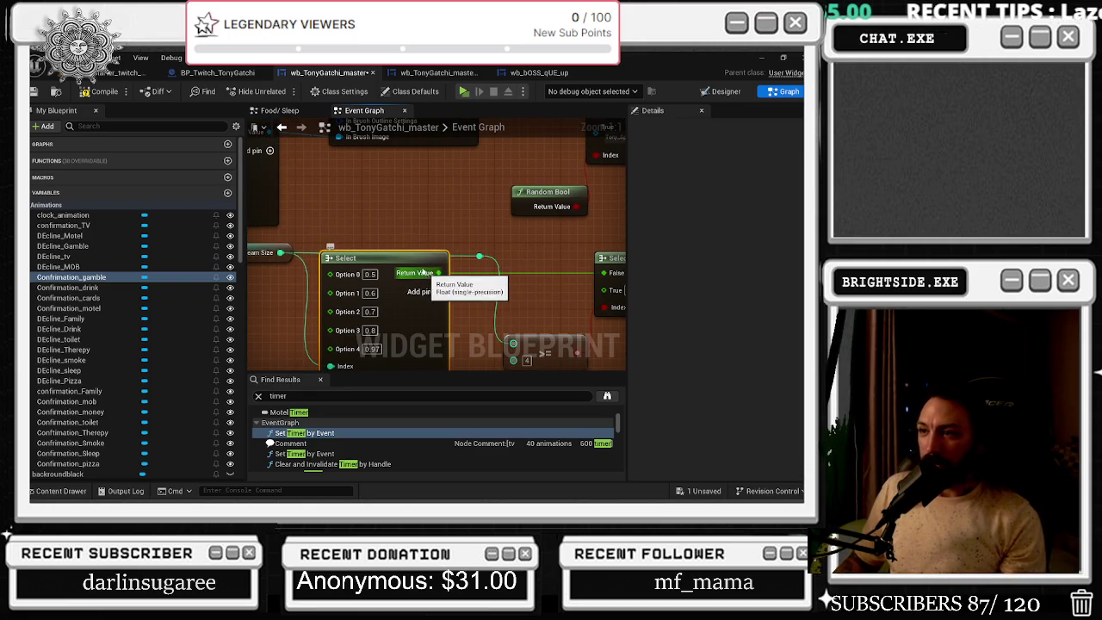
Save the wb_TonyGatchi_master widget blueprint
{"action": "scroll", "coordinate": [400, 260], "scroll_direction": "down", "scroll_amount": 1}
{"action": "scroll", "coordinate": [387, 265], "scroll_direction": "up", "scroll_amount": 1}
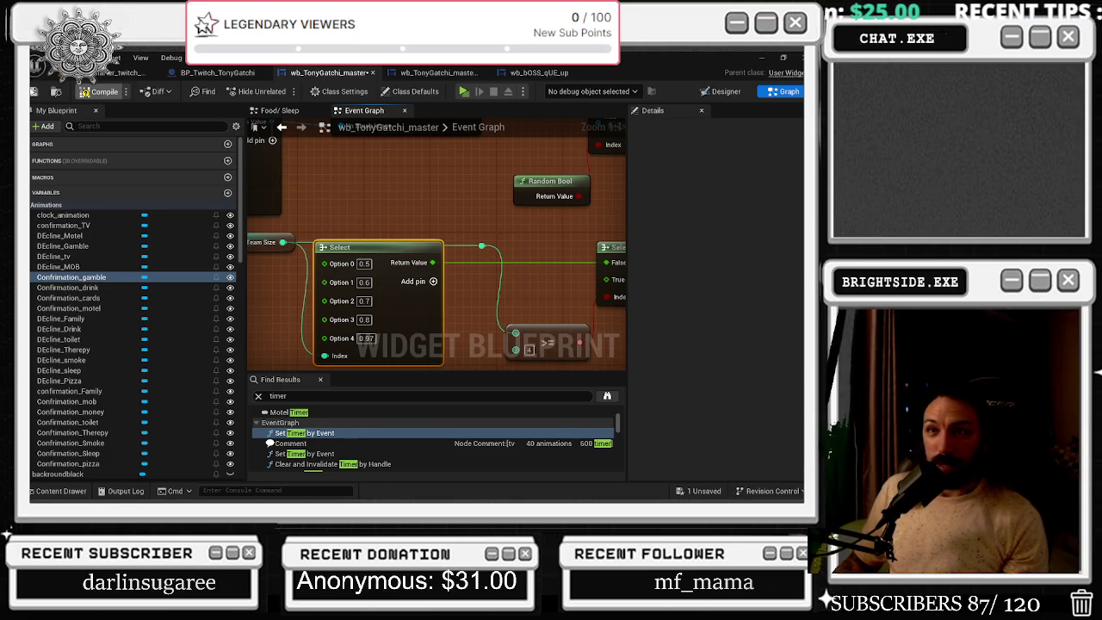
{"action": "left_click", "coordinate": [35, 92]}
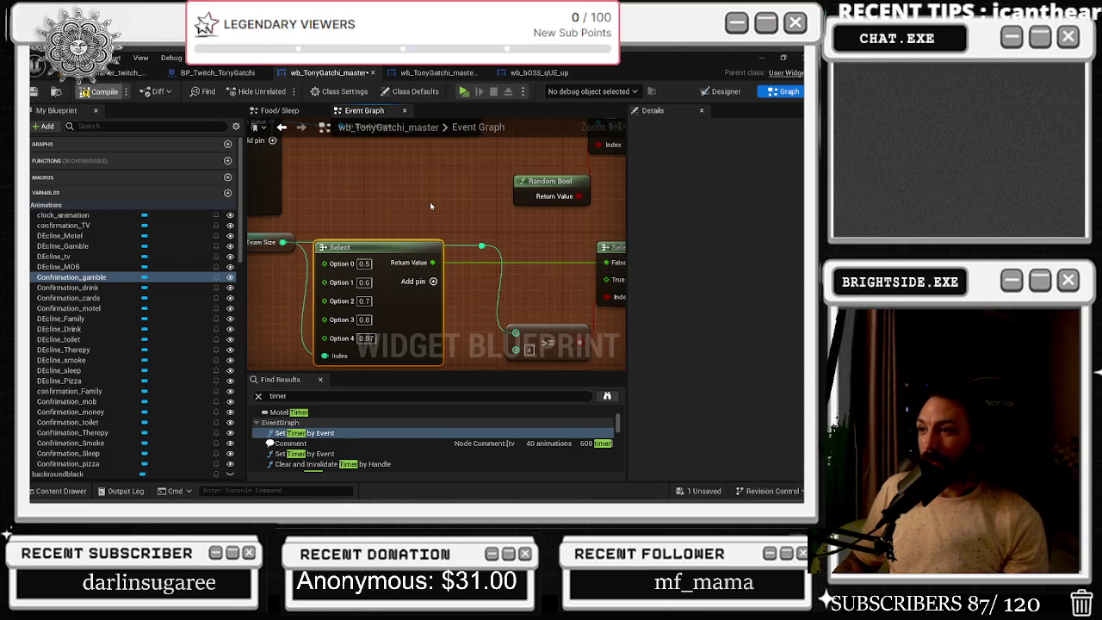
{"action": "scroll", "coordinate": [429, 201], "scroll_direction": "down", "scroll_amount": 2}
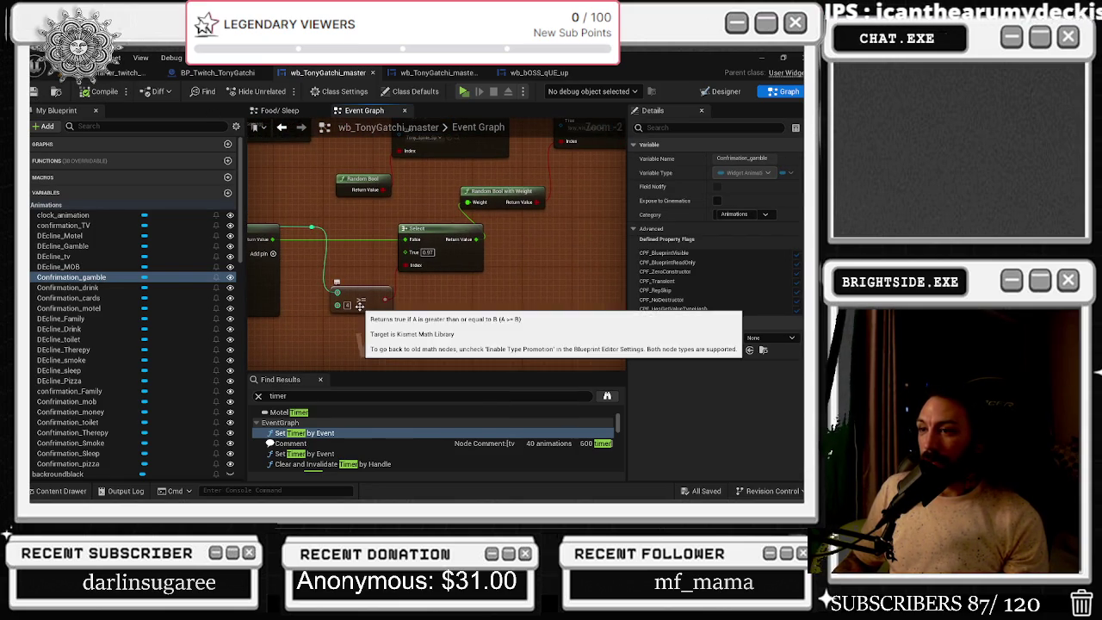
Move Random Bool with Weight down-left beside the sprite Selects and nudge Random Bool up-left
{"action": "left_click_drag", "start_coordinate": [454, 248], "coordinate": [479, 309]}
{"action": "left_click_drag", "start_coordinate": [485, 222], "coordinate": [502, 229]}
{"action": "left_click_drag", "start_coordinate": [502, 229], "coordinate": [454, 302]}
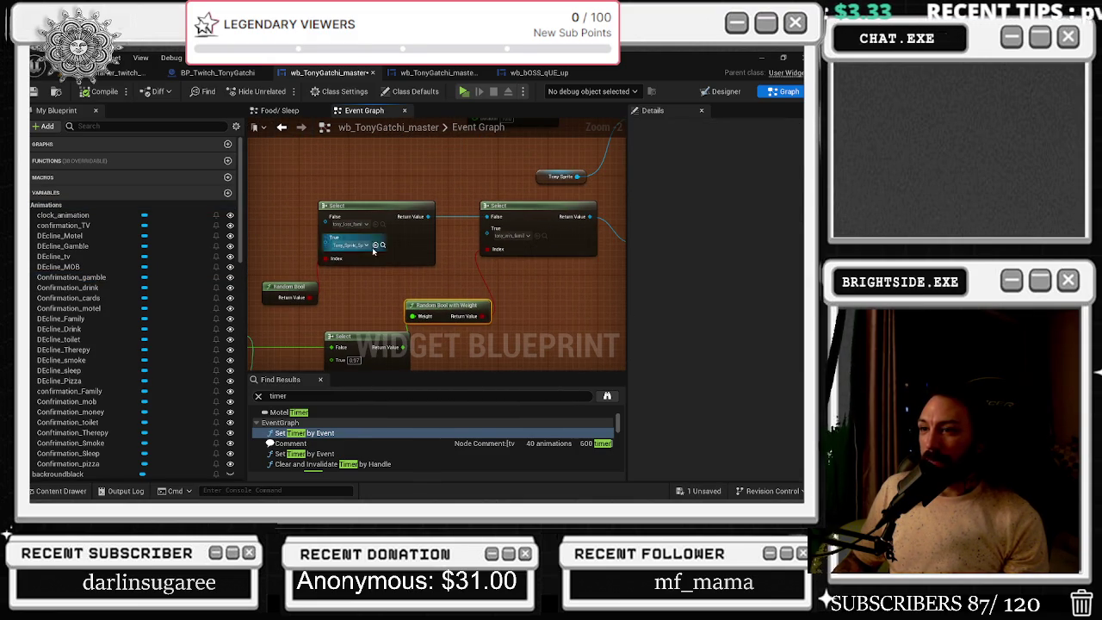
{"action": "left_click_drag", "start_coordinate": [301, 289], "coordinate": [295, 283]}
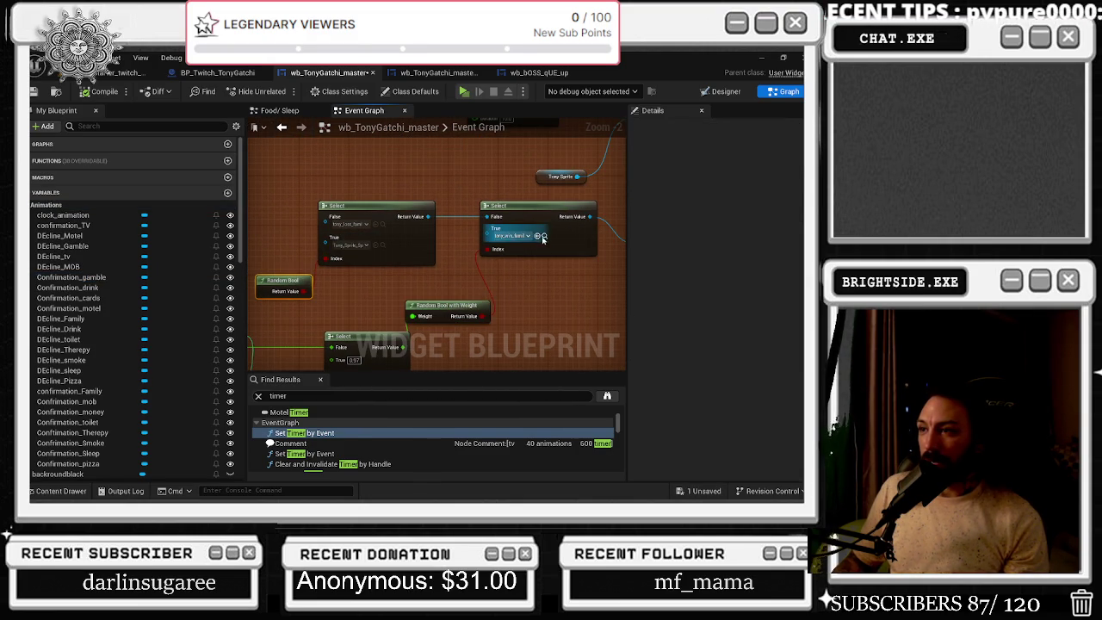